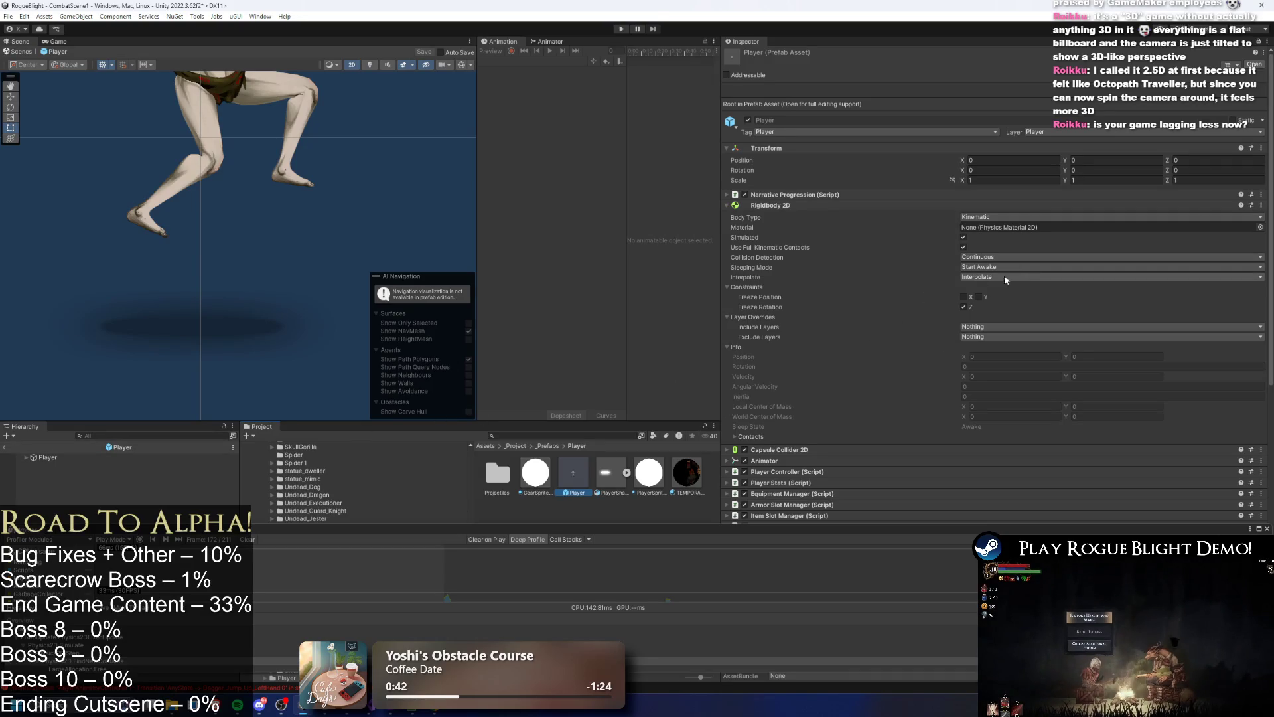
- Filter the Hierarchy by Rigidbody 2D type and select all the results
{"action": "left_click", "coordinate": [998, 257]}
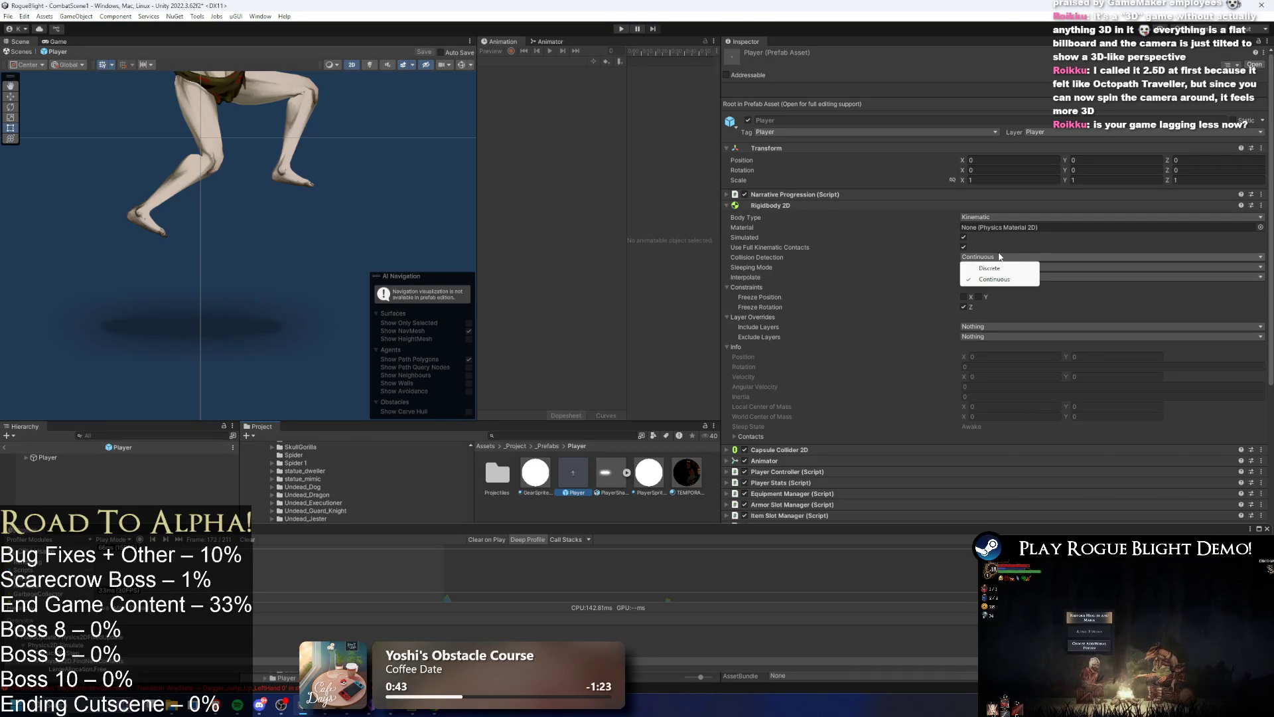
{"action": "left_click", "coordinate": [737, 257]}
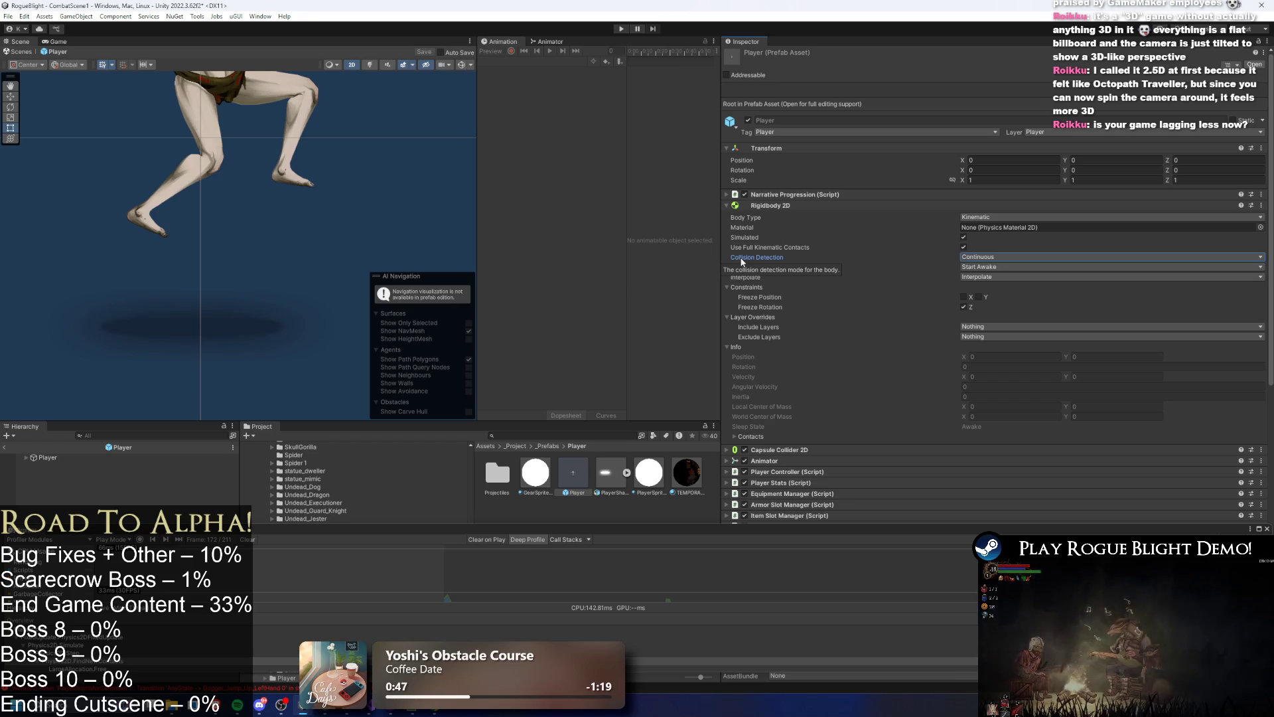
{"action": "left_click", "coordinate": [133, 434]}
{"action": "type", "text": "t:Ridi"}
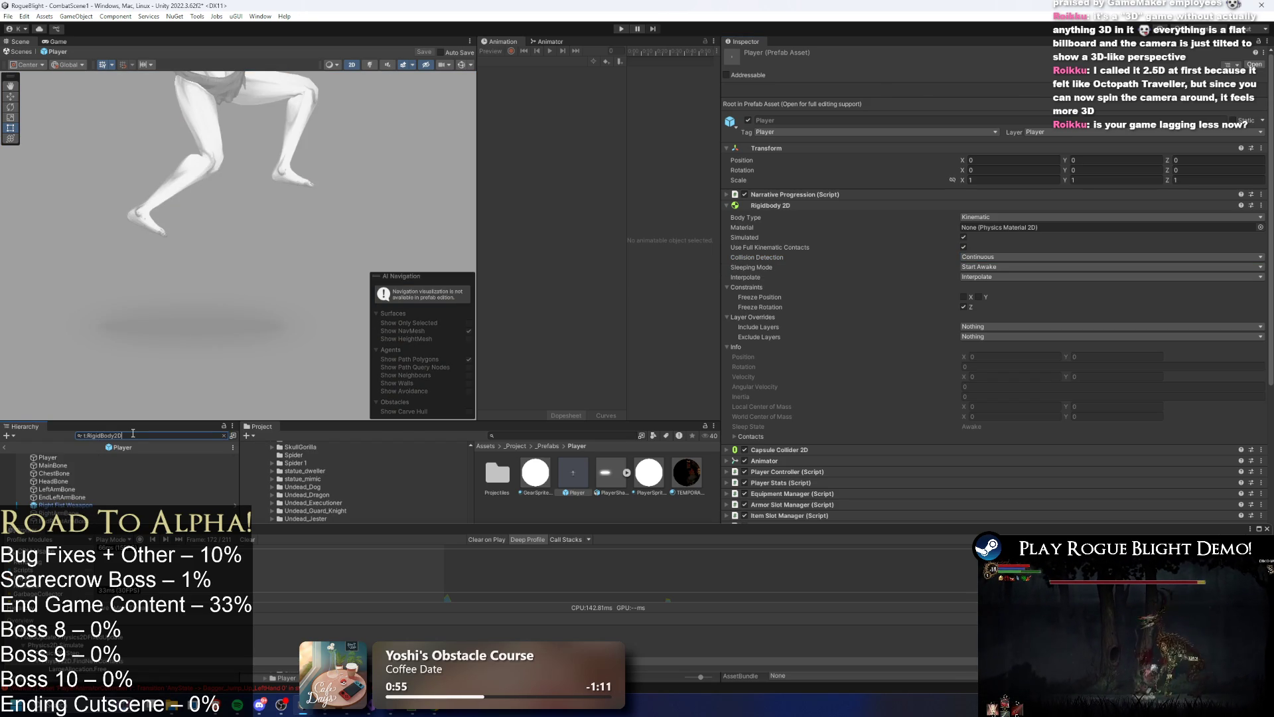
{"action": "left_click", "coordinate": [94, 461]}
{"action": "key", "text": "ctrl+a"}
- Set Collision Detection to Discrete for all selected Rigidbody 2Ds, save the prefab, and enter Play mode
{"action": "left_click", "coordinate": [986, 180]}
{"action": "left_click", "coordinate": [997, 192]}
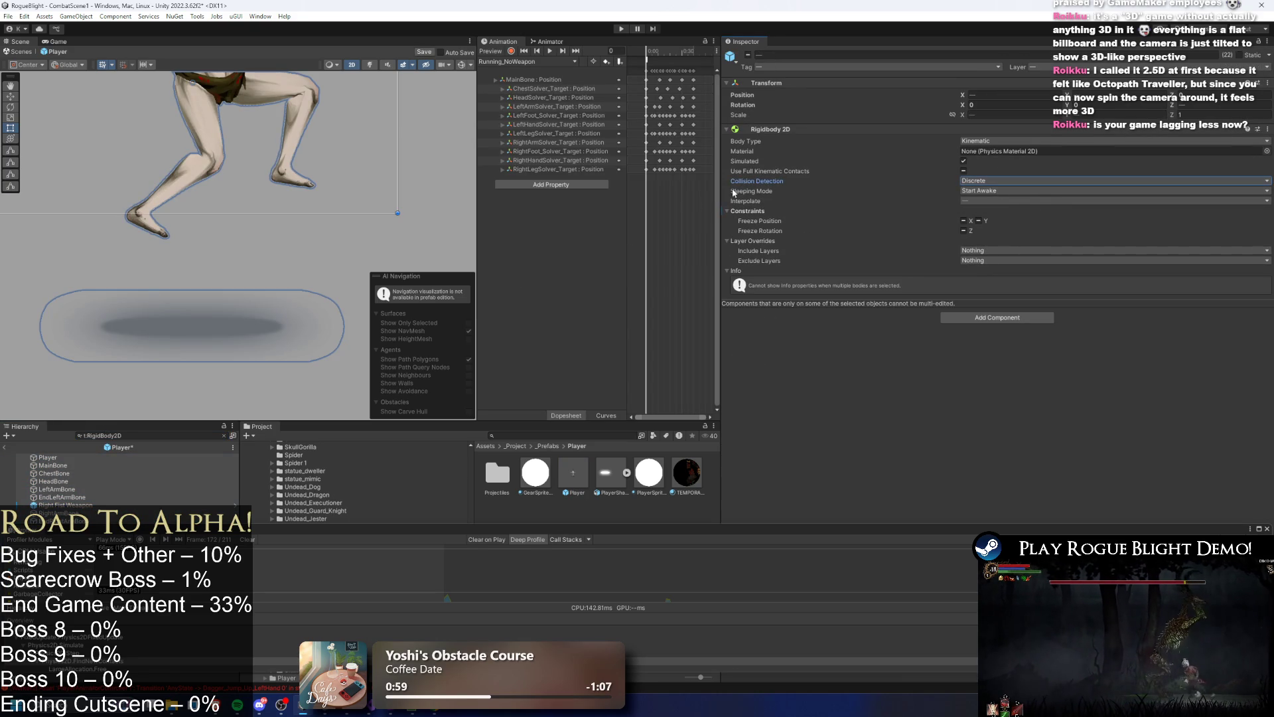
{"action": "left_click", "coordinate": [58, 489]}
{"action": "key", "text": "ctrl+s"}
{"action": "left_click", "coordinate": [620, 30]}
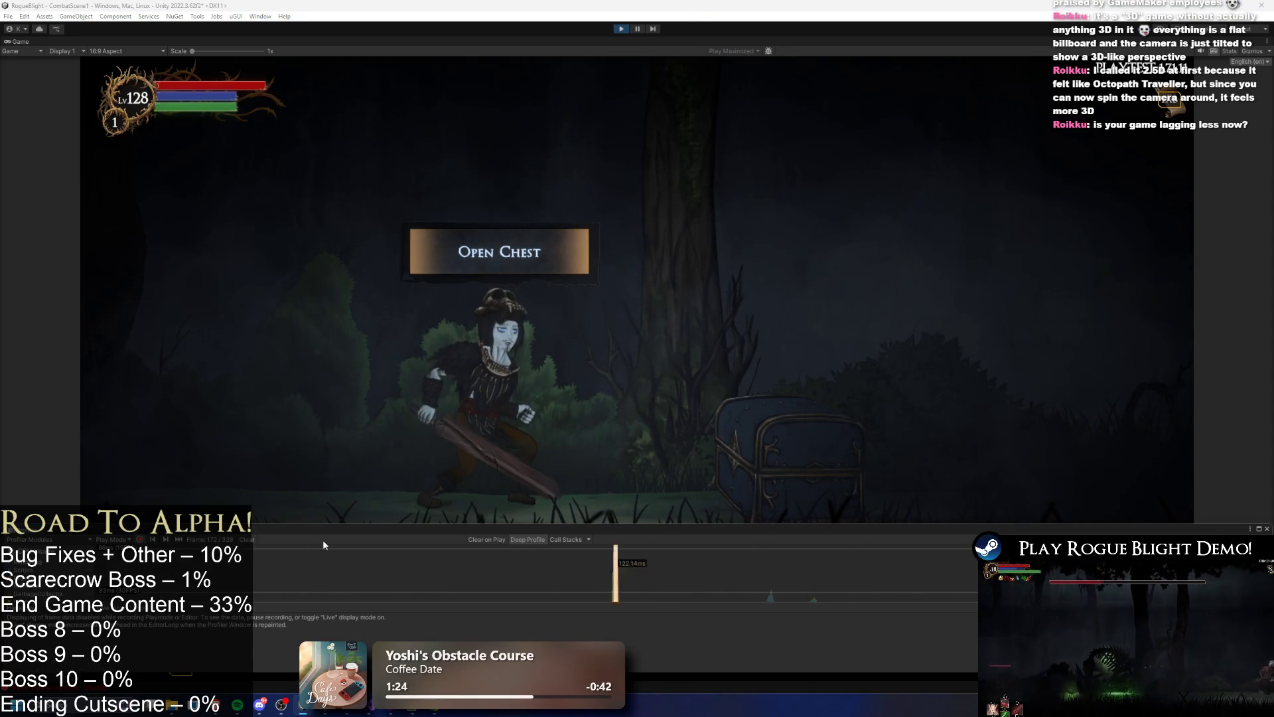
- Clear the Profiler, pause the game with Escape, and enlarge the Profiler and its CPU usage chart
{"action": "left_click", "coordinate": [249, 539]}
{"action": "key", "text": "Escape"}
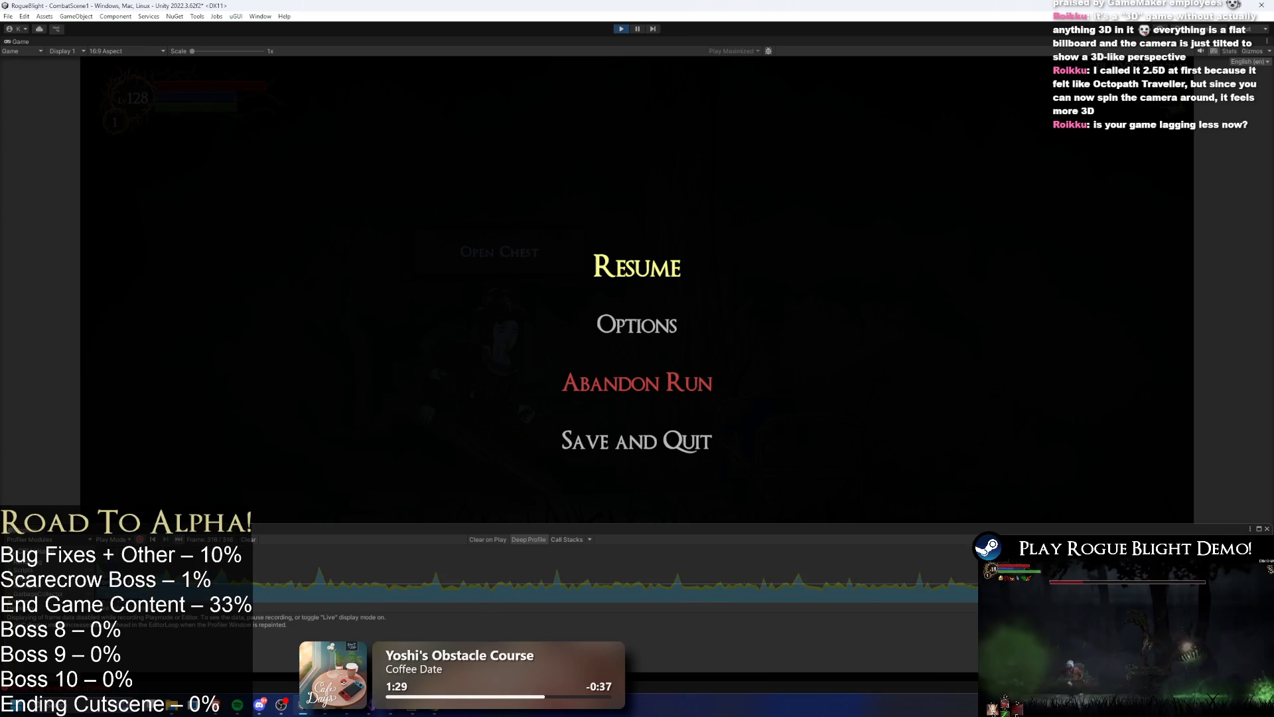
{"action": "left_click_drag", "start_coordinate": [637, 525], "coordinate": [637, 423]}
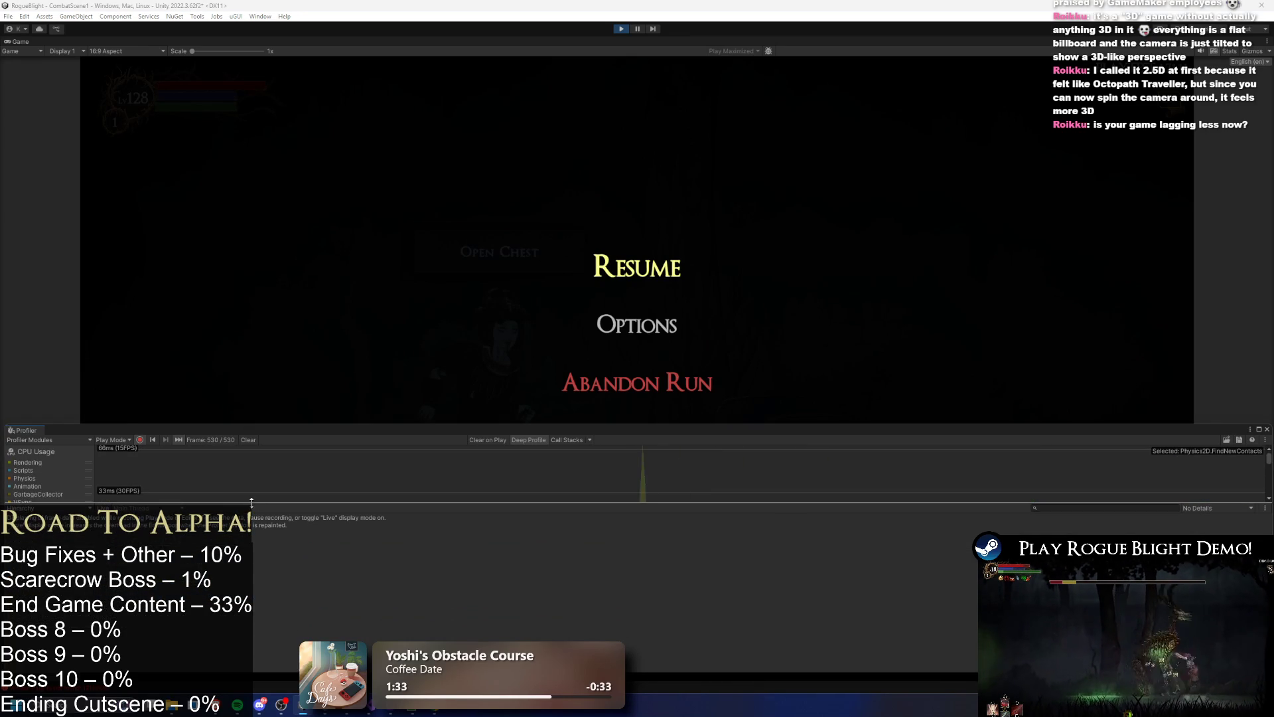
{"action": "left_click_drag", "start_coordinate": [252, 502], "coordinate": [251, 571]}
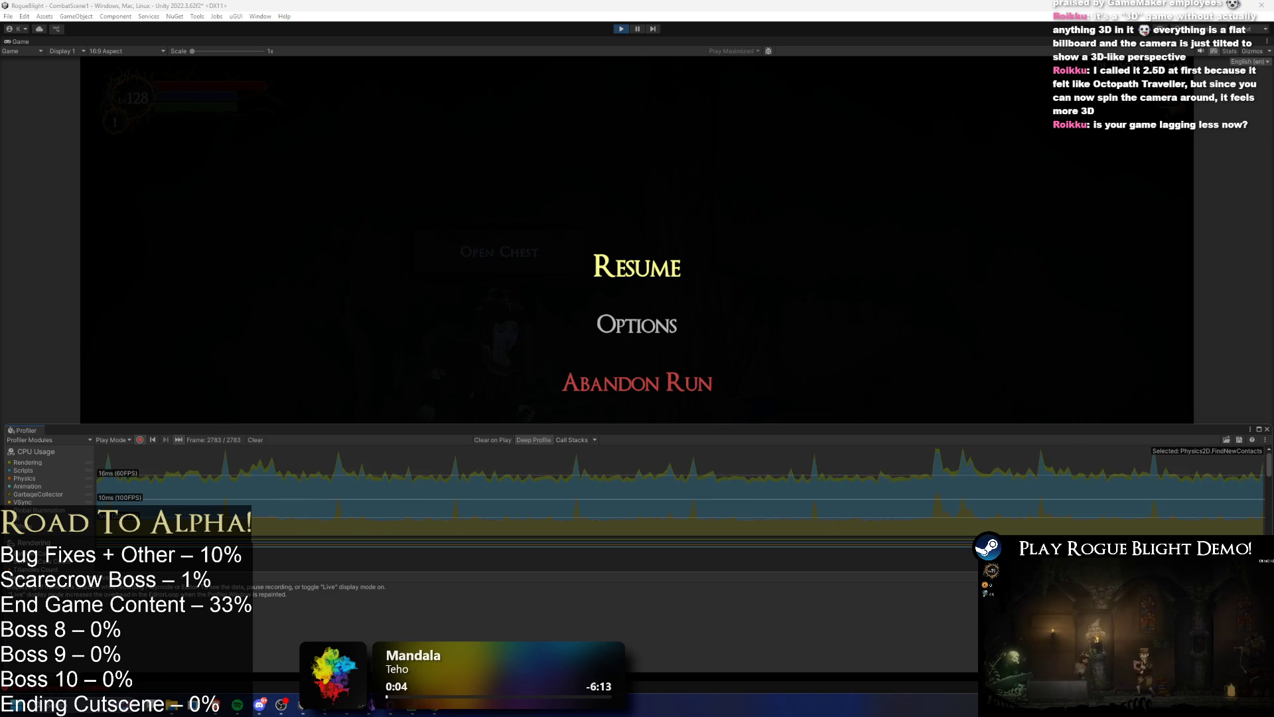
{"action": "key", "text": "alt+Tab"}
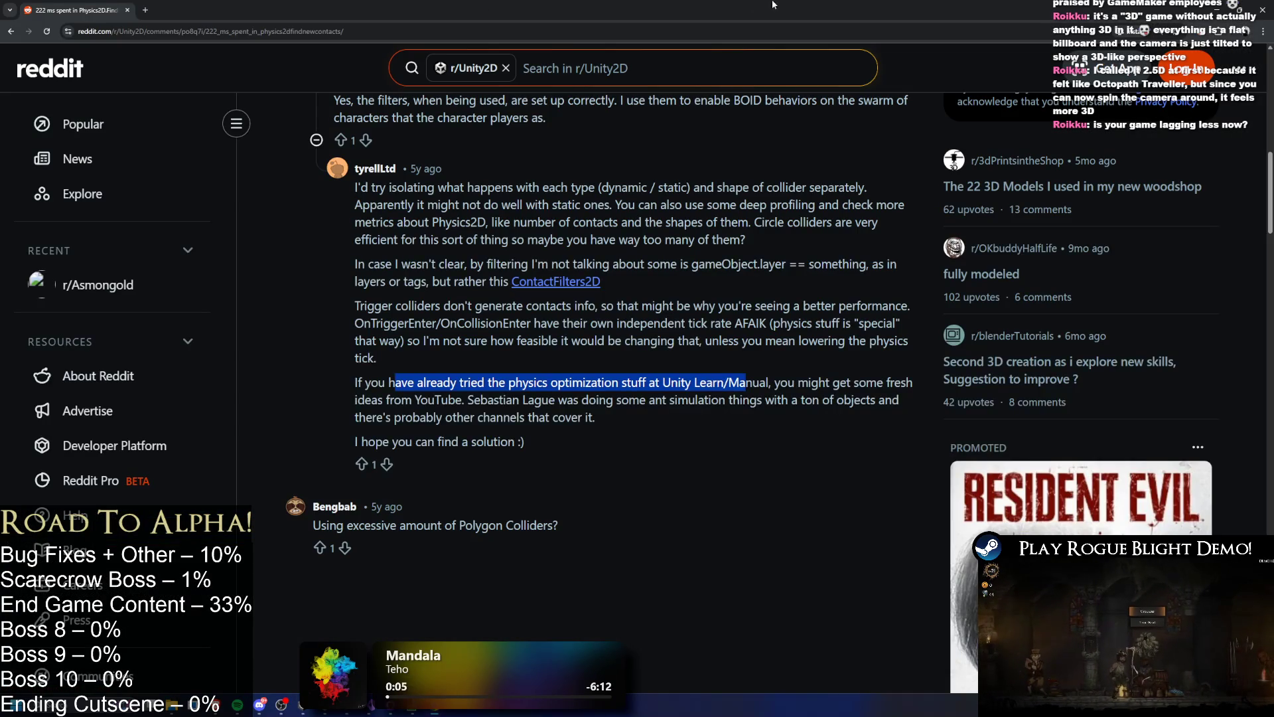
{"action": "key", "text": "alt+Tab"}
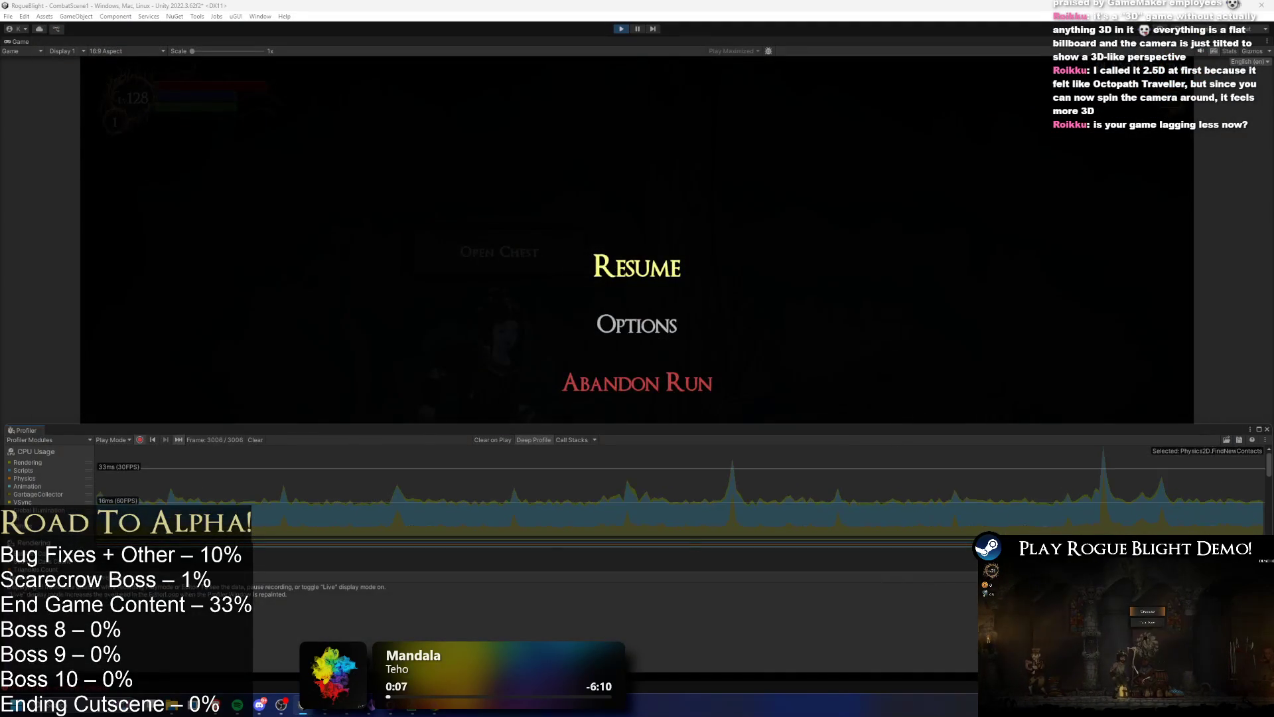
{"action": "key", "text": "alt+Tab"}
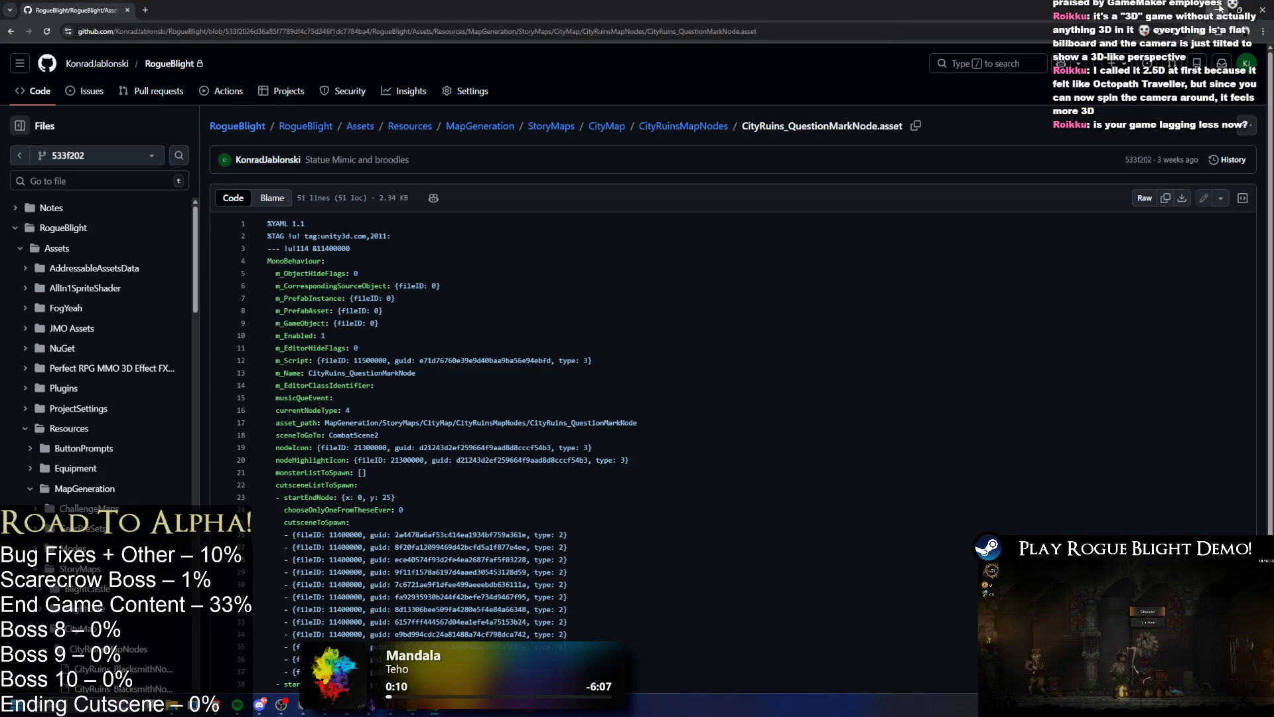
{"action": "key", "text": "alt+Tab"}
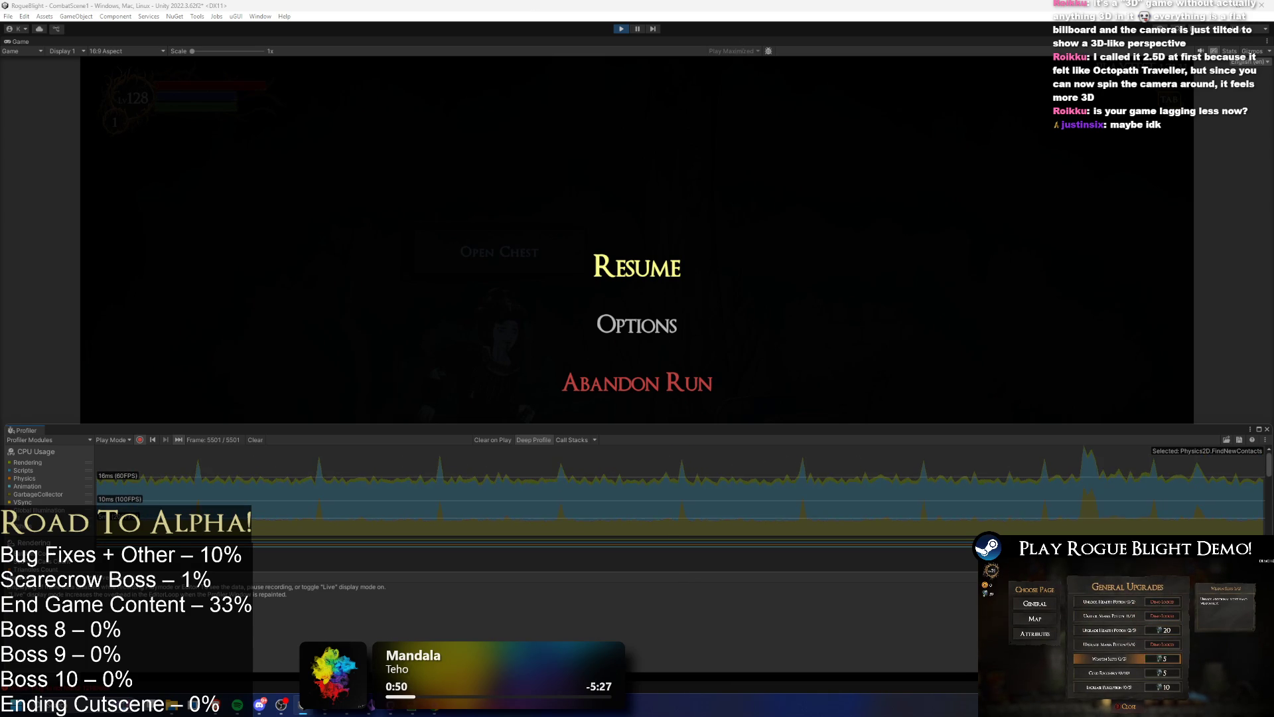
{"action": "left_click", "coordinate": [621, 28]}
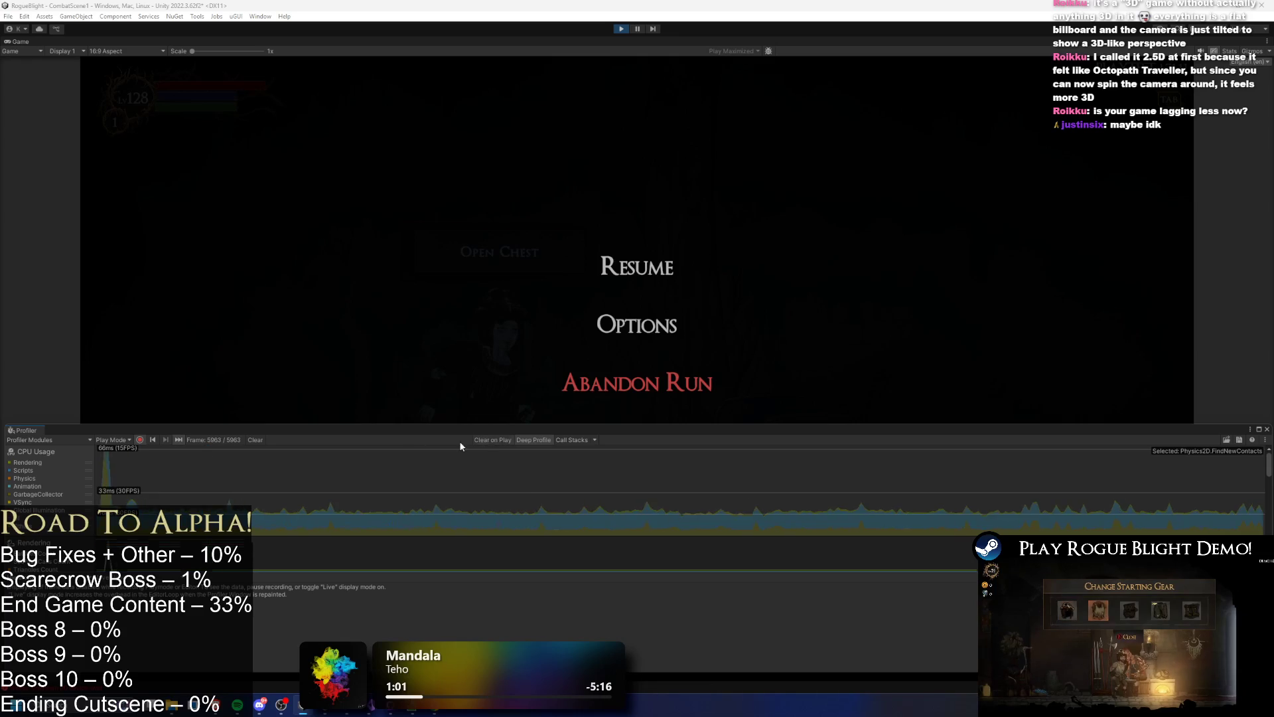
- Clear the Profiler, resume the game, stop recording on the CPU spike frame, and pause the editor
{"action": "left_click", "coordinate": [256, 439]}
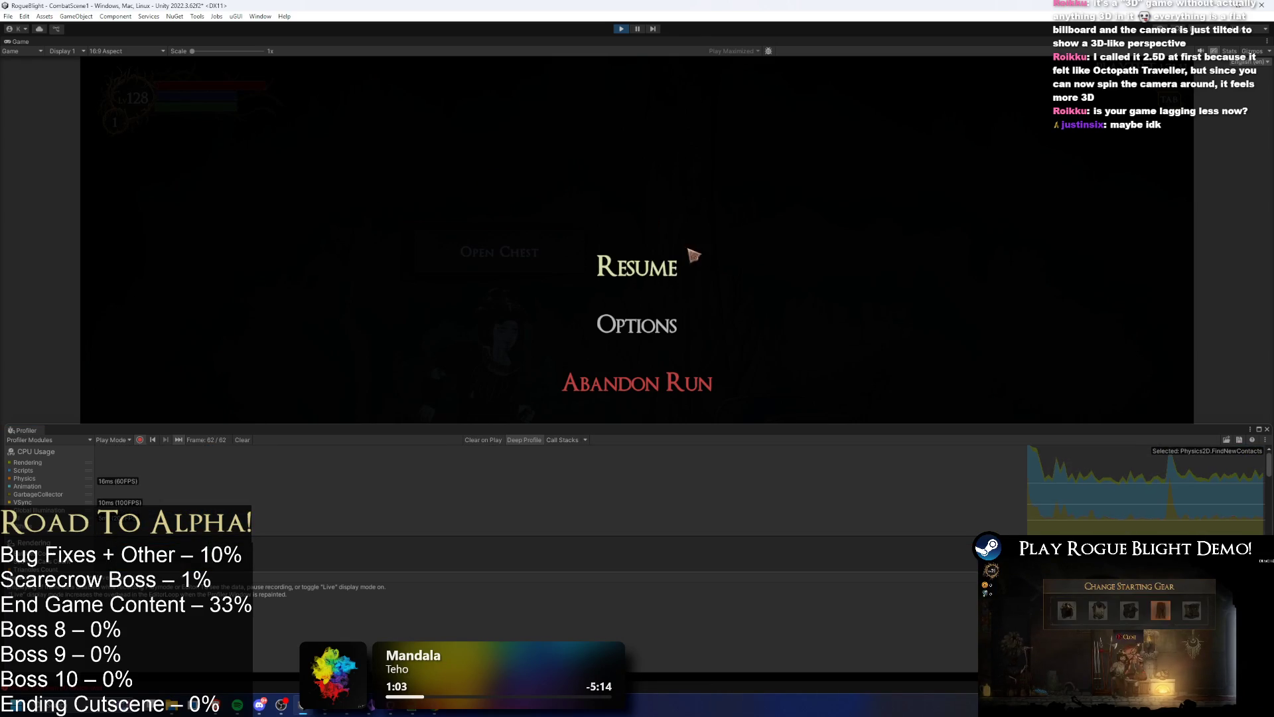
{"action": "left_click", "coordinate": [672, 266]}
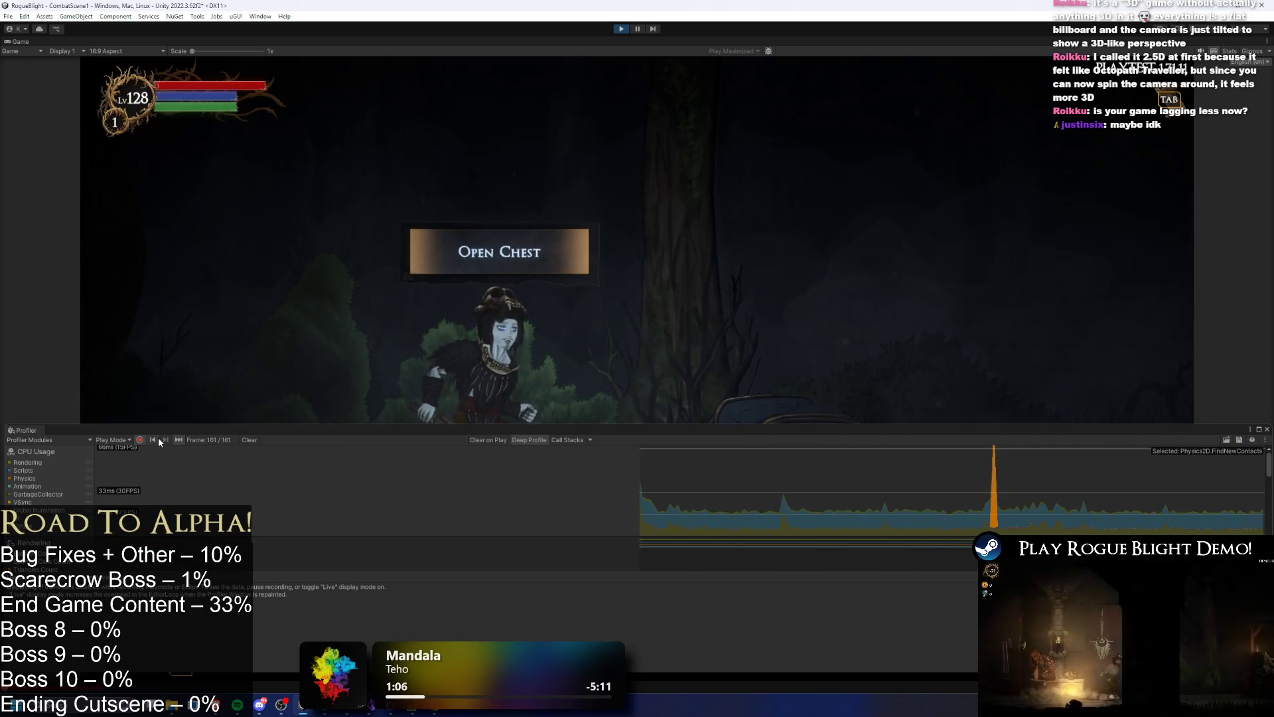
{"action": "left_click", "coordinate": [139, 439]}
{"action": "left_click", "coordinate": [763, 494]}
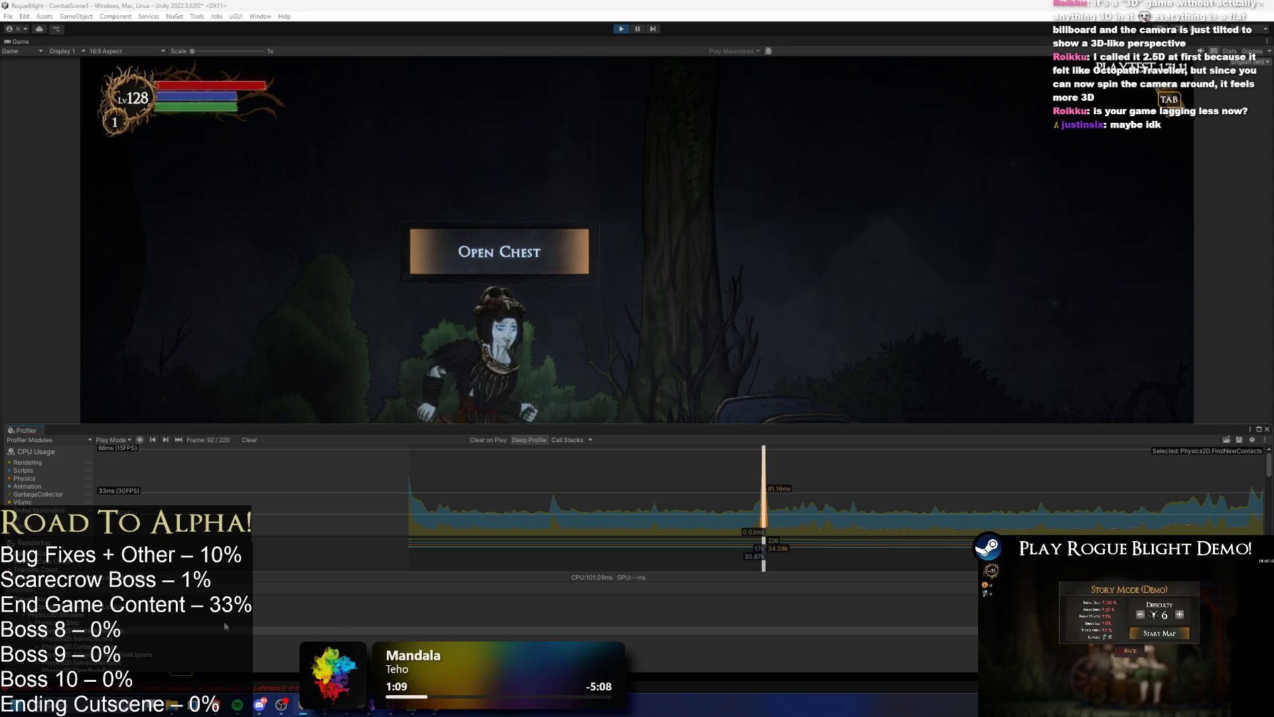
{"action": "key", "text": "ctrl+shift+p"}
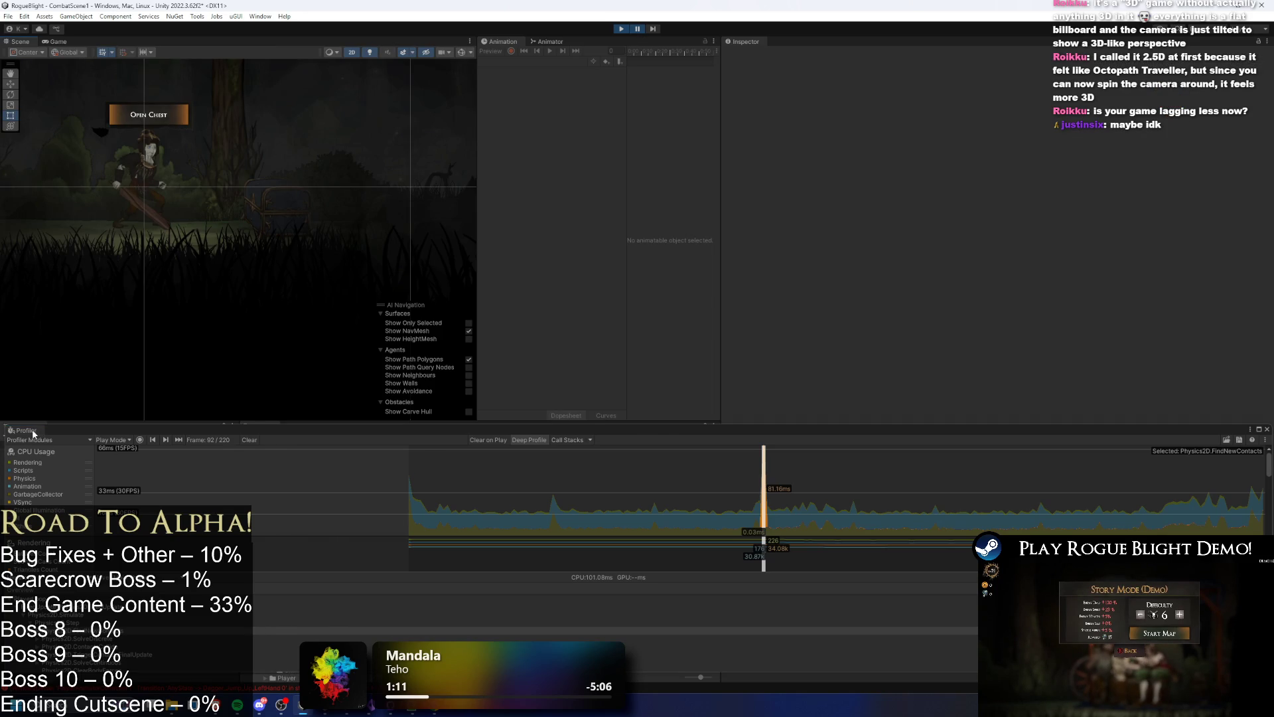
- Close the Profiler, filter the Hierarchy to t:rigidbody2D, and inspect AutoWalkForwardStop
{"action": "middle_click", "coordinate": [33, 429]}
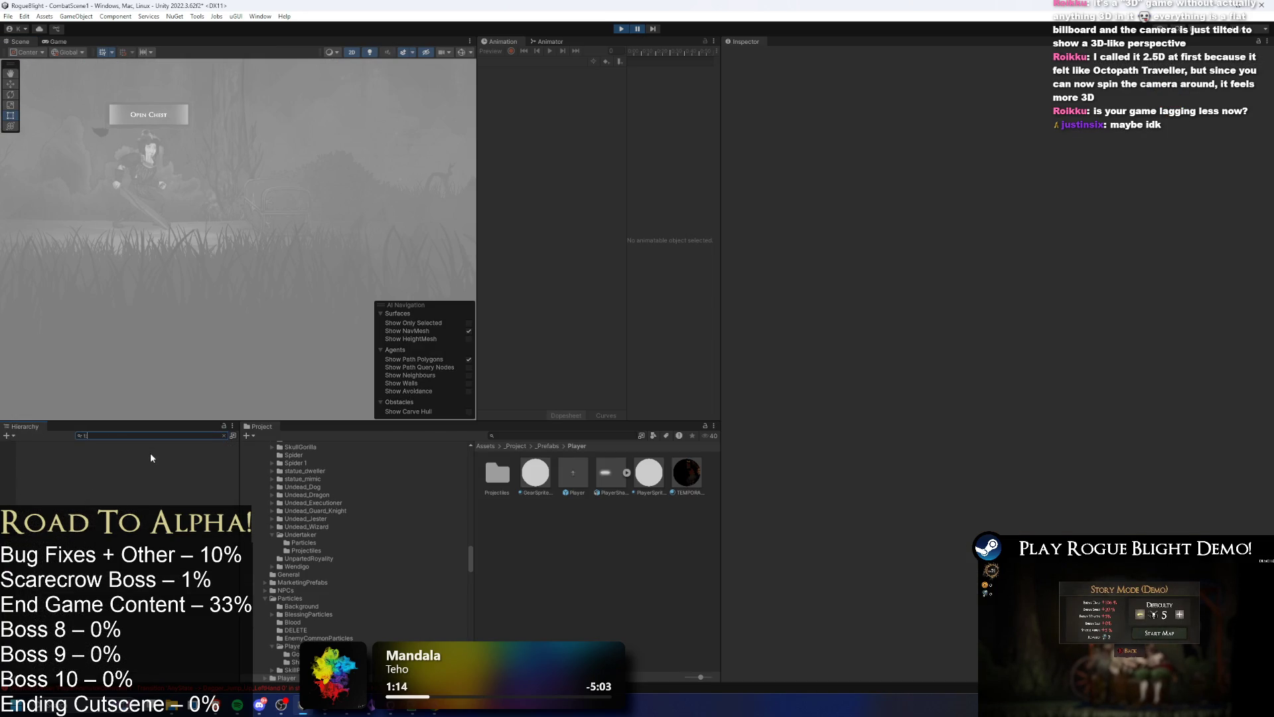
{"action": "type", "text": ":rigidb"}
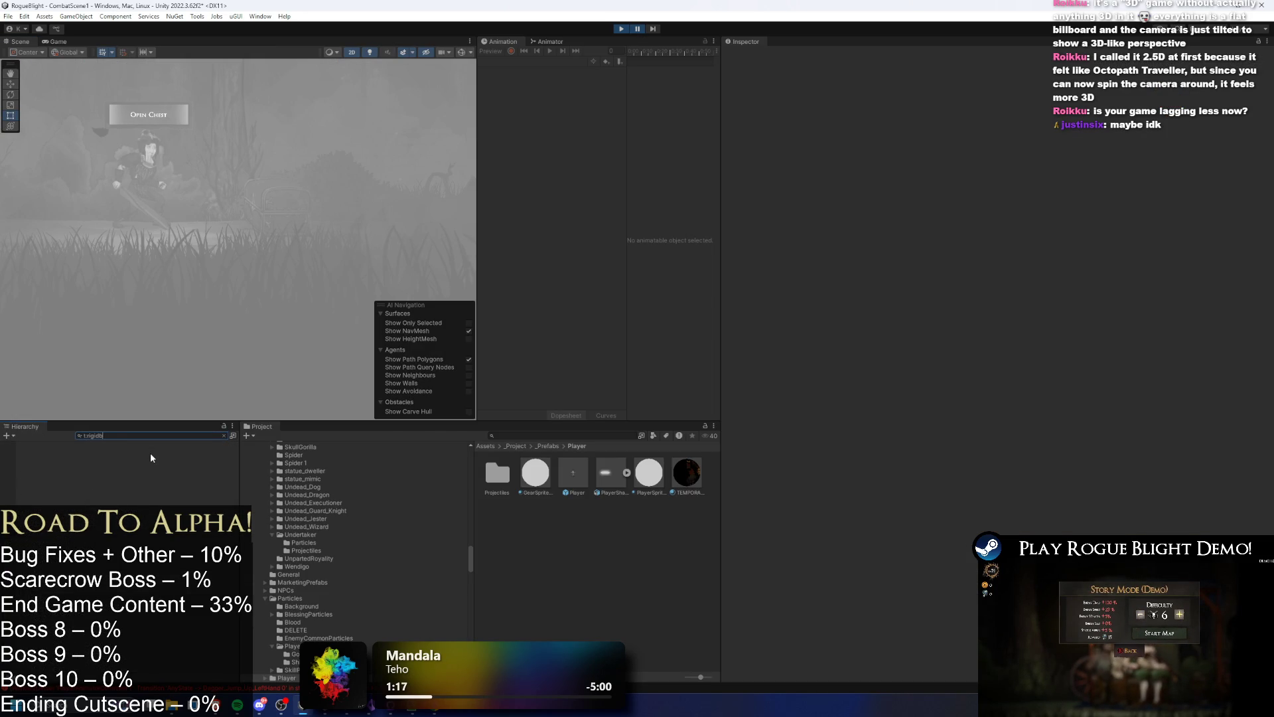
{"action": "type", "text": "ody2D"}
{"action": "left_click", "coordinate": [158, 455]}
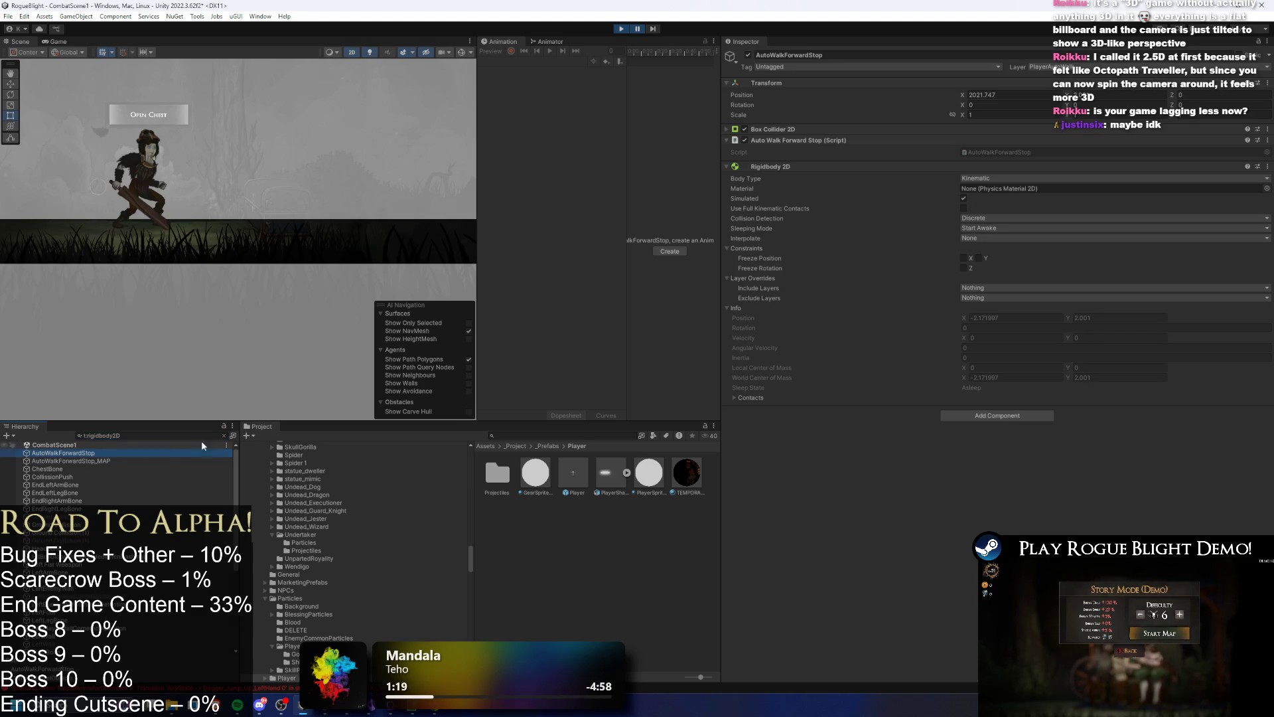
- Review Rigidbody 2D settings of LeftArmBone, wall detectors, MainBone, shield and wooden sword, then unpause
{"action": "key", "text": "Down"}
{"action": "key", "text": "Down"}
{"action": "key", "text": "Down"}
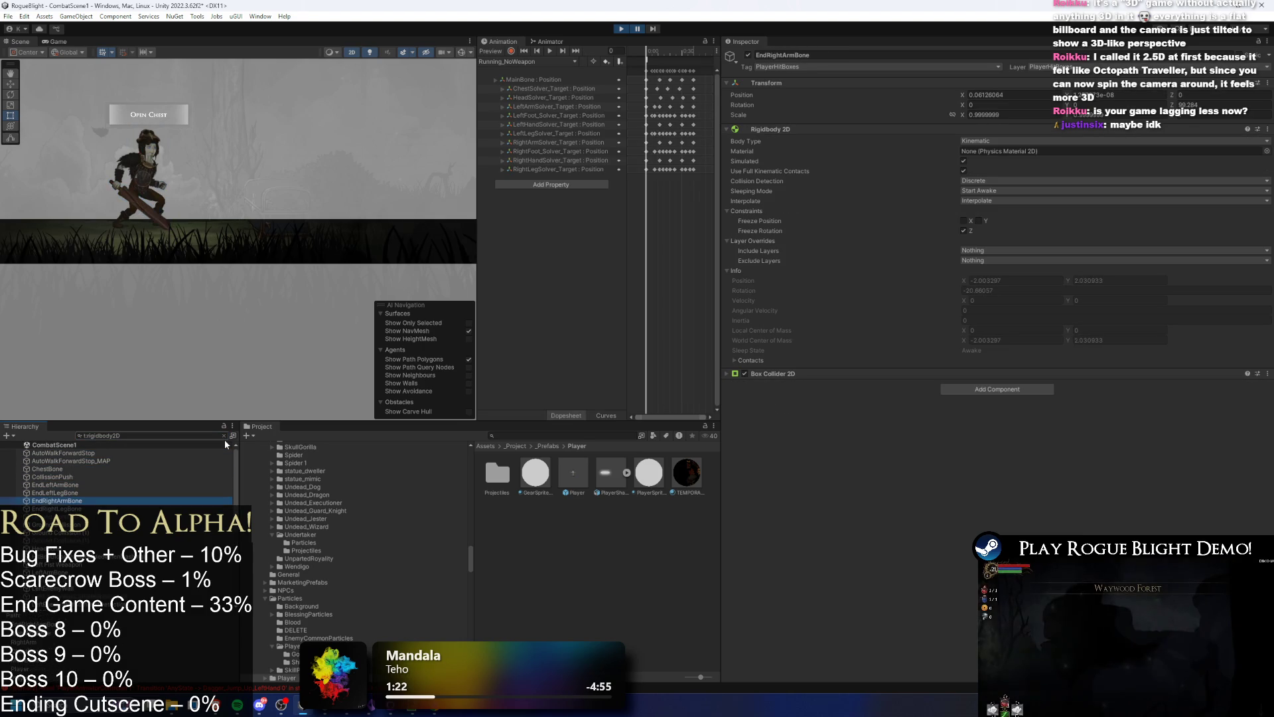
{"action": "key", "text": "Down"}
{"action": "key", "text": "Down"}
{"action": "key", "text": "Down"}
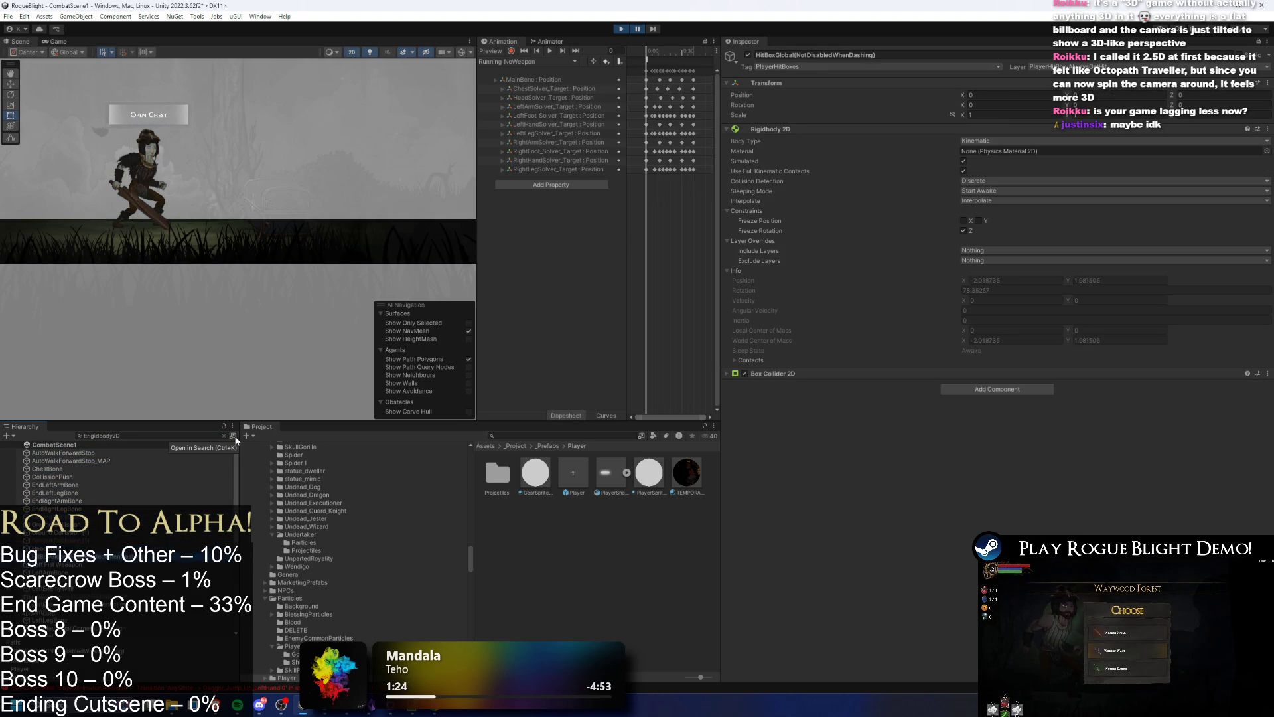
{"action": "key", "text": "Down"}
{"action": "key", "text": "Down"}
{"action": "key", "text": "Down"}
{"action": "scroll", "coordinate": [235, 498], "scroll_direction": "down", "scroll_amount": 5}
{"action": "key", "text": "Down"}
{"action": "key", "text": "Down"}
{"action": "key", "text": "Down"}
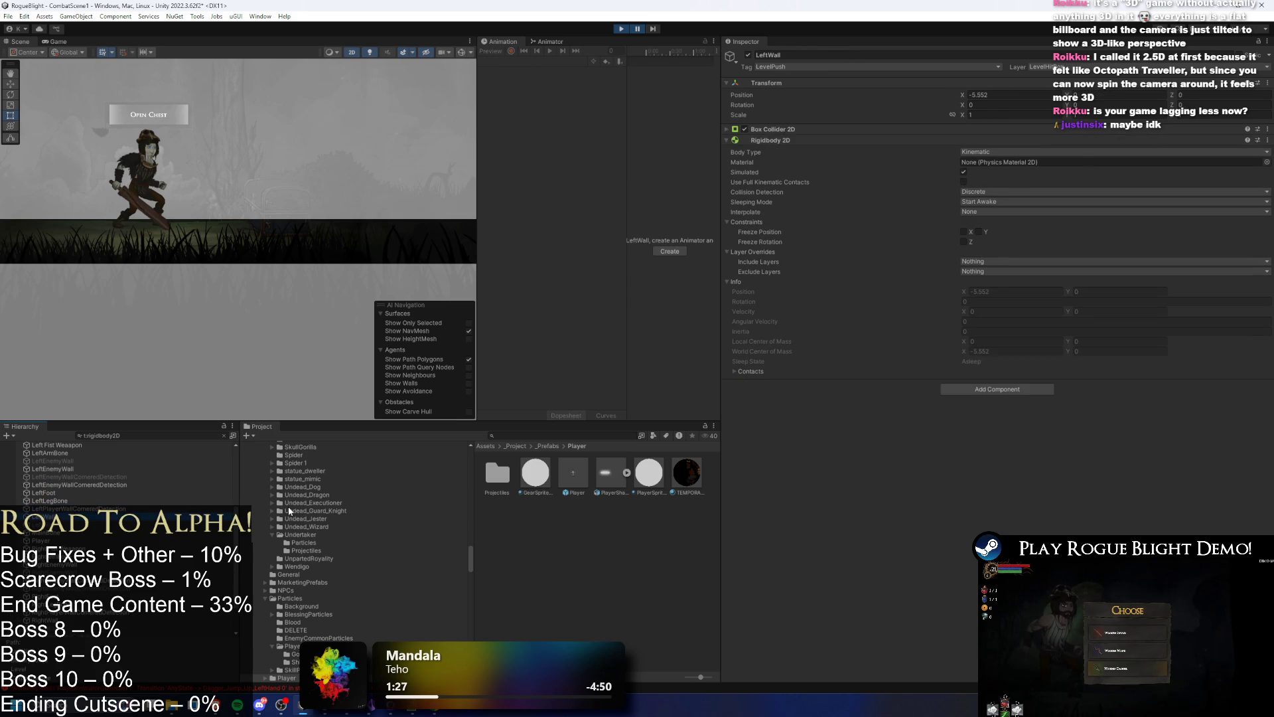
{"action": "key", "text": "Down"}
{"action": "key", "text": "Down"}
{"action": "key", "text": "Down"}
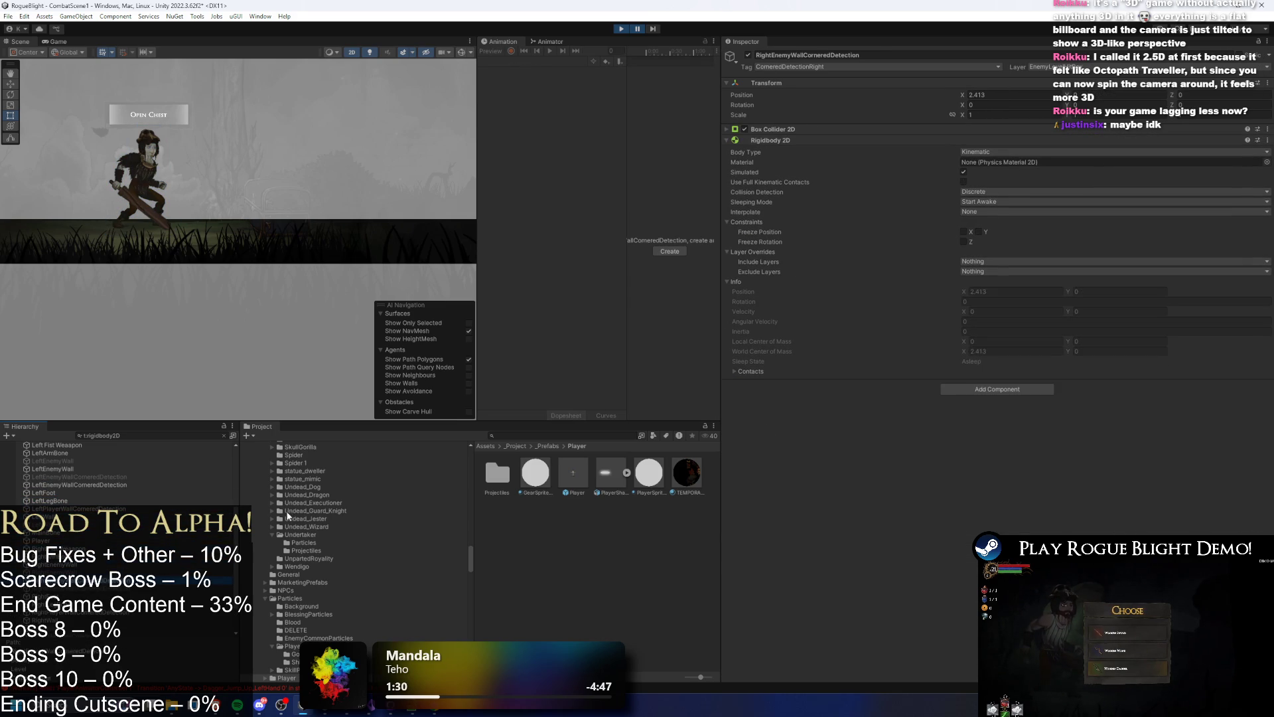
{"action": "key", "text": "Down"}
{"action": "key", "text": "Down"}
{"action": "key", "text": "Down"}
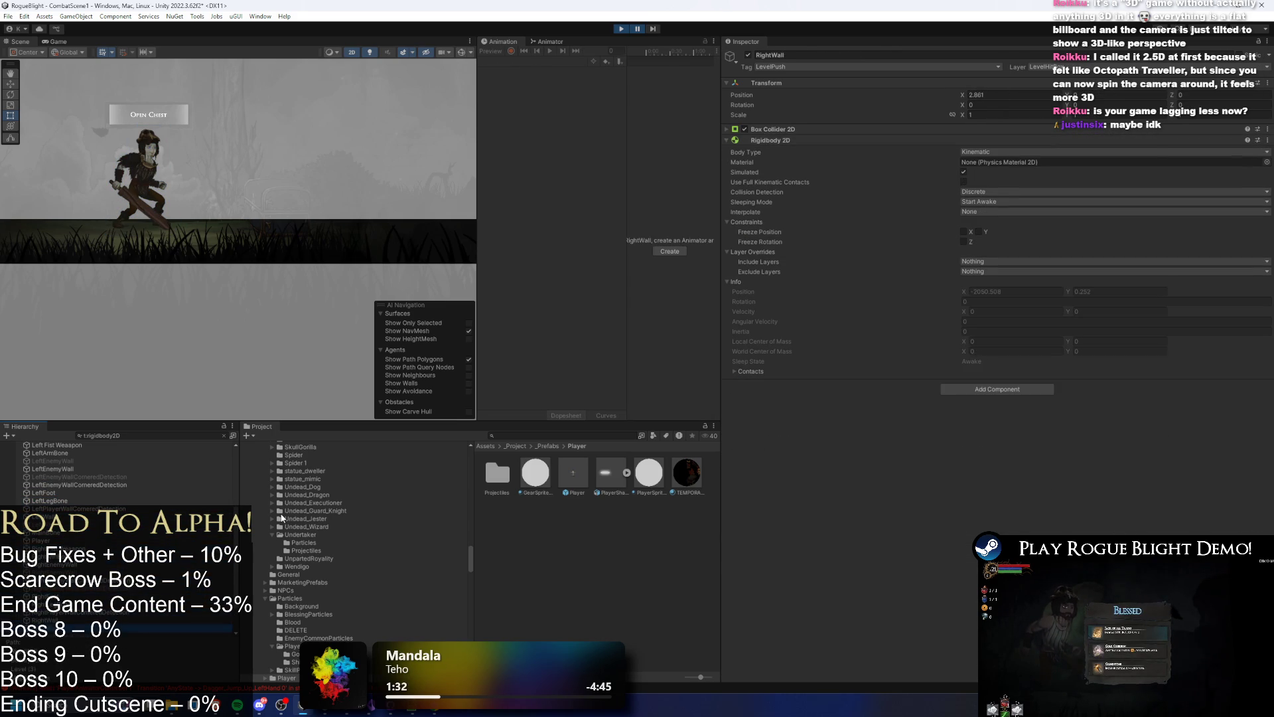
{"action": "key", "text": "Down"}
{"action": "key", "text": "Down"}
{"action": "key", "text": "Down"}
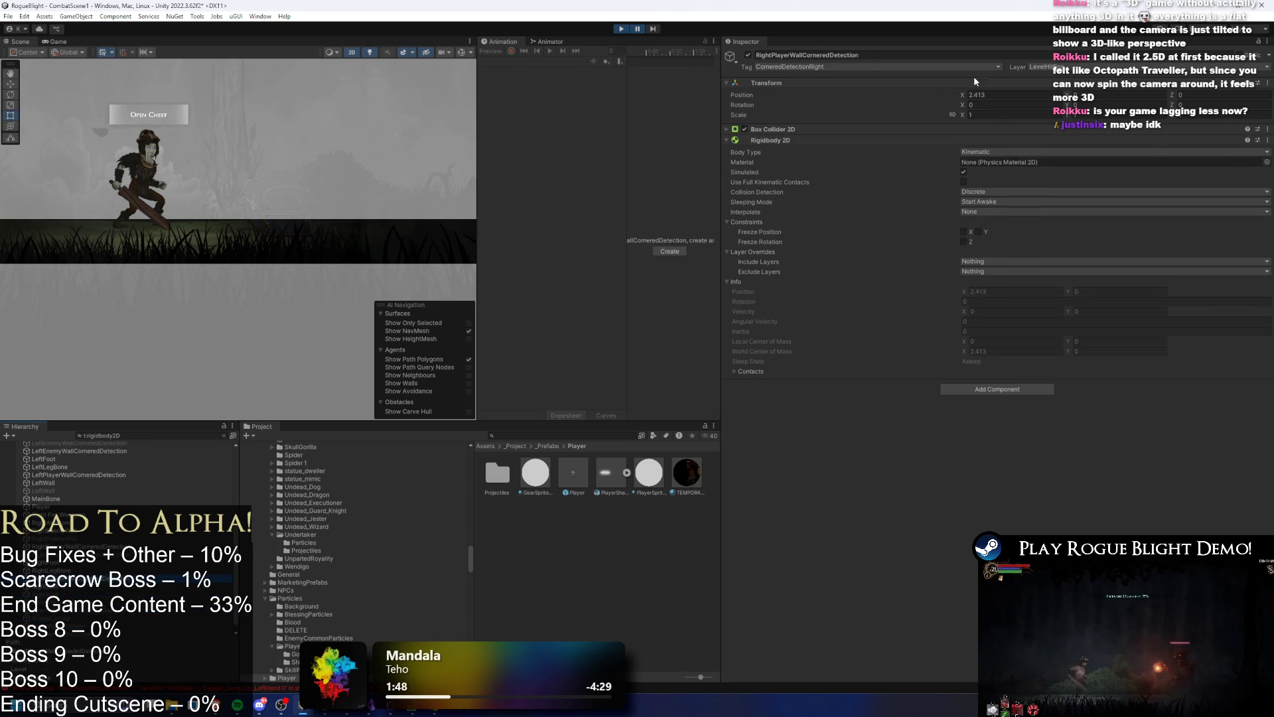
{"action": "left_click", "coordinate": [638, 29]}
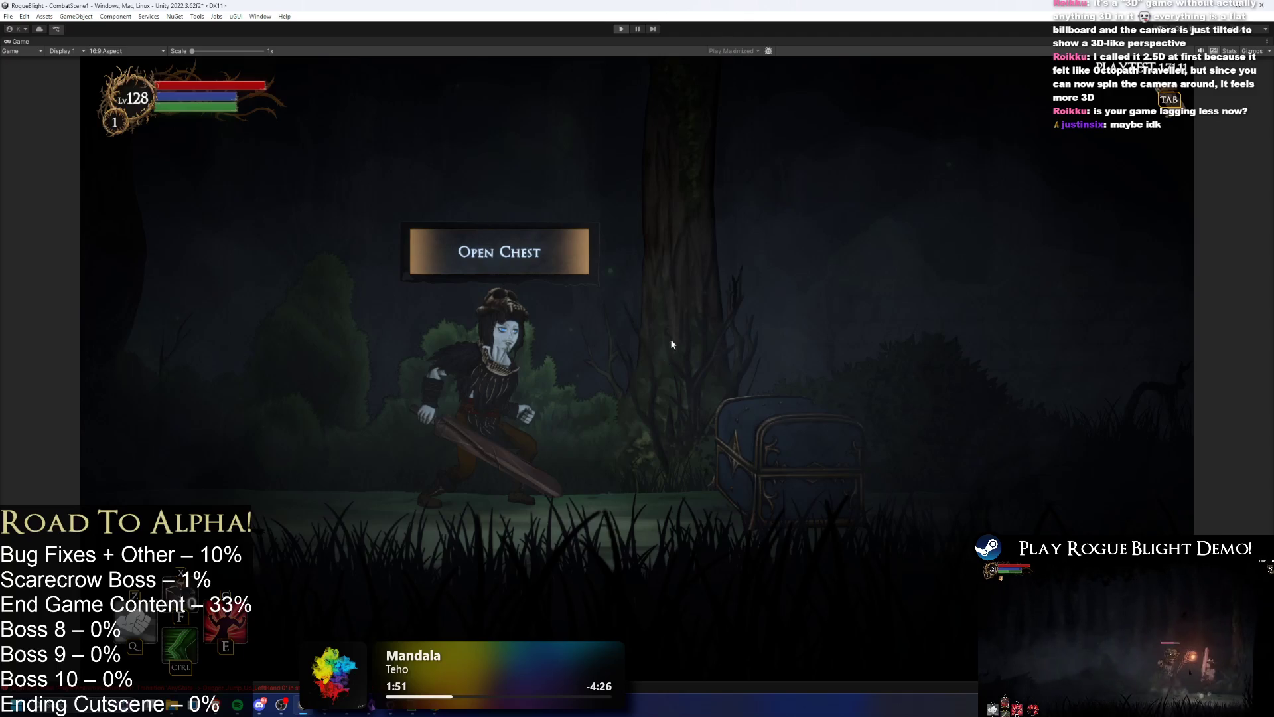
- Stop Play mode and open the CommonUI prefab found by a 'ui' Project search
{"action": "key", "text": "ctrl+p"}
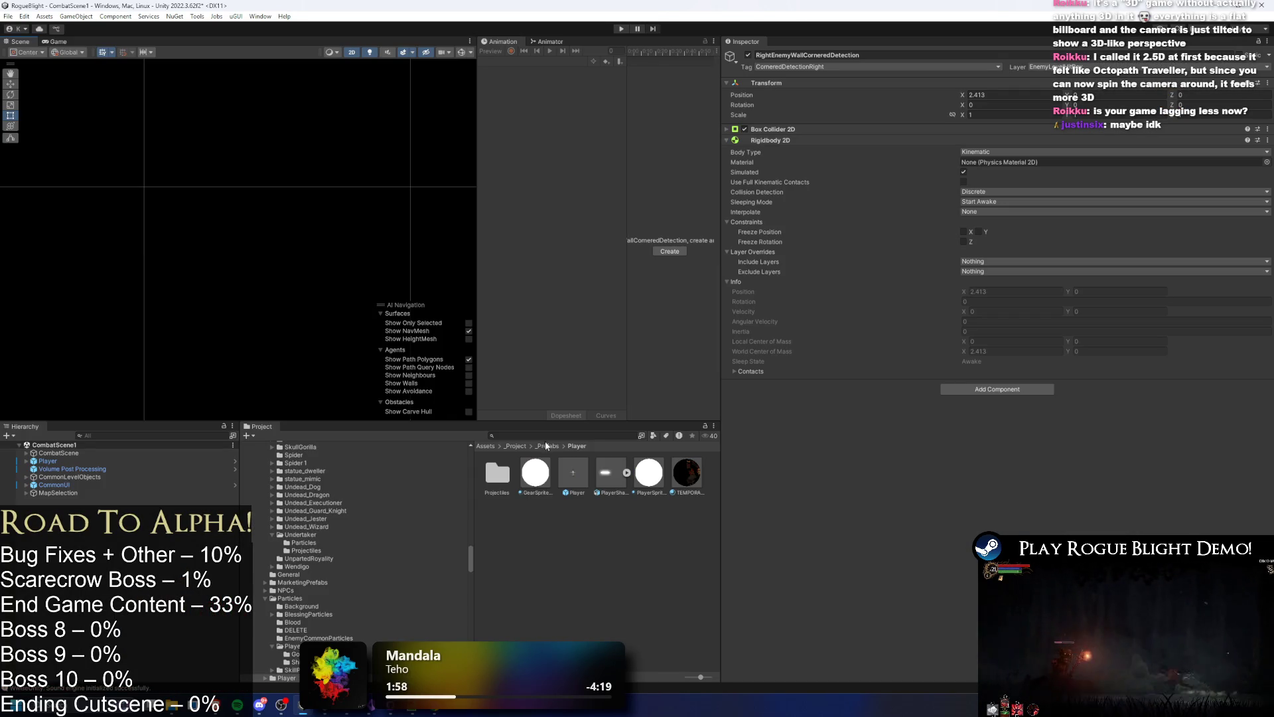
{"action": "left_click", "coordinate": [545, 438]}
{"action": "type", "text": "ui"}
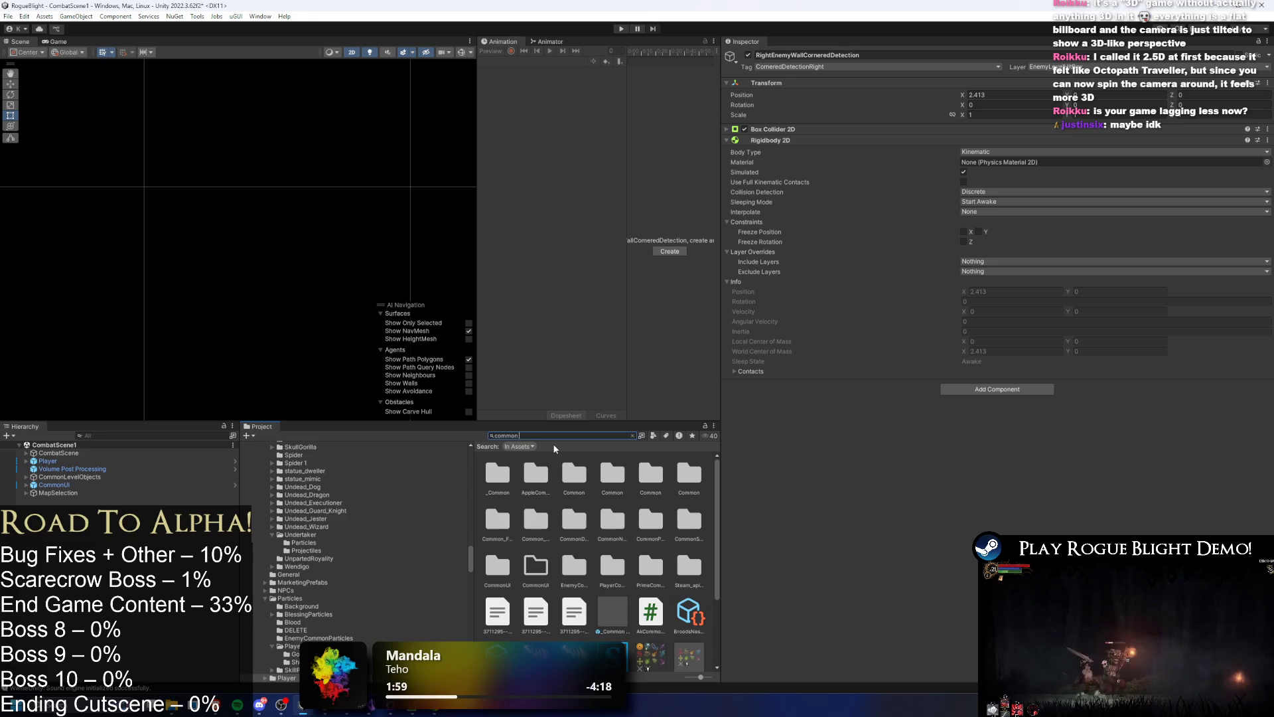
{"action": "left_click", "coordinate": [571, 485]}
{"action": "double_click", "coordinate": [571, 485]}
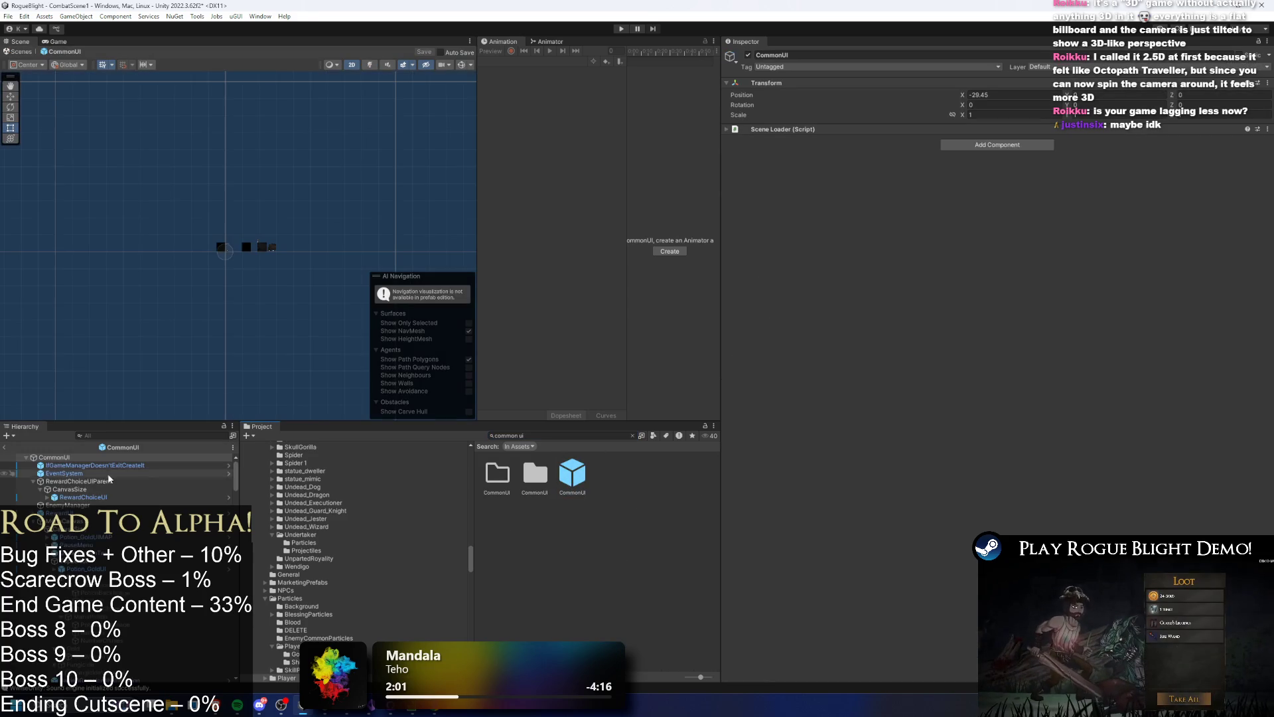
- Look through the PauseMenu and Button Group (Pause) objects, then clear the Hierarchy filter
{"action": "left_click", "coordinate": [110, 434]}
{"action": "type", "text": "pause"}
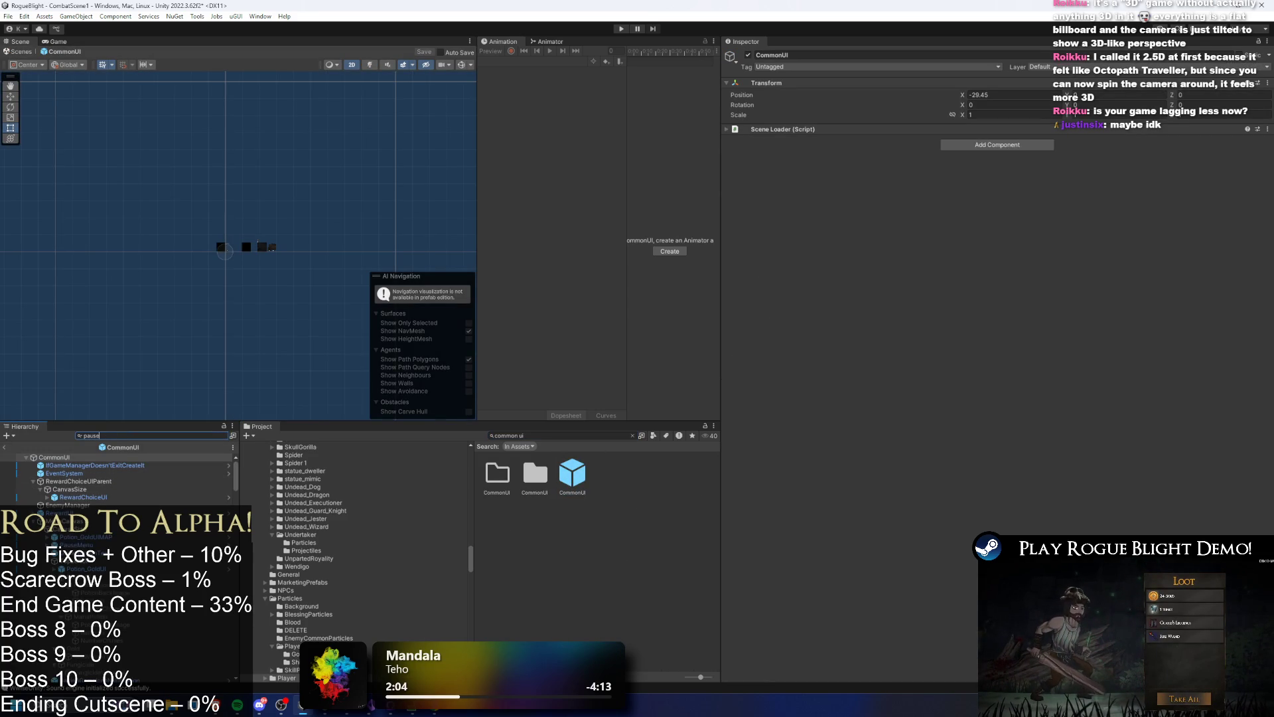
{"action": "left_click", "coordinate": [69, 458]}
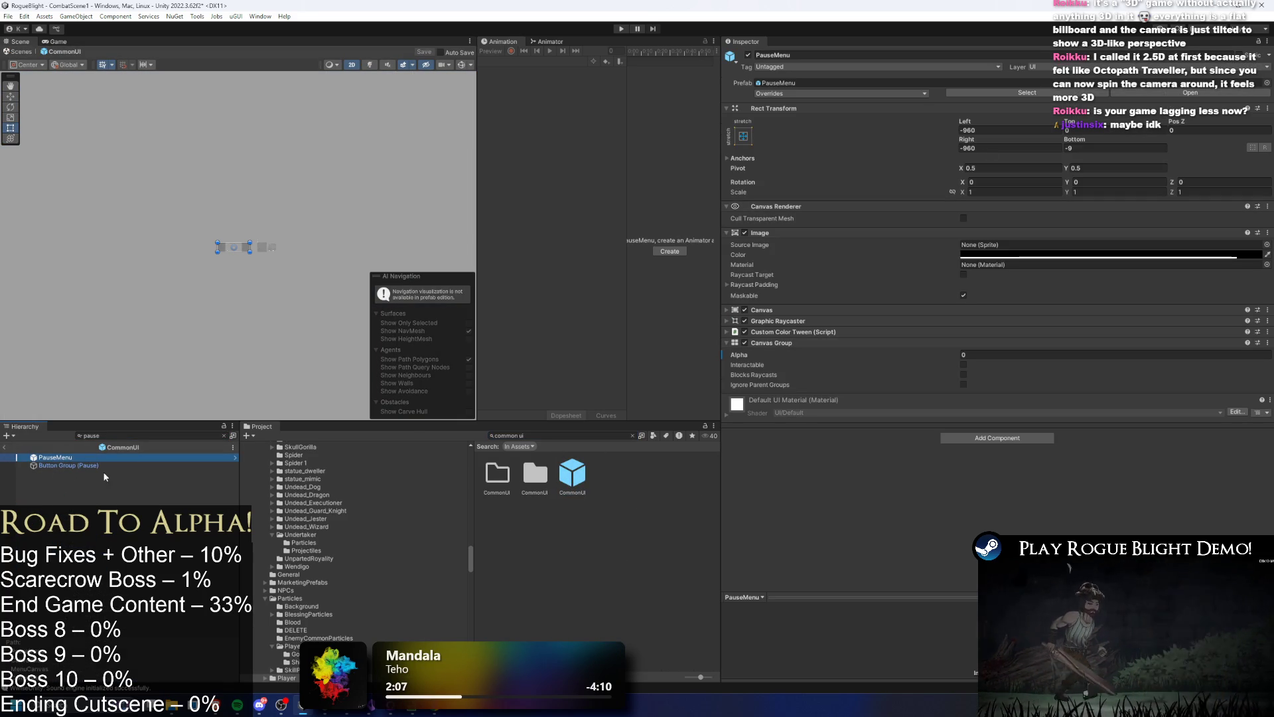
{"action": "left_click", "coordinate": [100, 466]}
{"action": "left_click", "coordinate": [113, 457]}
{"action": "left_click", "coordinate": [119, 435]}
{"action": "key", "text": "BackSpace"}
{"action": "key", "text": "BackSpace"}
{"action": "key", "text": "BackSpace"}
- Select the MenuBtn pause button and locate its PauseBTN script in the Project
{"action": "left_click", "coordinate": [553, 435]}
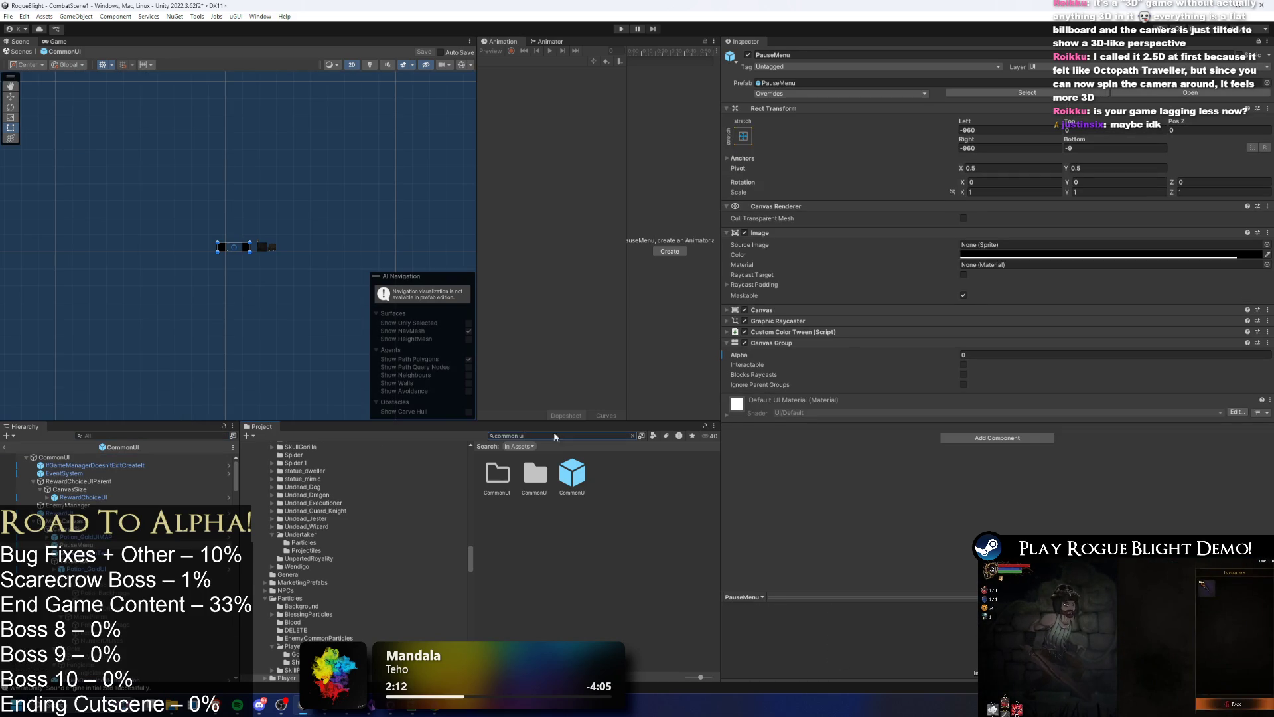
{"action": "left_click", "coordinate": [70, 553]}
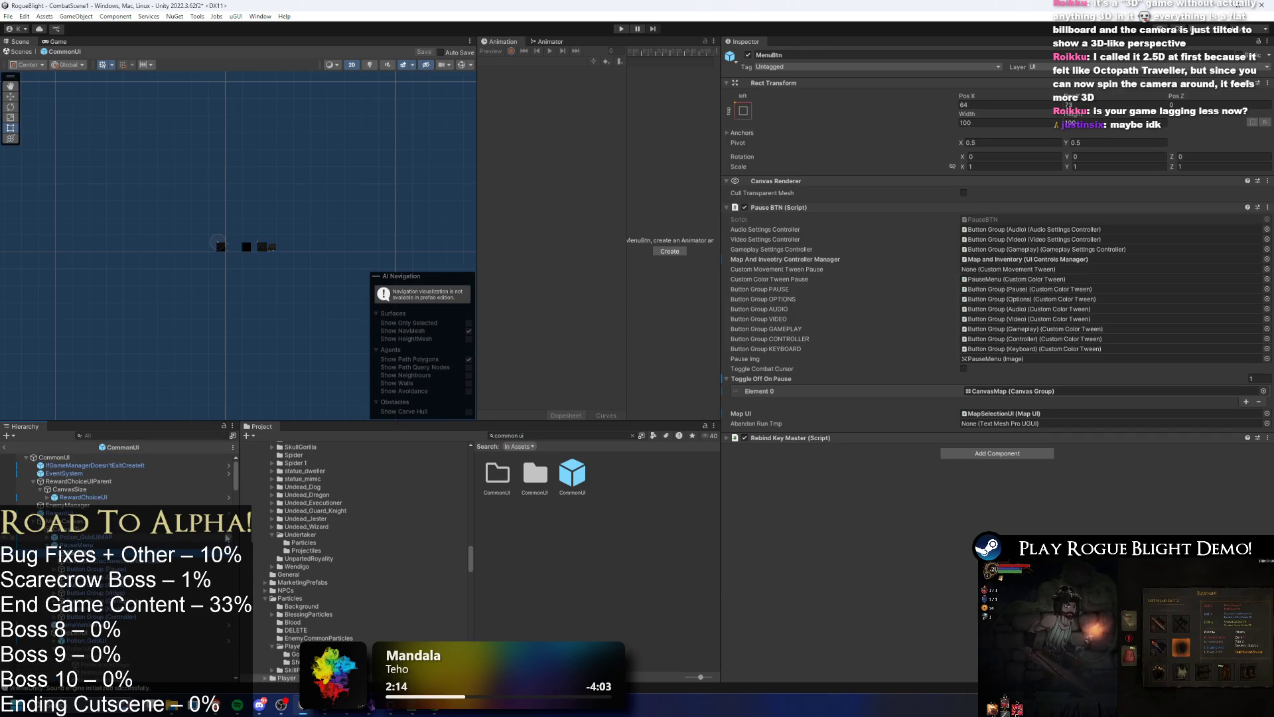
{"action": "left_click", "coordinate": [1014, 218]}
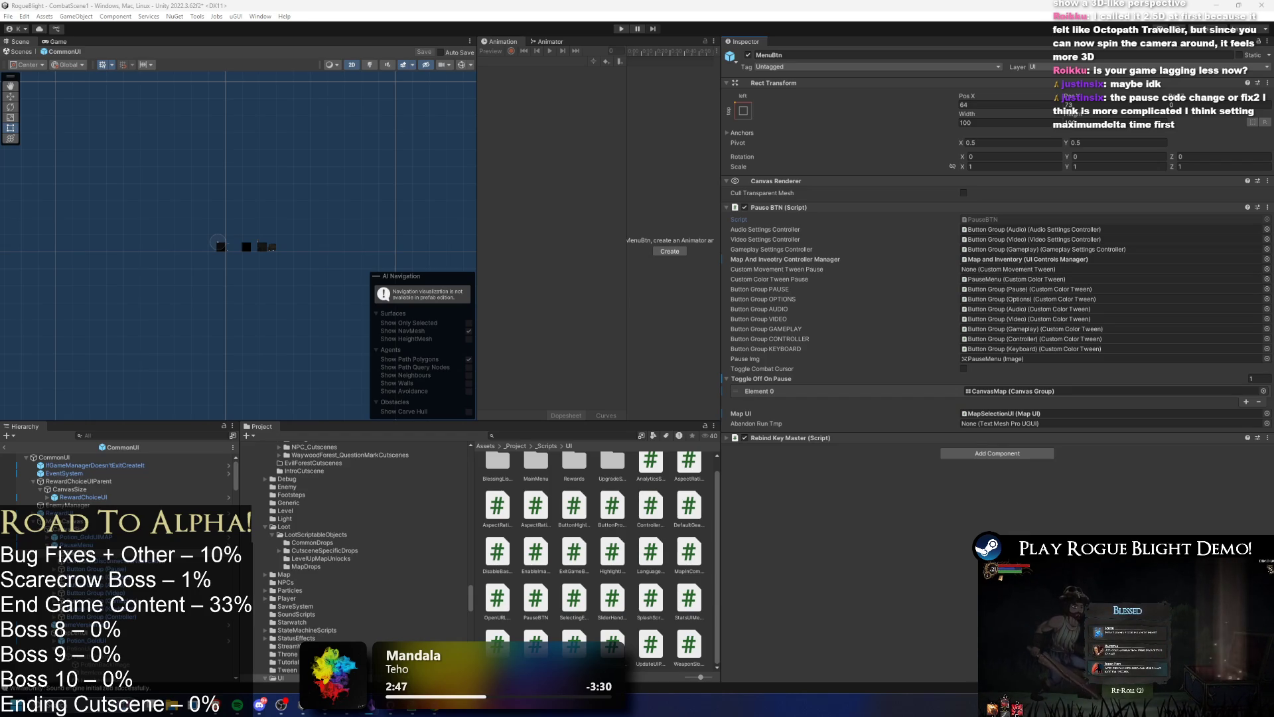
{"action": "key", "text": "alt+Tab"}
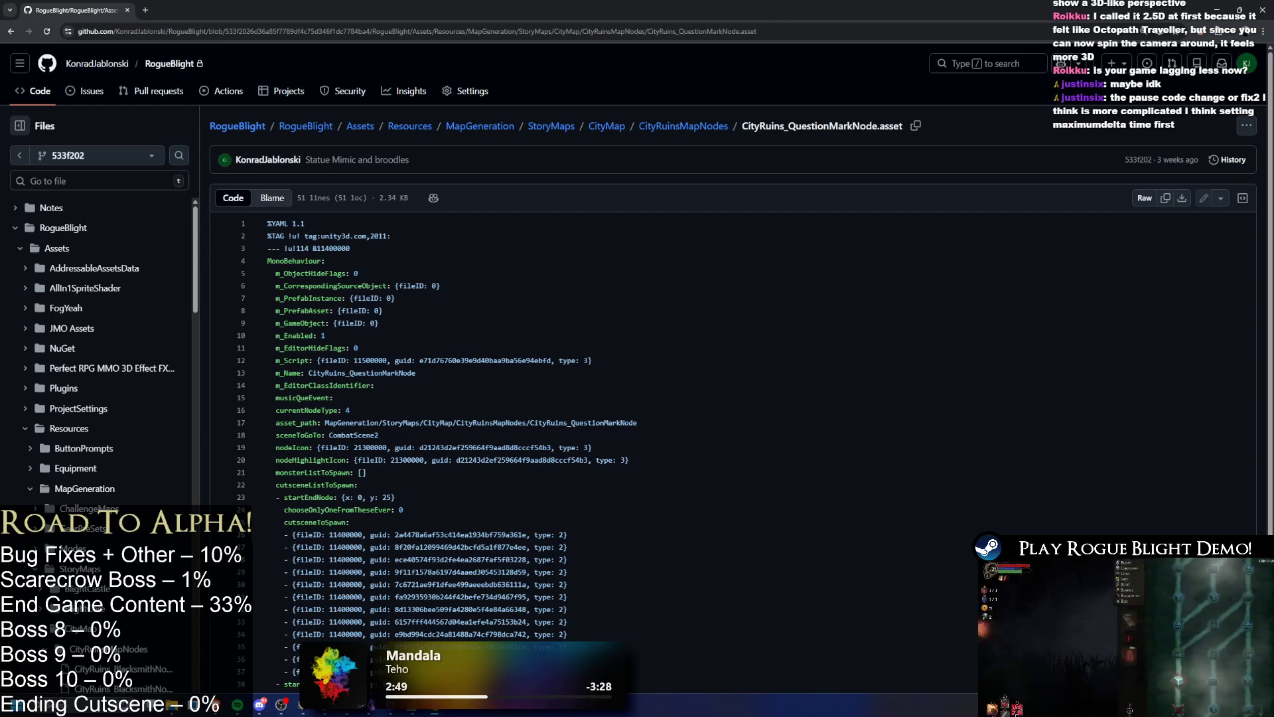
{"action": "key", "text": "alt+Tab"}
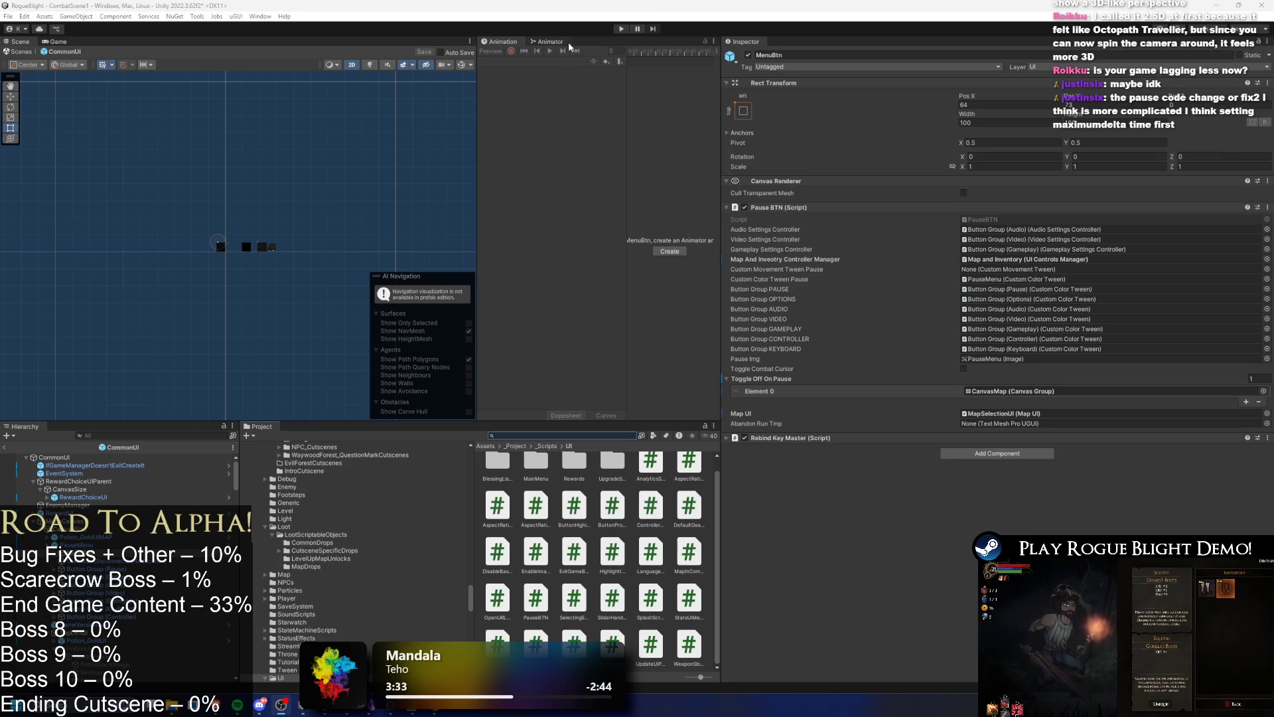
- Search the Project for 'start poin' and select the StartPoint scene asset
{"action": "type", "text": "start"}
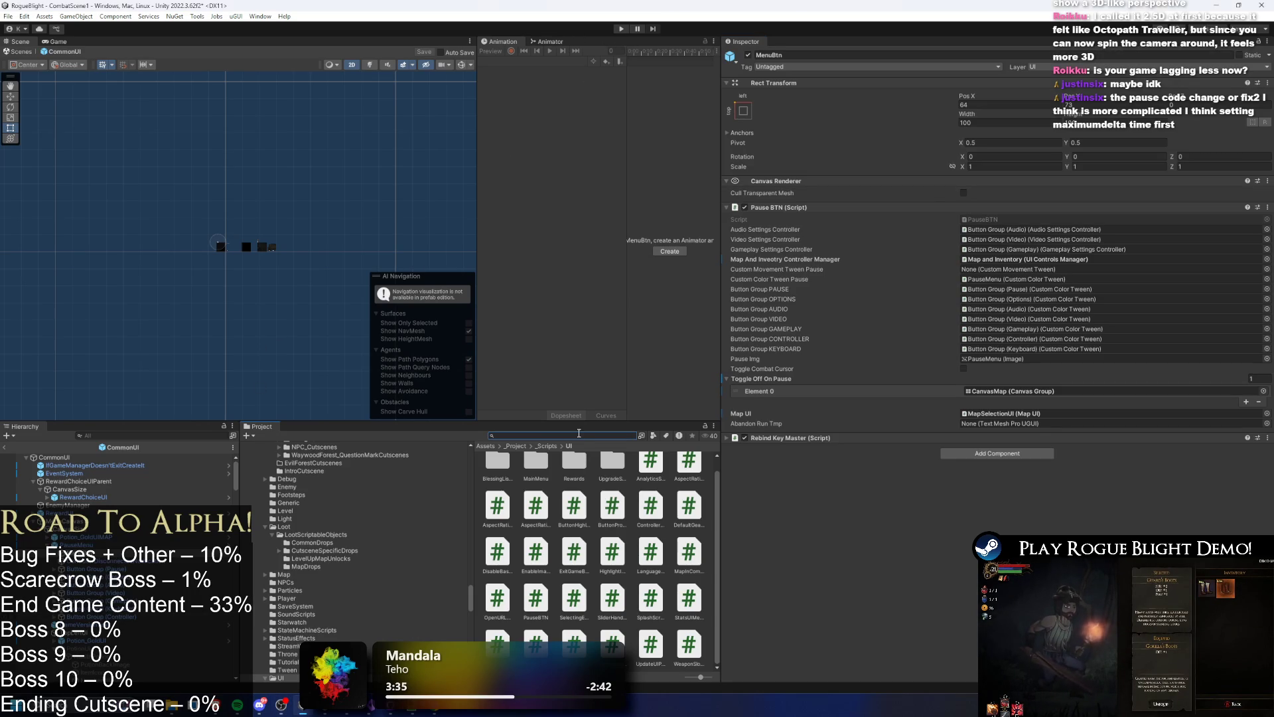
{"action": "key", "text": "BackSpace"}
{"action": "key", "text": "BackSpace"}
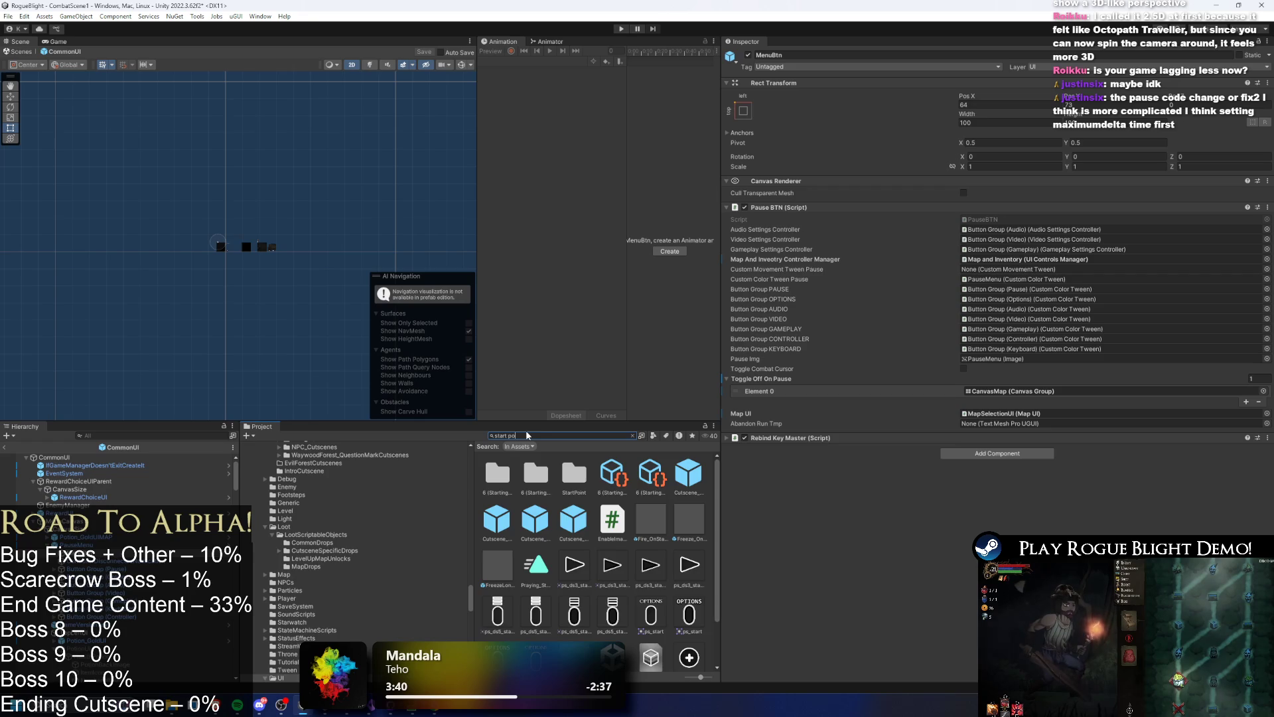
{"action": "type", "text": "in"}
{"action": "left_click", "coordinate": [542, 472]}
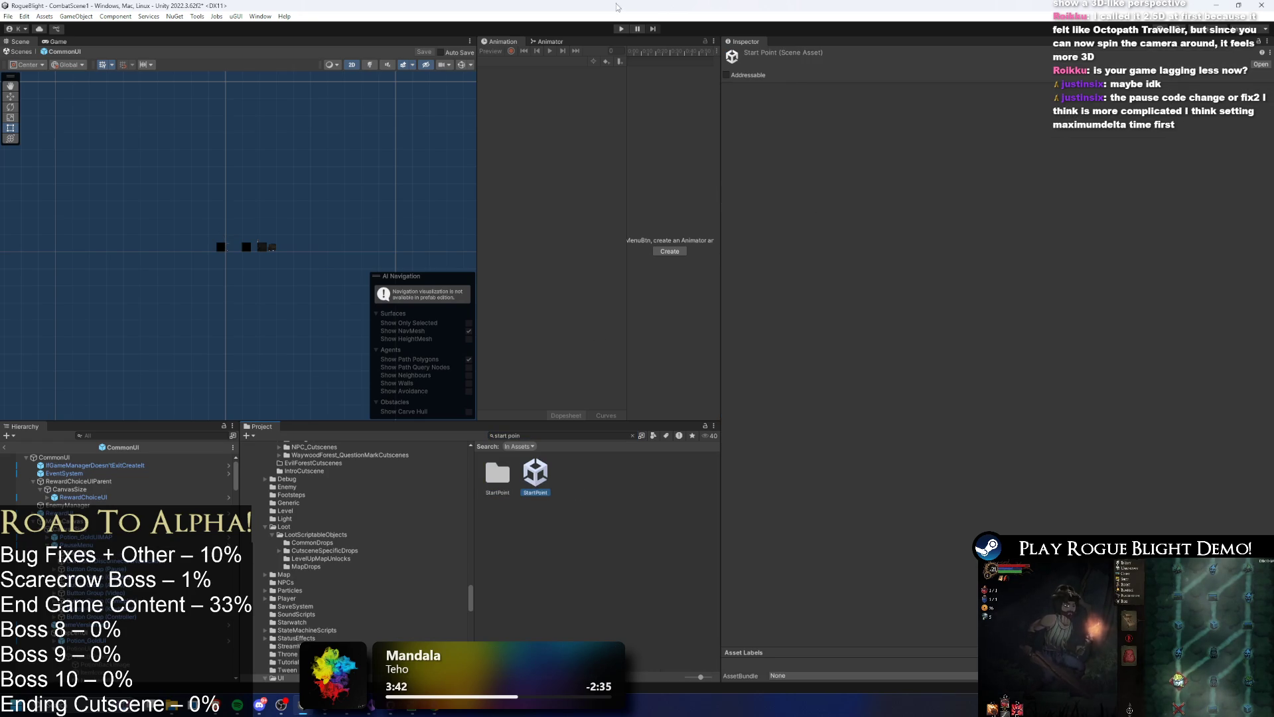
- Enter Play mode, open the chest with W, choose Dark Pulse, and pause with Escape
{"action": "left_click", "coordinate": [619, 29]}
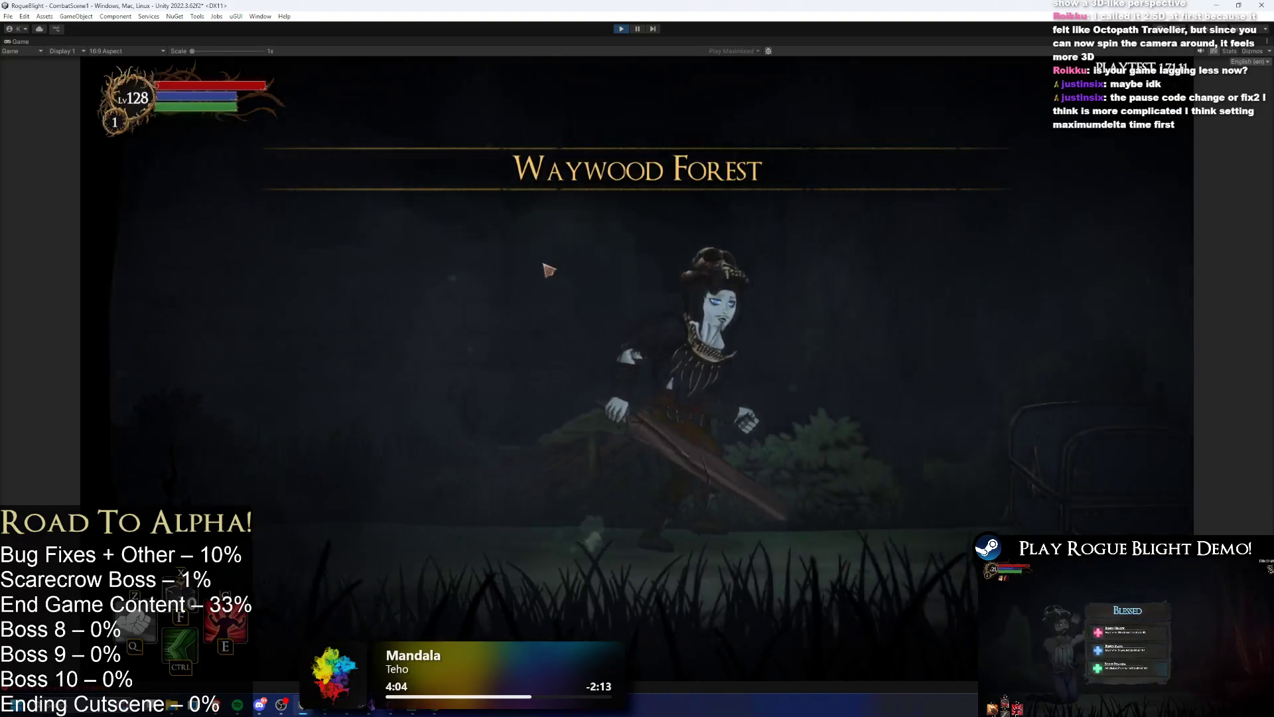
{"action": "key", "text": "w"}
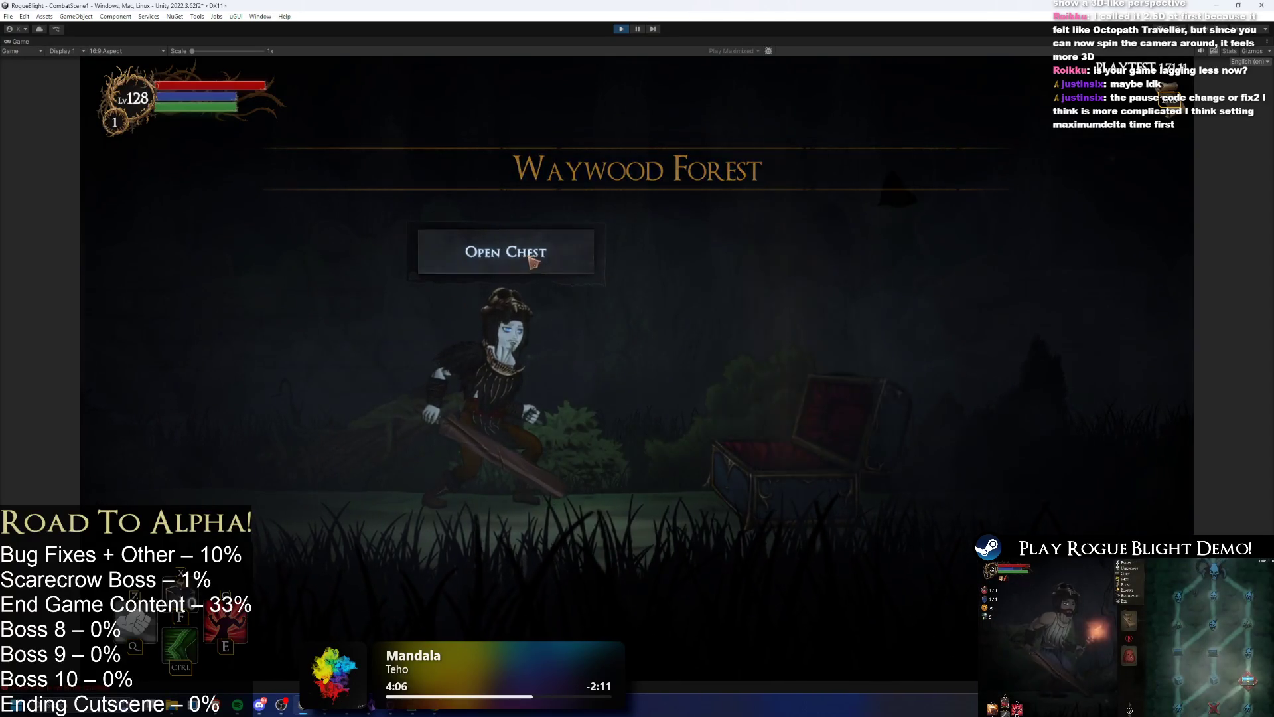
{"action": "left_click", "coordinate": [652, 360]}
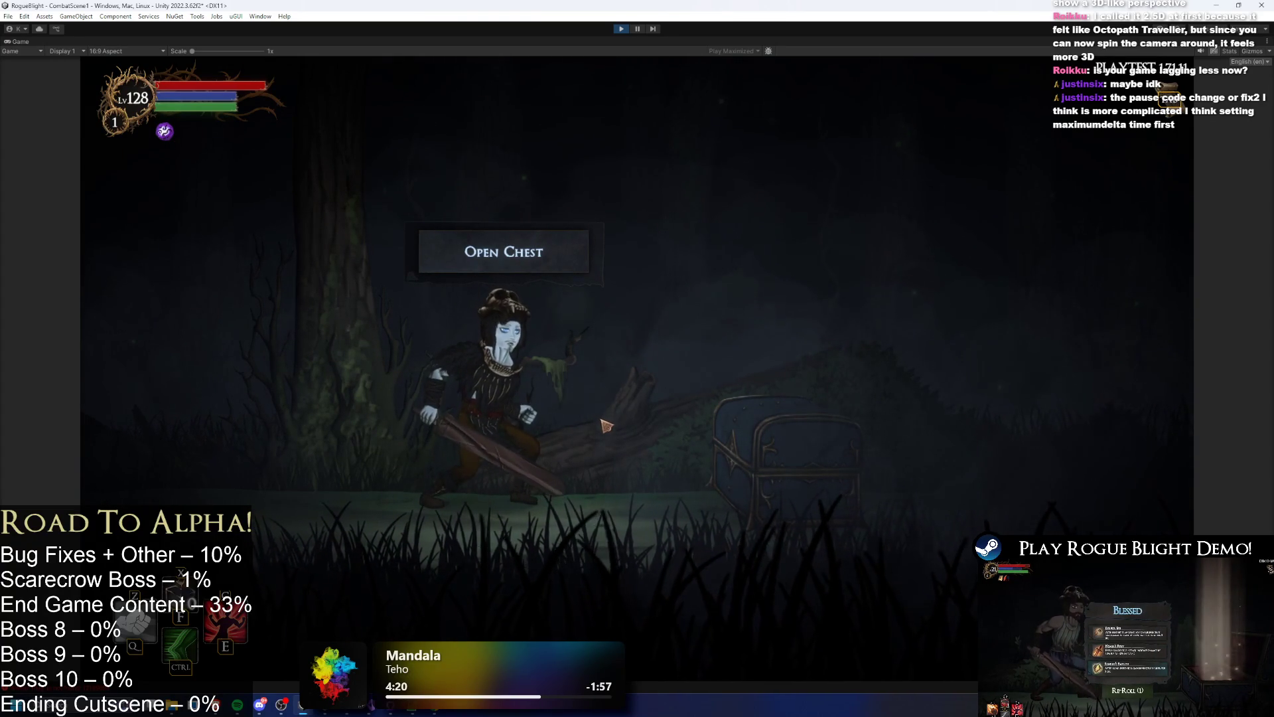
{"action": "key", "text": "Escape"}
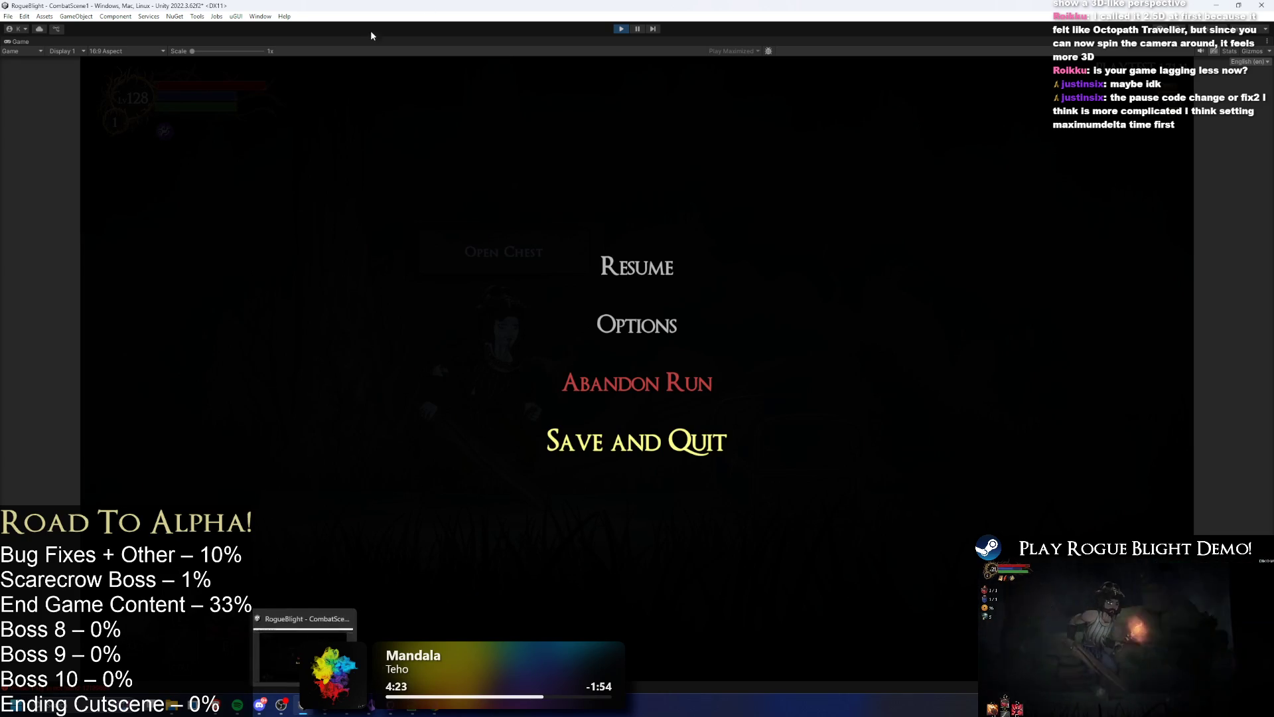
- Open the Profiler window from the Window menu's Analysis submenu
{"action": "left_click", "coordinate": [259, 16]}
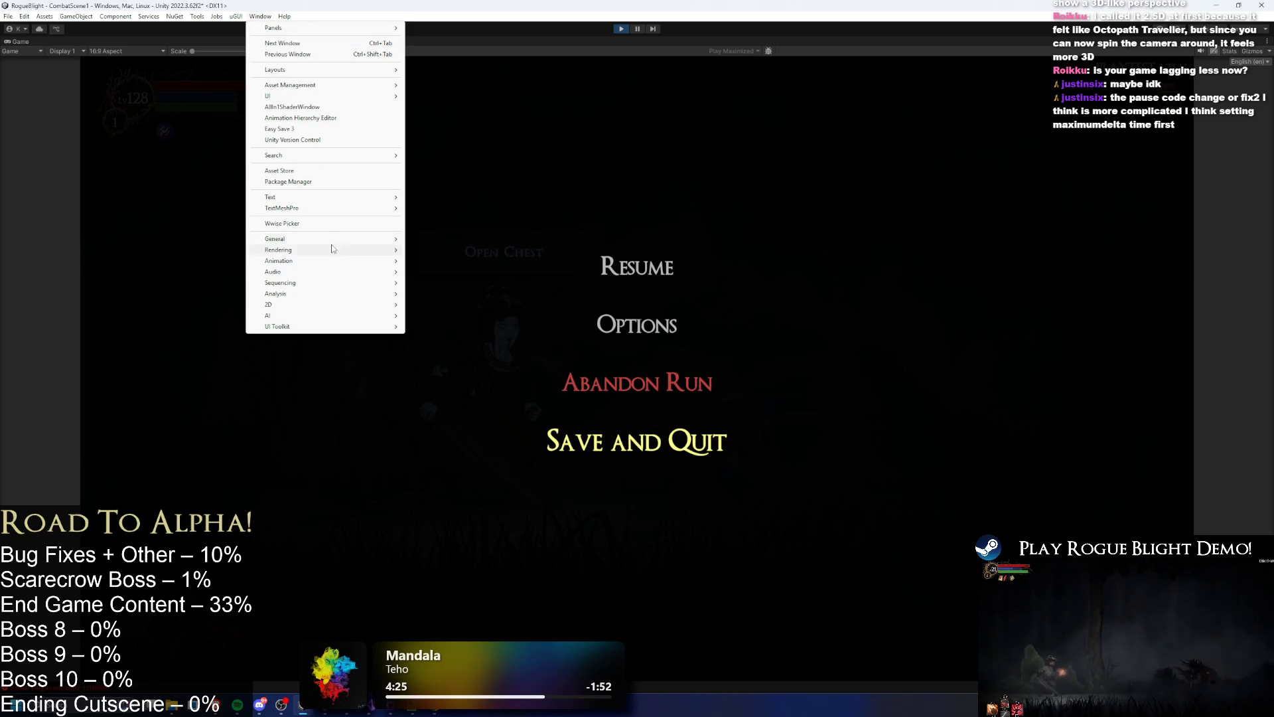
{"action": "mouse_move", "coordinate": [367, 284]}
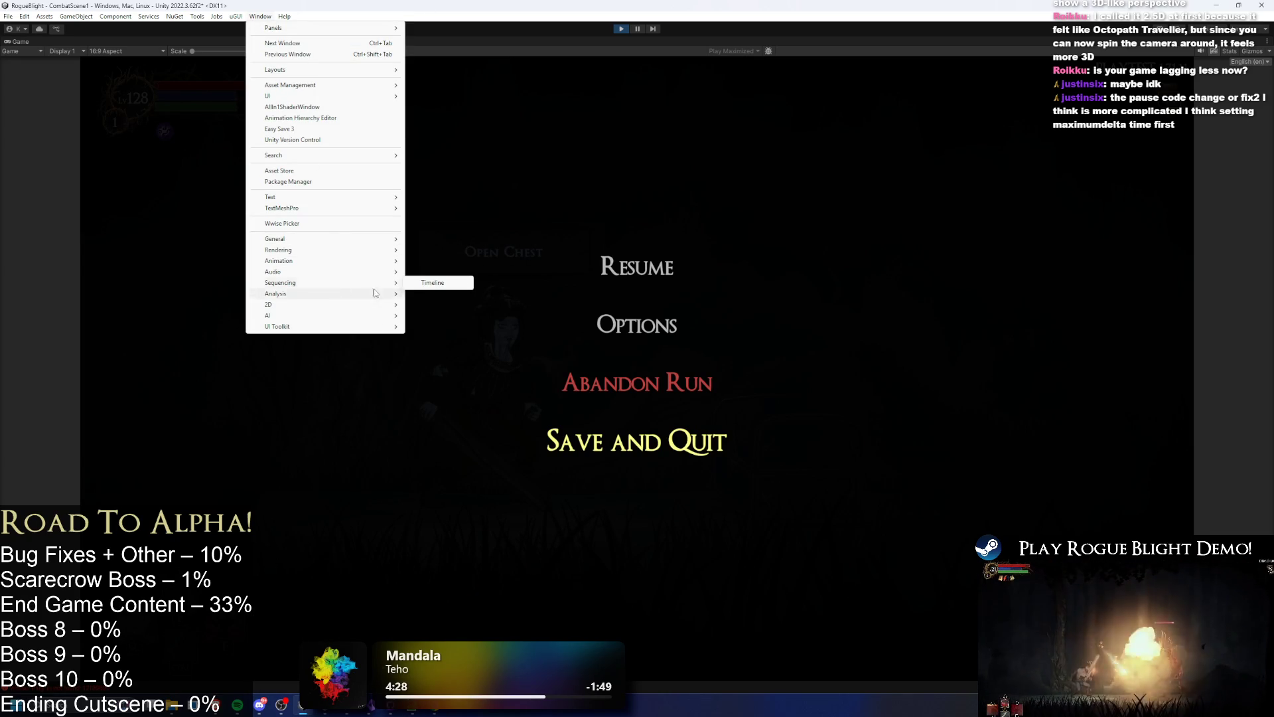
{"action": "left_click", "coordinate": [428, 283]}
{"action": "left_click", "coordinate": [269, 17]}
{"action": "mouse_move", "coordinate": [359, 282]}
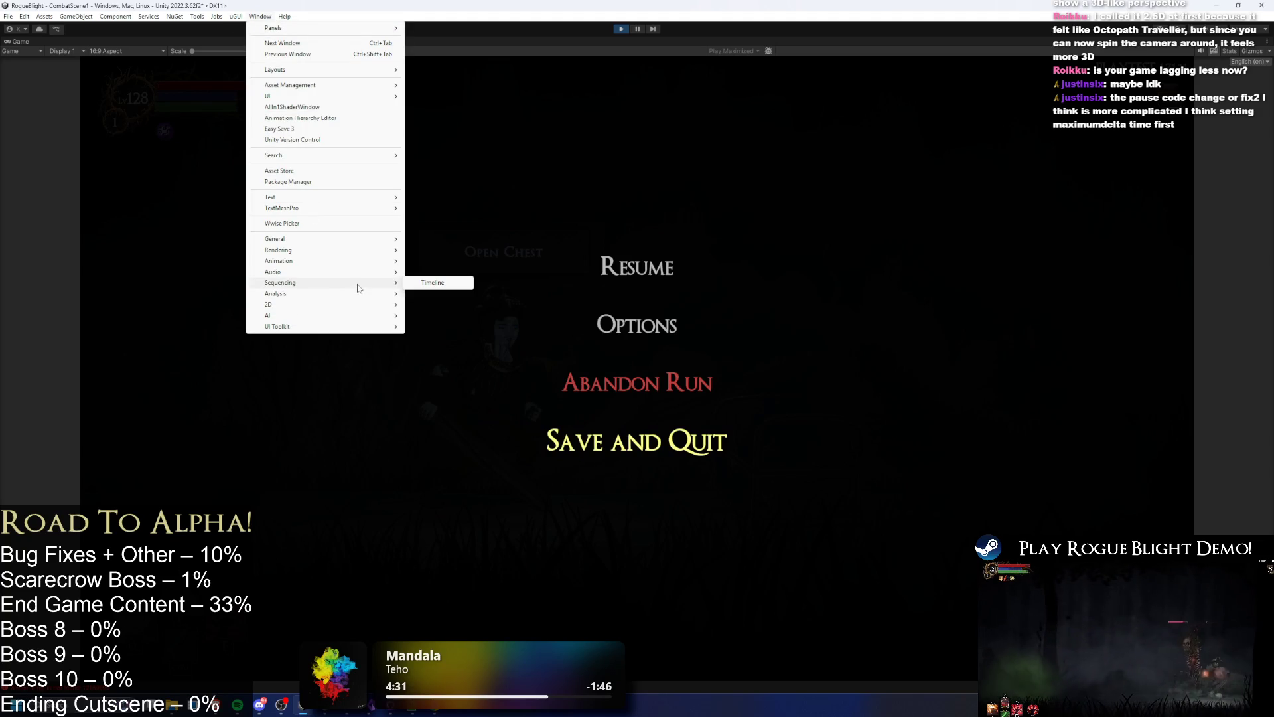
{"action": "left_click", "coordinate": [420, 294]}
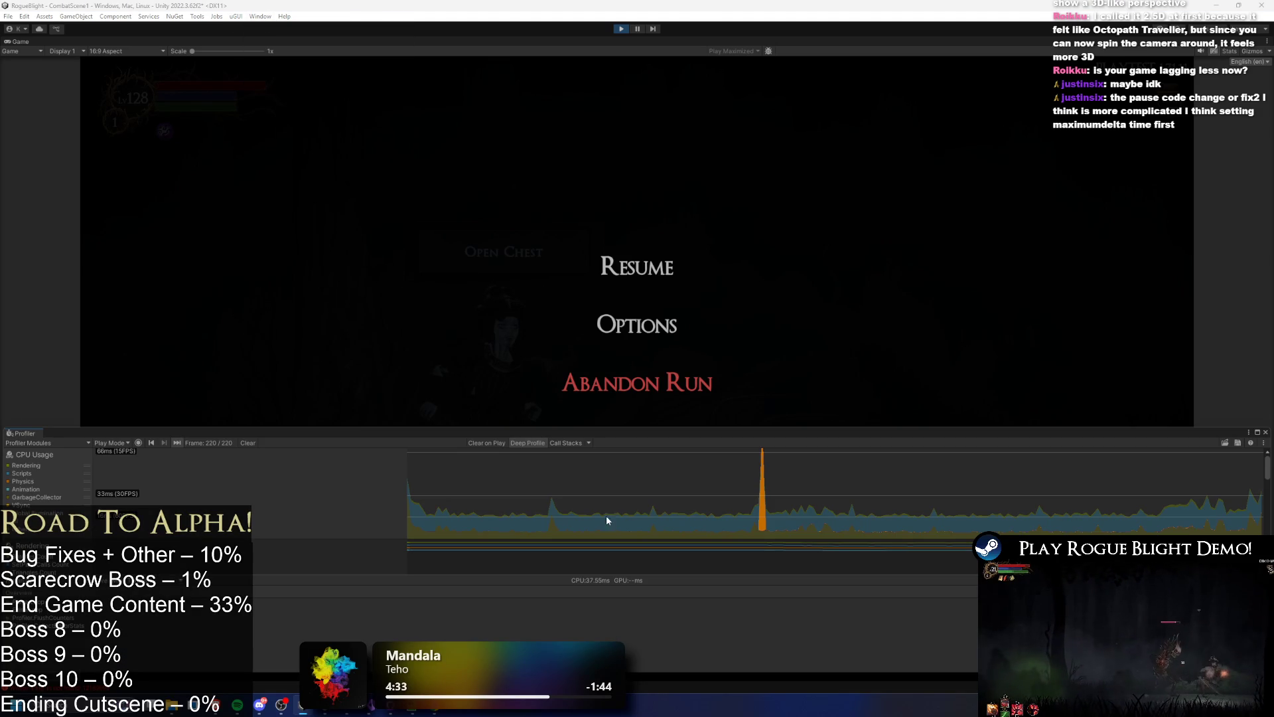
- Clear the Profiler data so it records CPU usage while the game is paused
{"action": "left_click", "coordinate": [301, 479]}
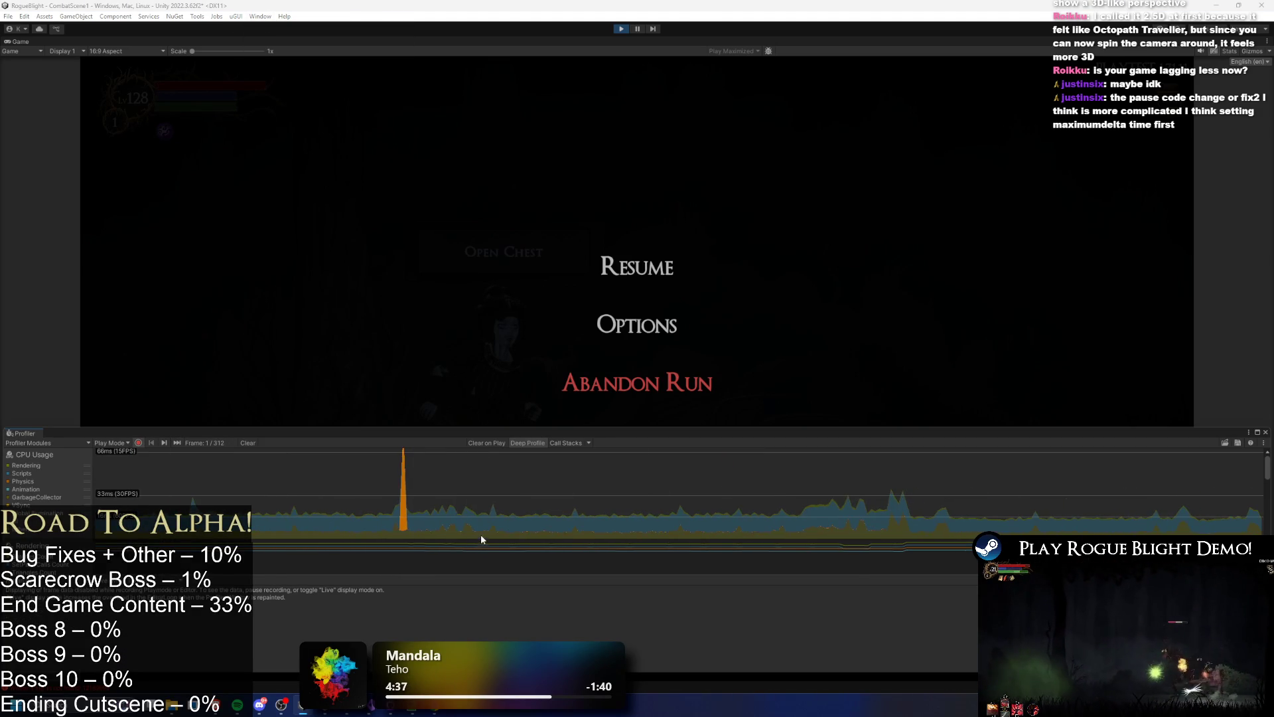
{"action": "left_click", "coordinate": [249, 443]}
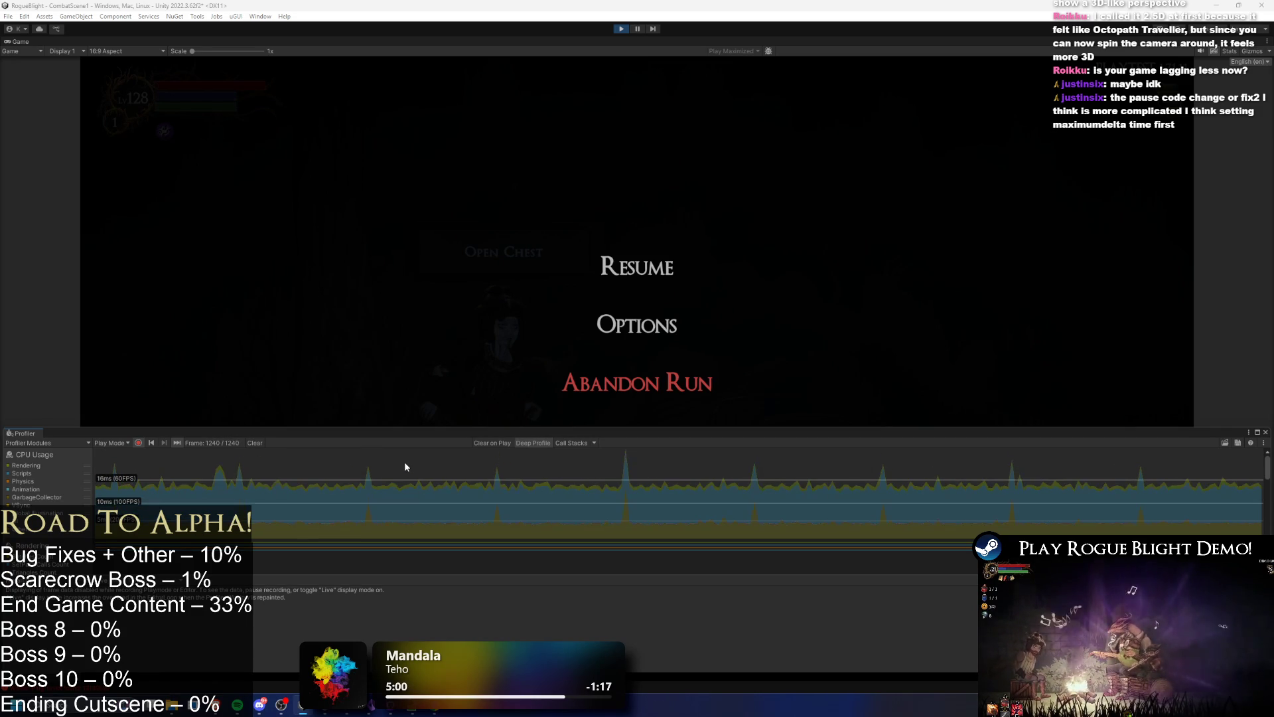
{"action": "left_click", "coordinate": [439, 709]}
{"action": "left_click", "coordinate": [440, 710]}
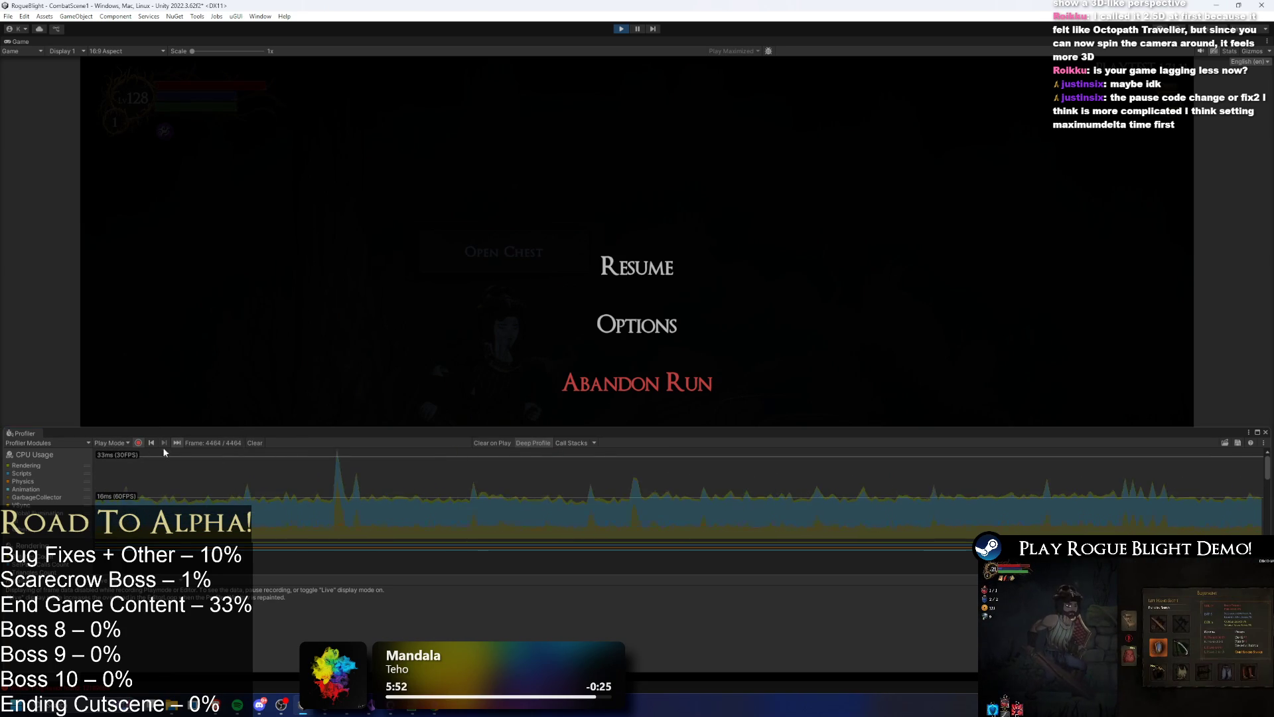
- Capture fresh frames after resuming, stop recording on the lag-spike frame, and enlarge the Profiler
{"action": "left_click", "coordinate": [255, 443]}
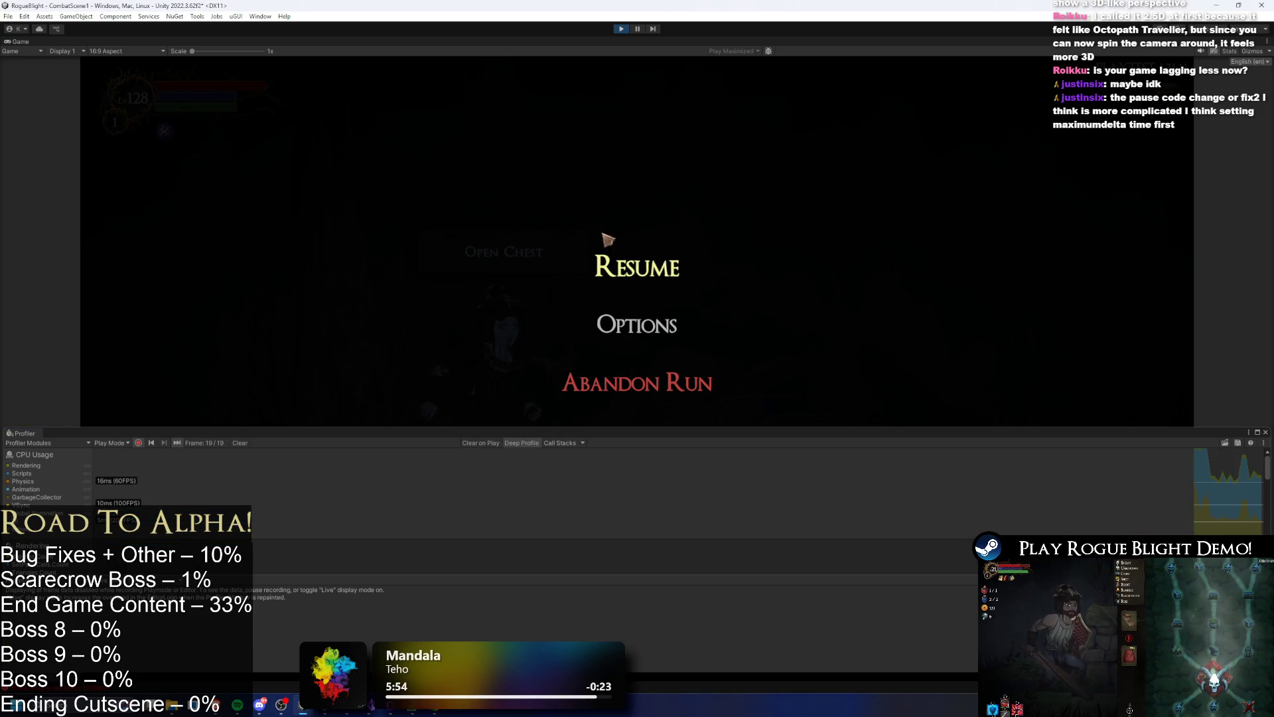
{"action": "left_click", "coordinate": [664, 262]}
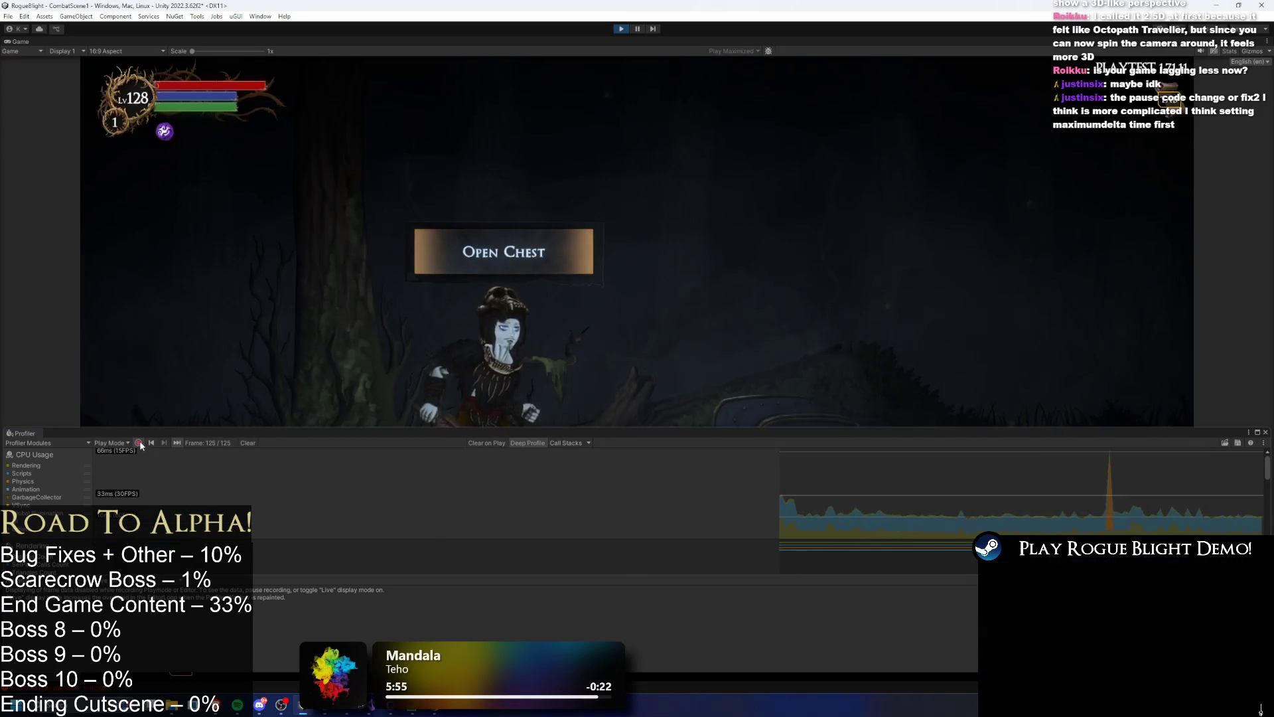
{"action": "left_click", "coordinate": [138, 442]}
{"action": "left_click", "coordinate": [1008, 496]}
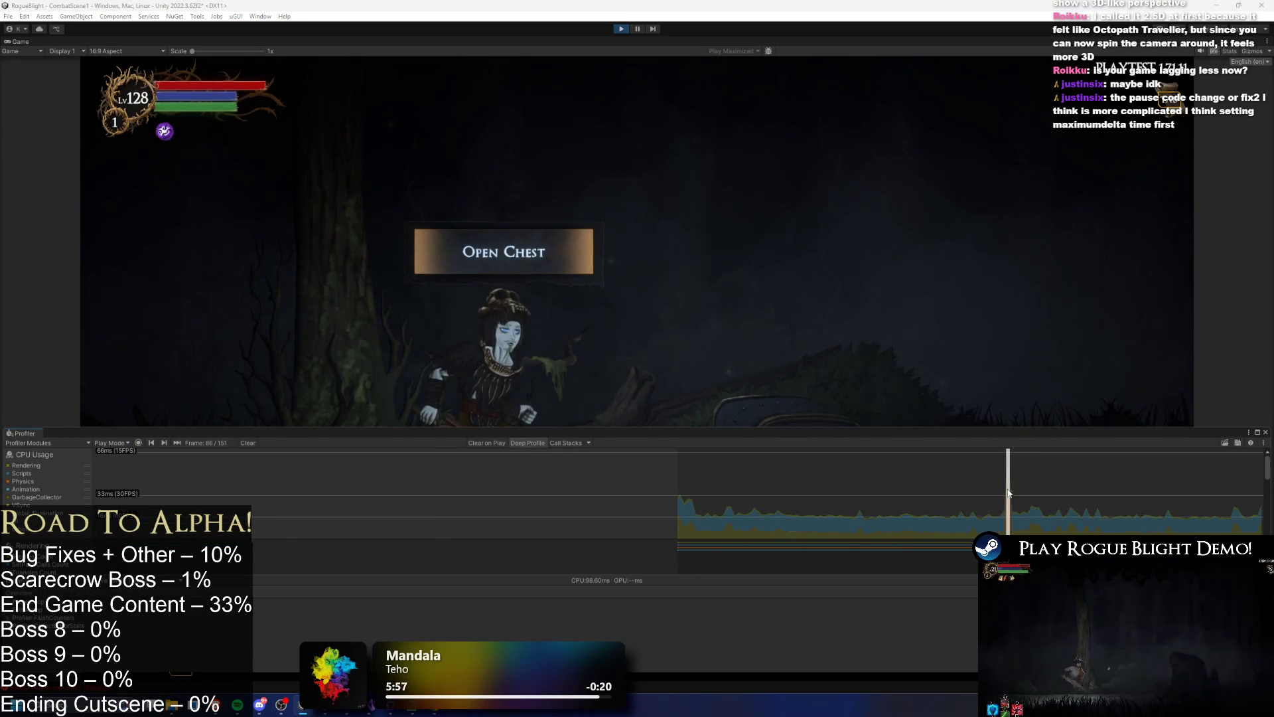
{"action": "mouse_move", "coordinate": [306, 428]}
{"action": "left_mouse_down"}
{"action": "mouse_move", "coordinate": [305, 113]}
{"action": "mouse_move", "coordinate": [306, 260]}
{"action": "left_mouse_up"}
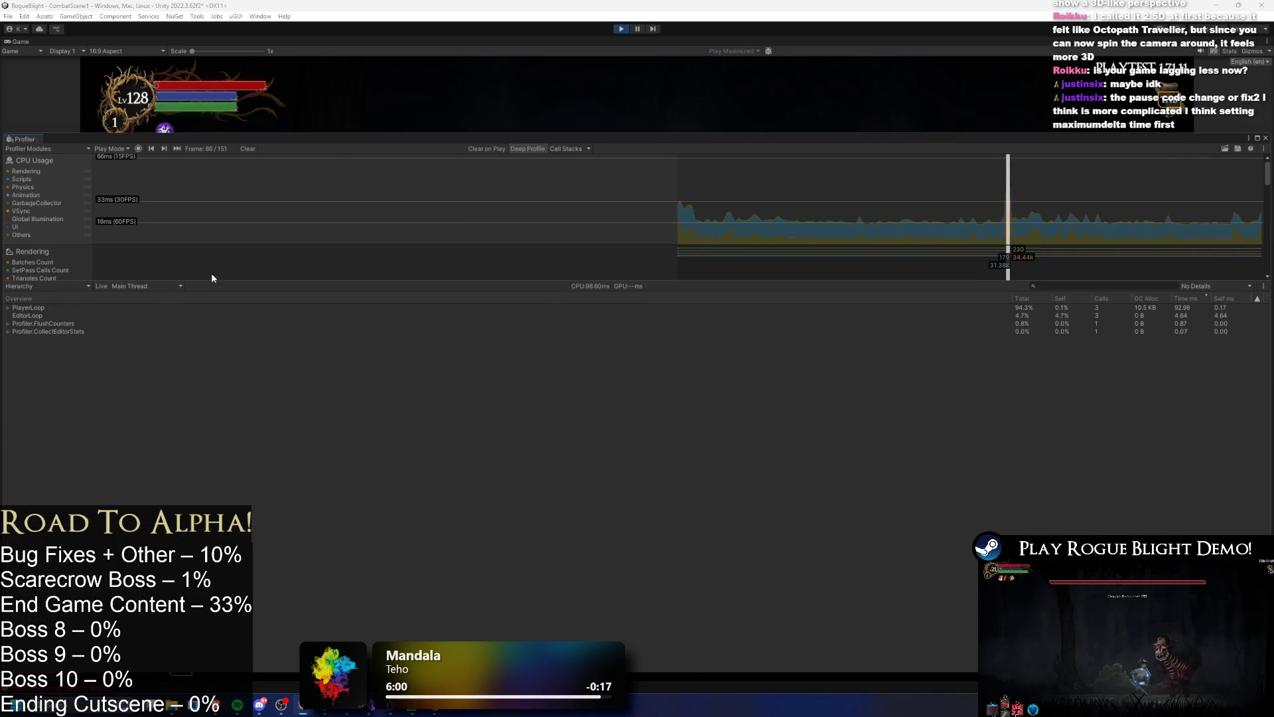
- Expand PlayerLoop through PauseBTN.Update() and Physics2D.Simulate() down to Physics2D.FindNewContacts
{"action": "left_click", "coordinate": [60, 309]}
{"action": "key", "text": "Right"}
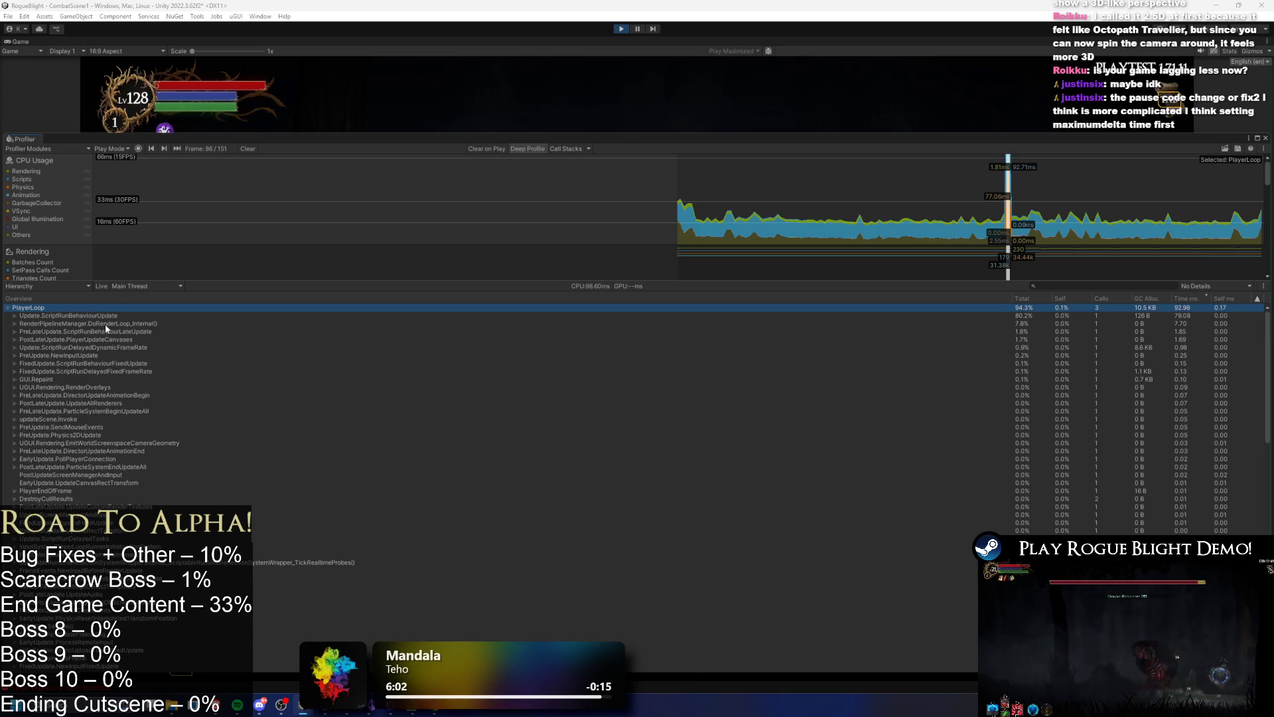
{"action": "left_click", "coordinate": [209, 316]}
{"action": "key", "text": "Right"}
{"action": "key", "text": "Right"}
{"action": "key", "text": "Right"}
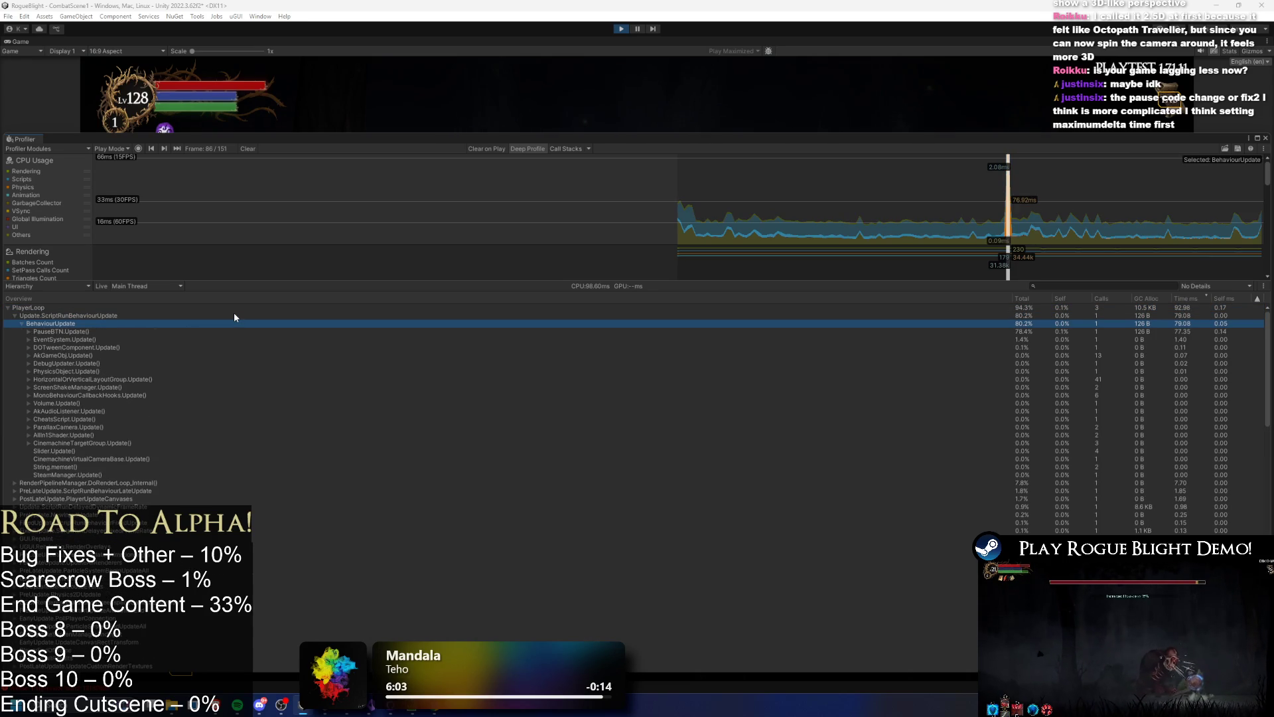
{"action": "key", "text": "Right"}
{"action": "key", "text": "Right"}
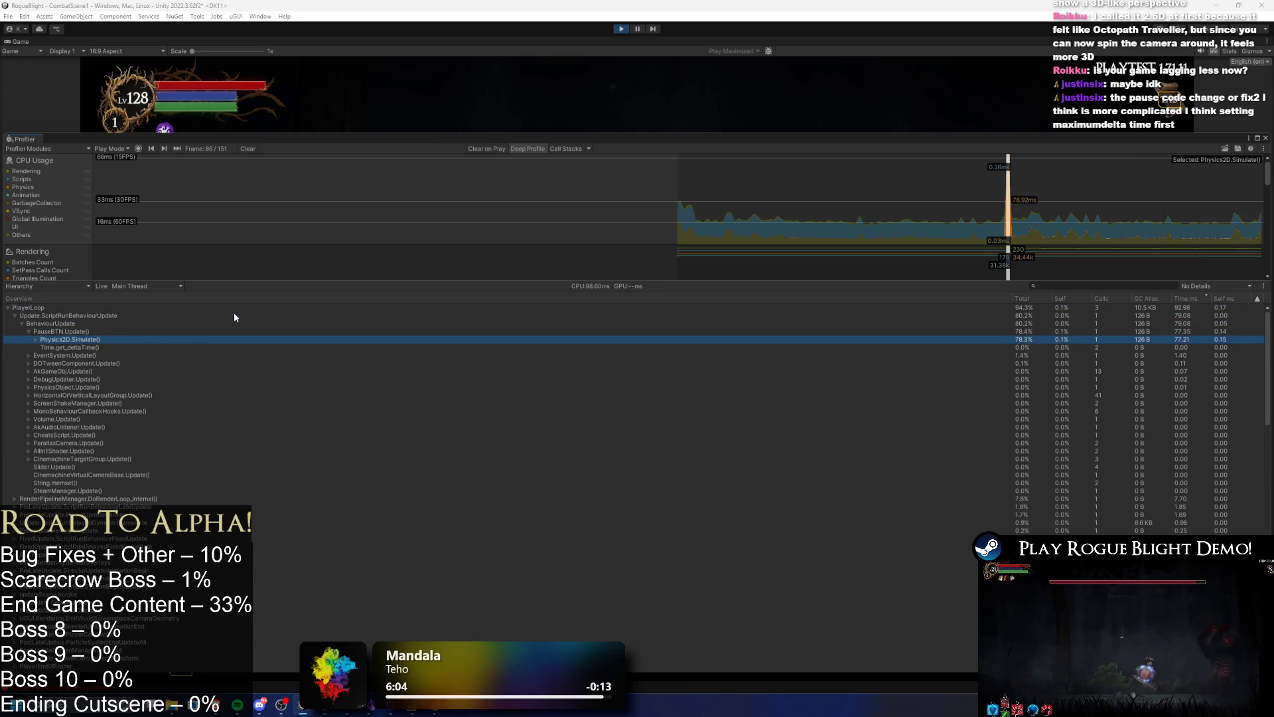
{"action": "key", "text": "Right"}
{"action": "key", "text": "Right"}
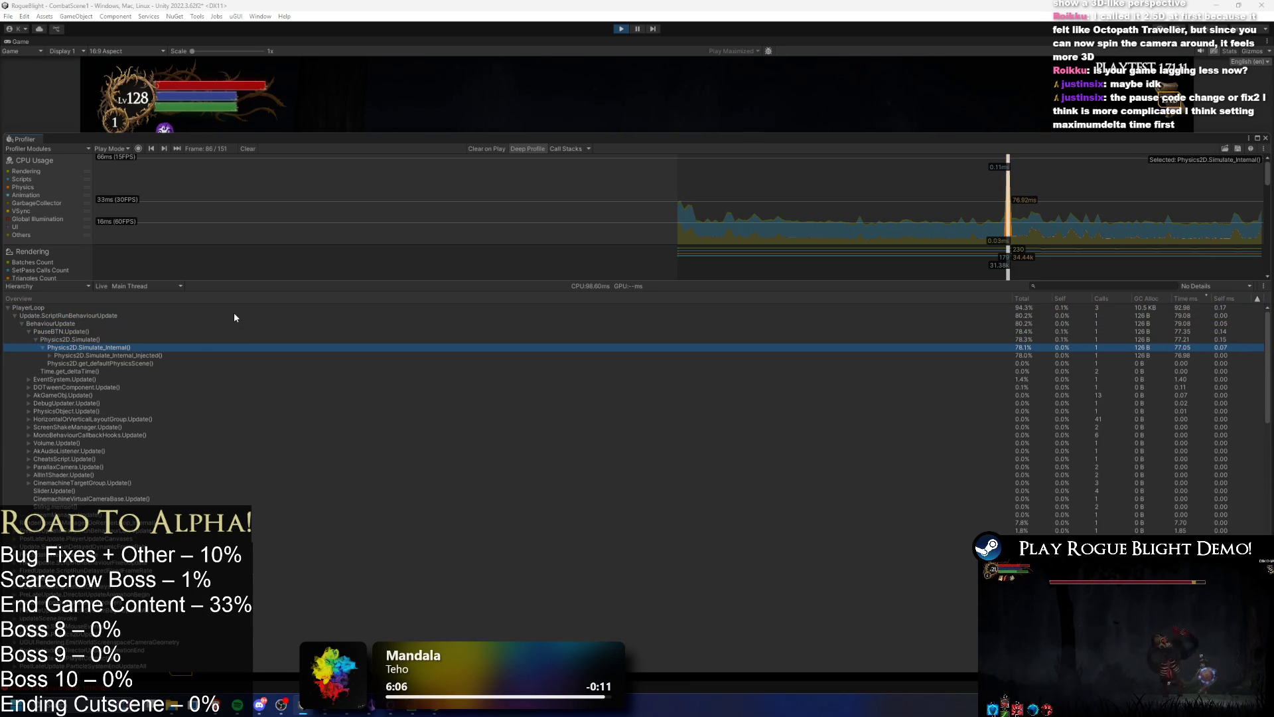
{"action": "key", "text": "Right"}
{"action": "key", "text": "Right"}
{"action": "key", "text": "Right"}
{"action": "key", "text": "Right"}
{"action": "key", "text": "Right"}
{"action": "key", "text": "Right"}
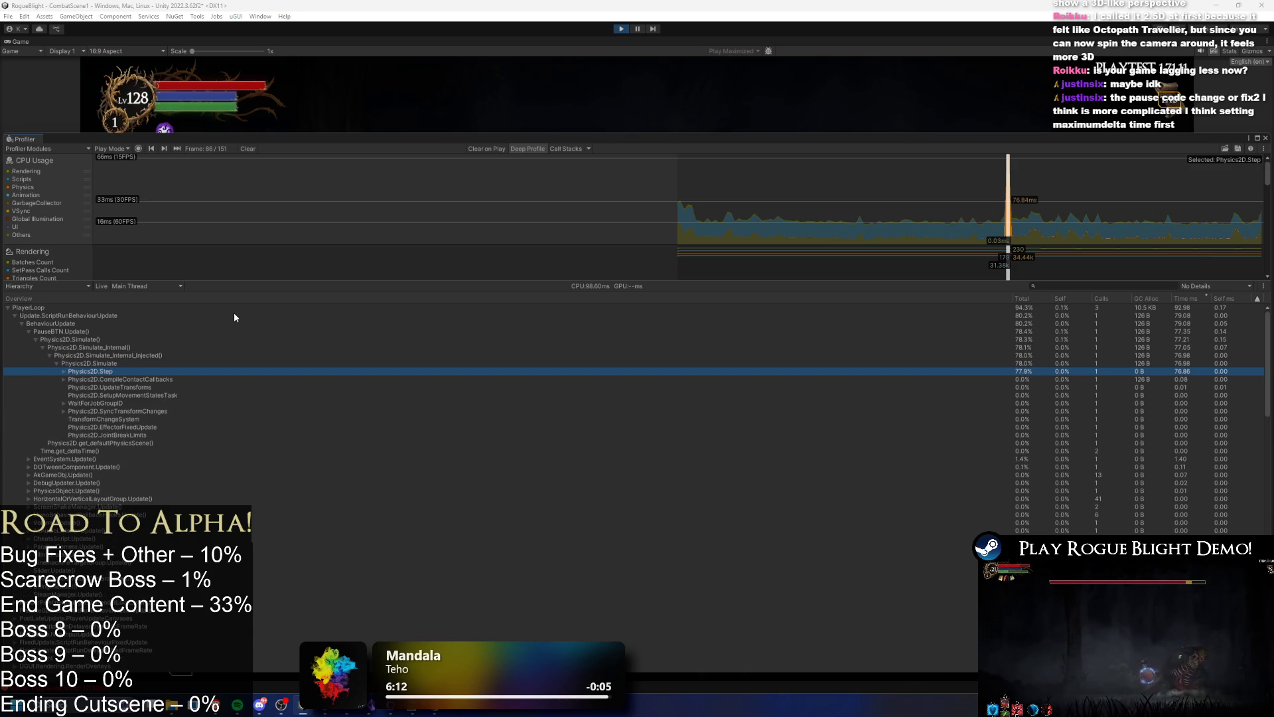
{"action": "key", "text": "Right"}
{"action": "key", "text": "Right"}
{"action": "key", "text": "Right"}
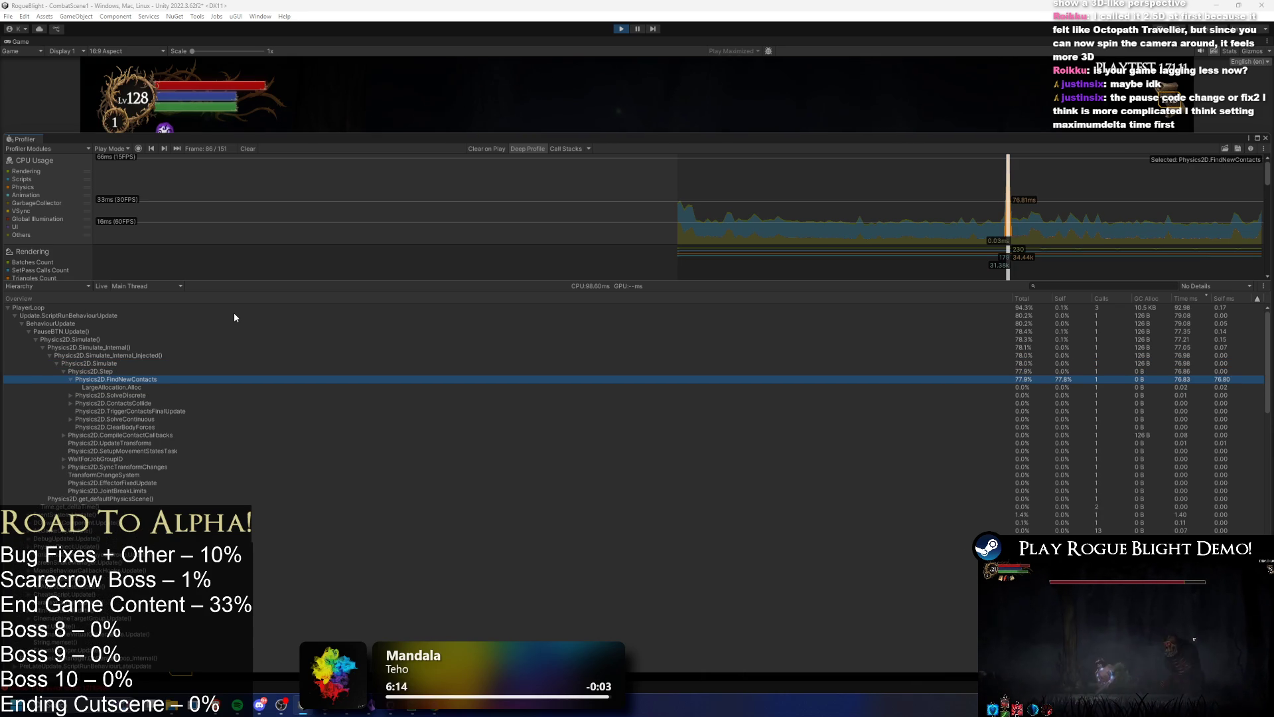
{"action": "key", "text": "Left"}
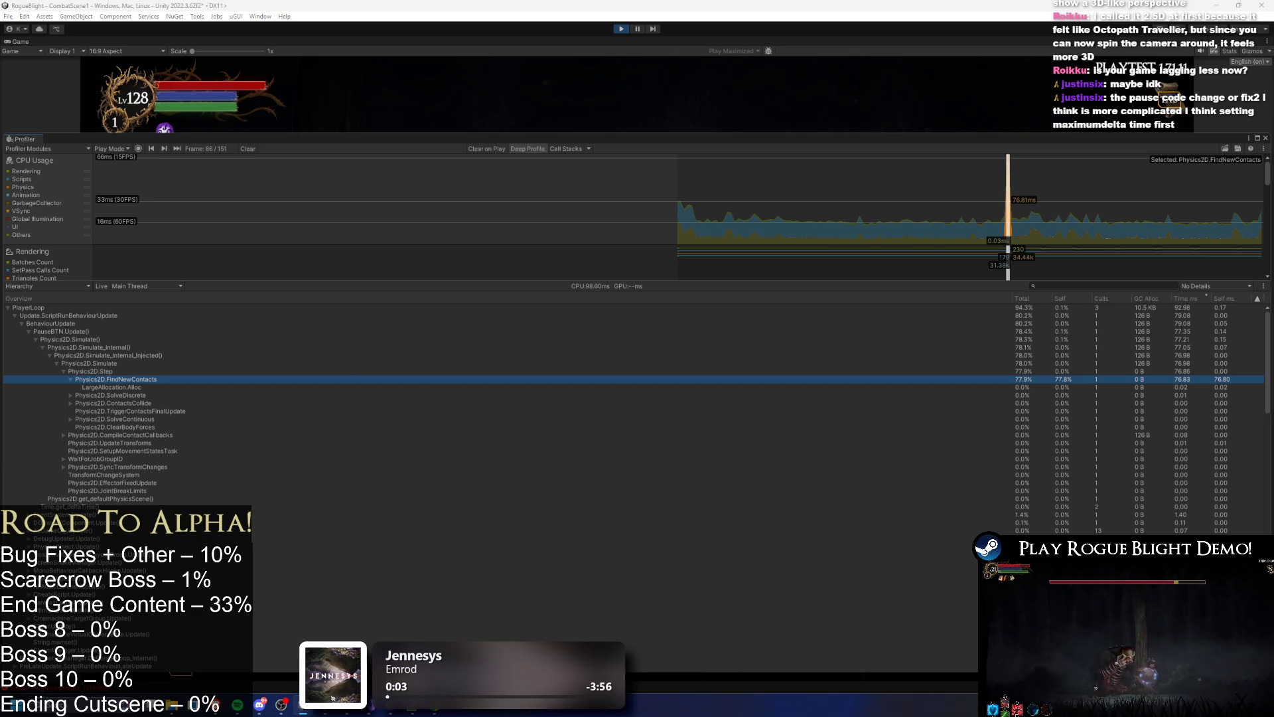
{"action": "key", "text": "alt+Tab"}
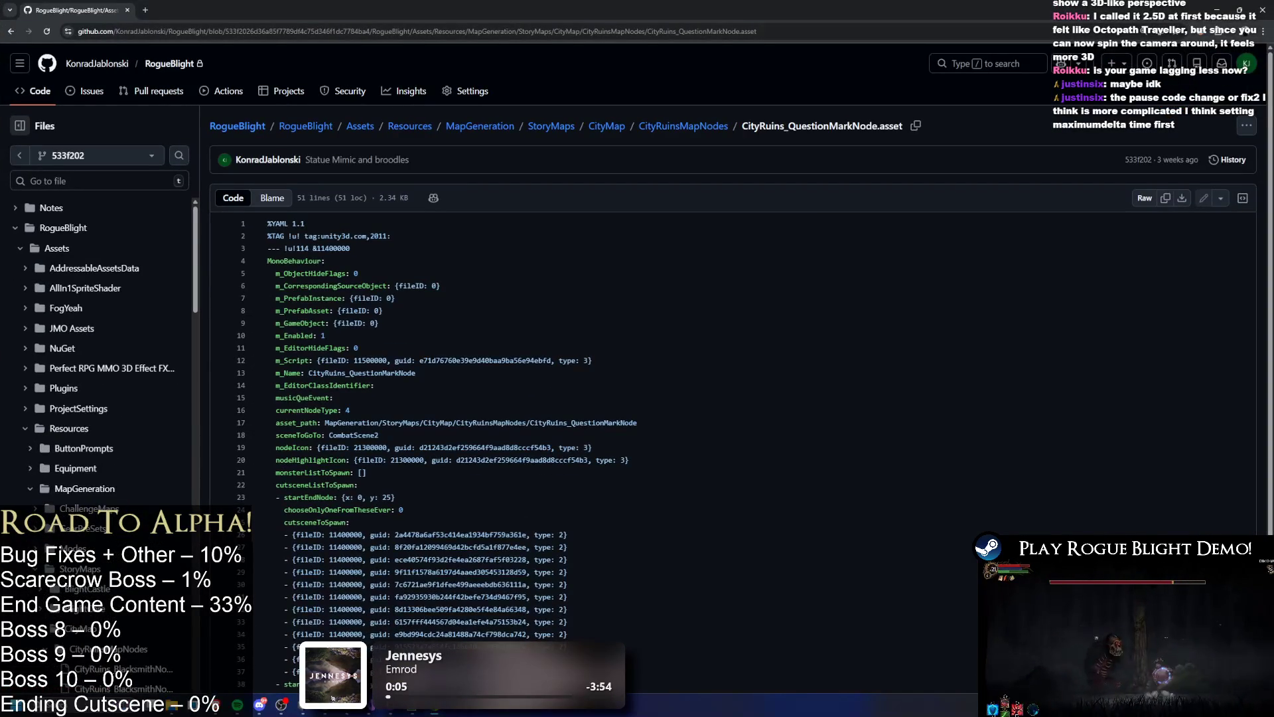
- Bring Unity Editor back in front, showing the Physics2D.FindNewContacts profiler breakdown
{"action": "left_click", "coordinate": [373, 708]}
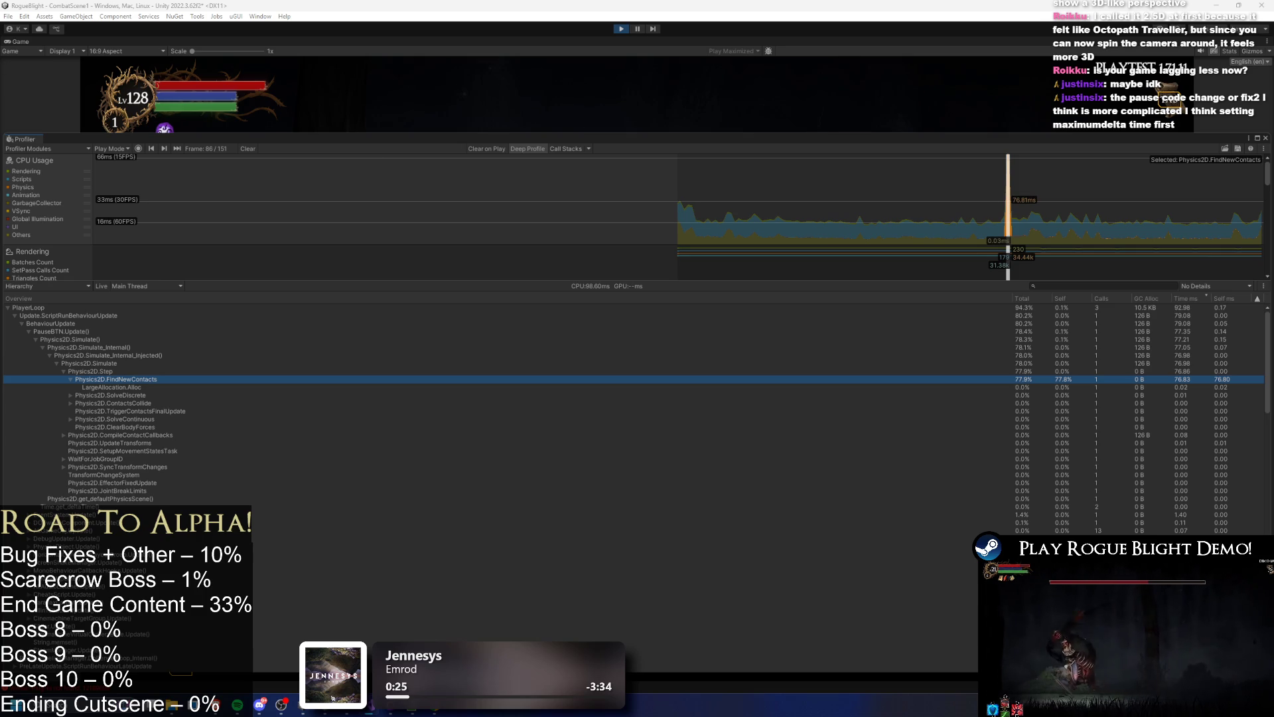
- Stop Play mode and return to edit mode with CombatScene1 loaded
{"action": "left_click", "coordinate": [621, 28]}
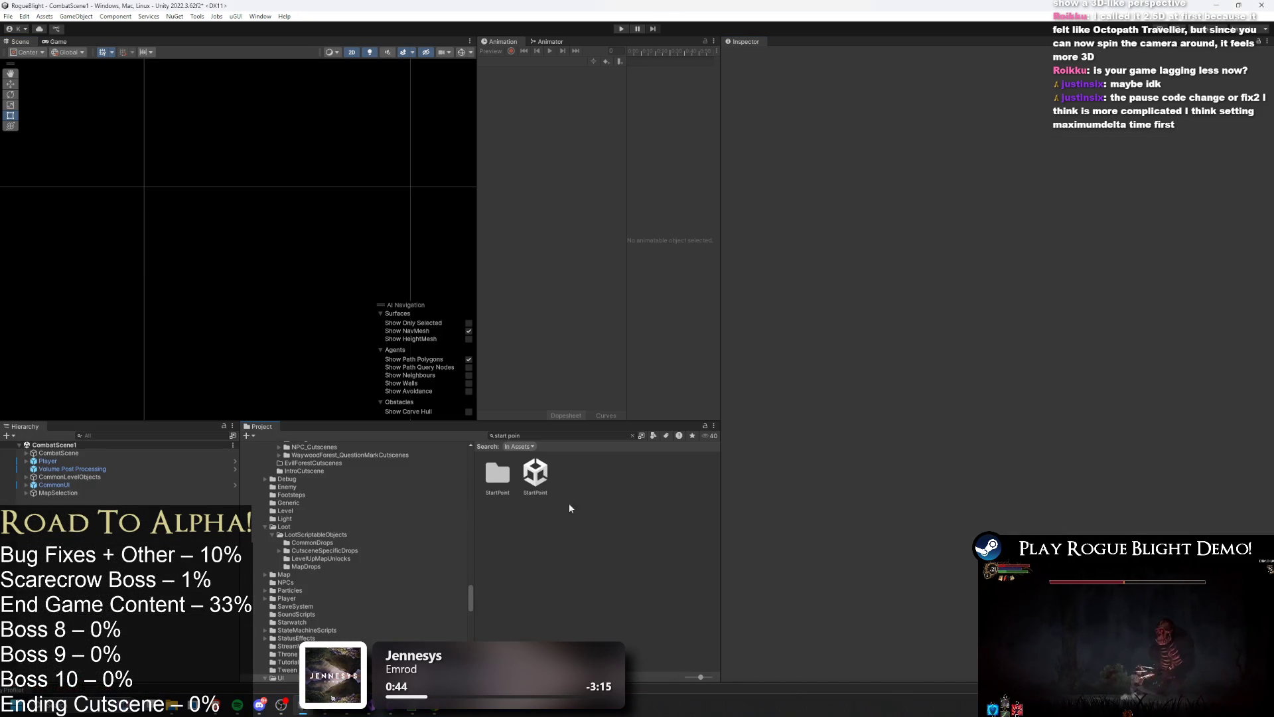
{"action": "left_click", "coordinate": [550, 435]}
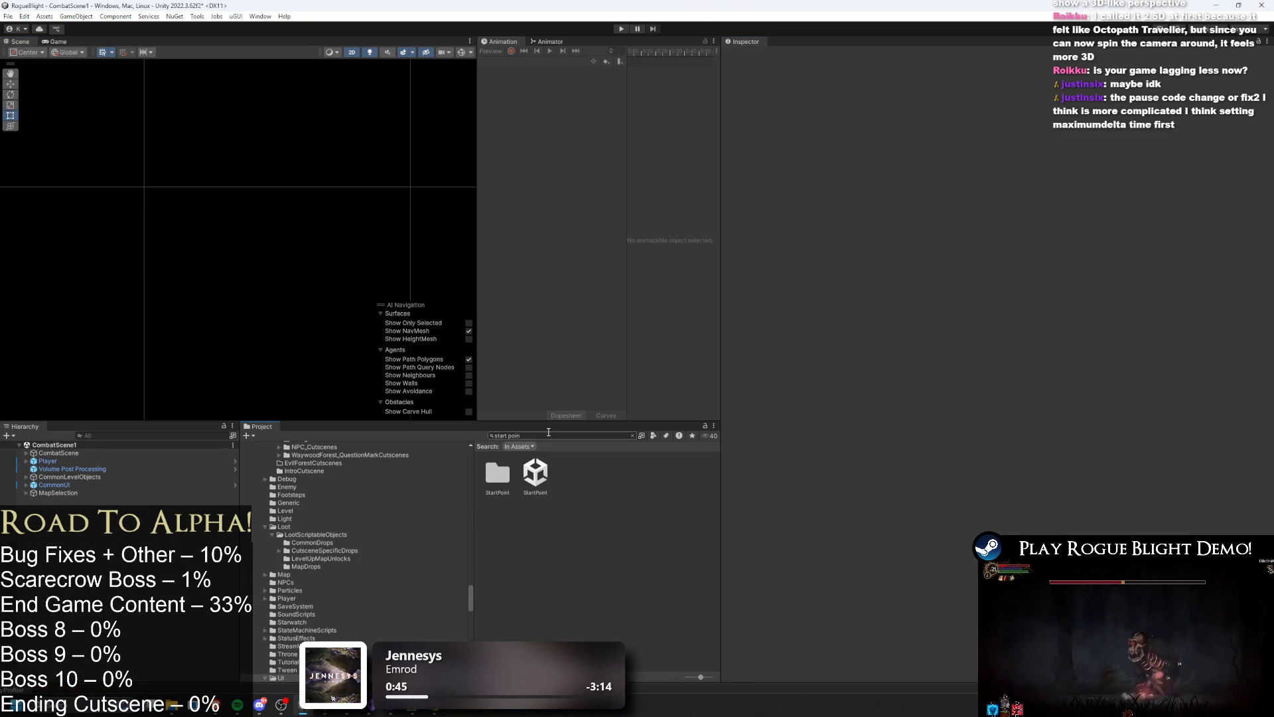
- Search 'game mana', select the GameManager prefab, and ping its GameManager script in the project
{"action": "type", "text": "game mana"}
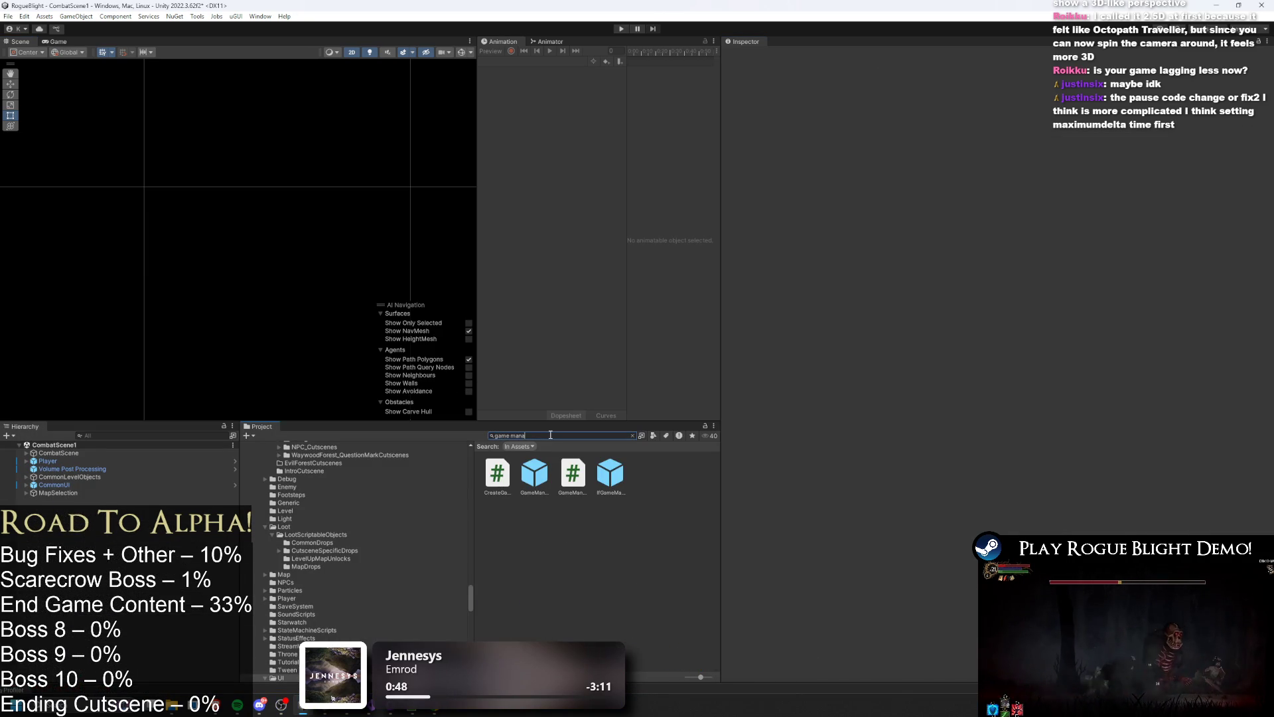
{"action": "left_click", "coordinate": [546, 474]}
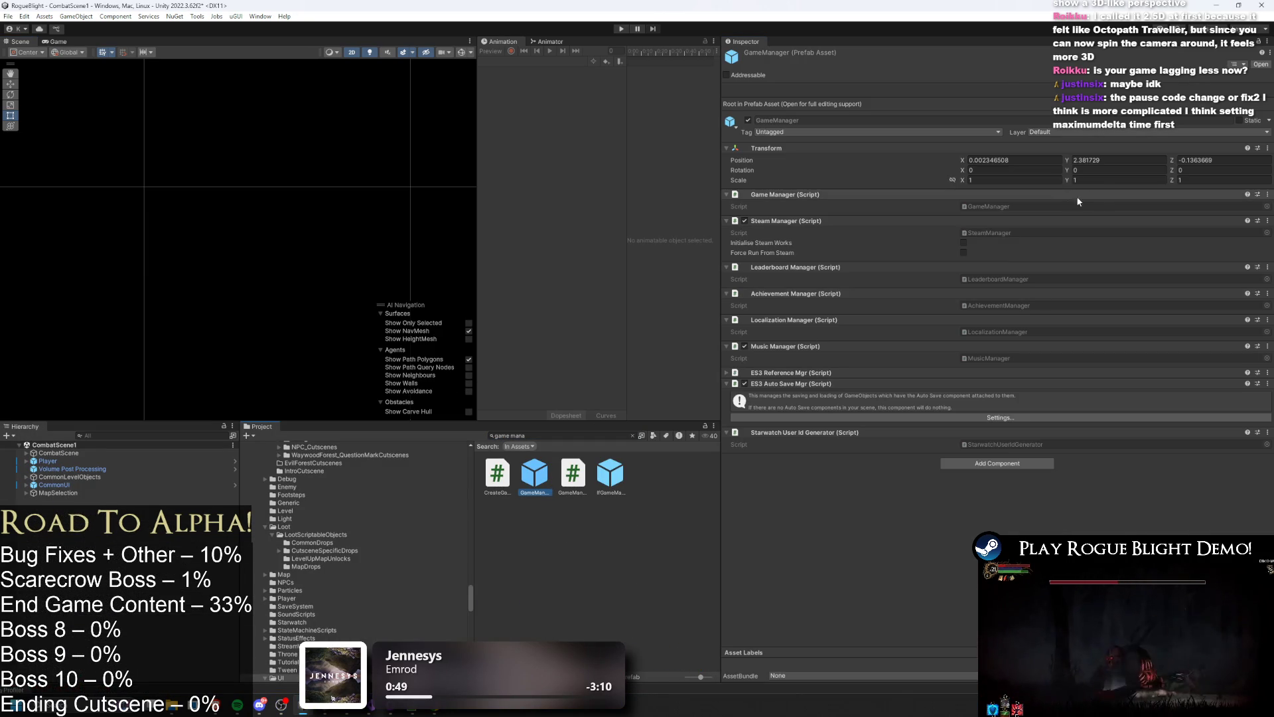
{"action": "left_click", "coordinate": [993, 207]}
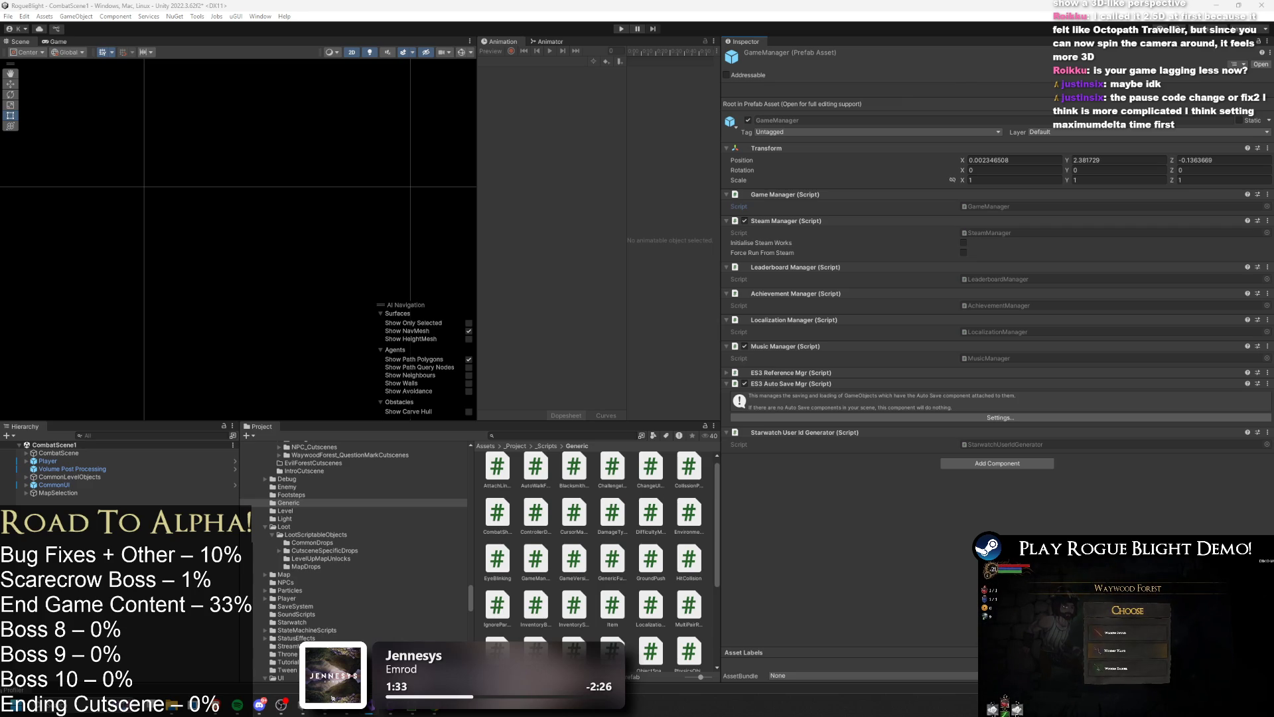
{"action": "key", "text": "alt+Tab"}
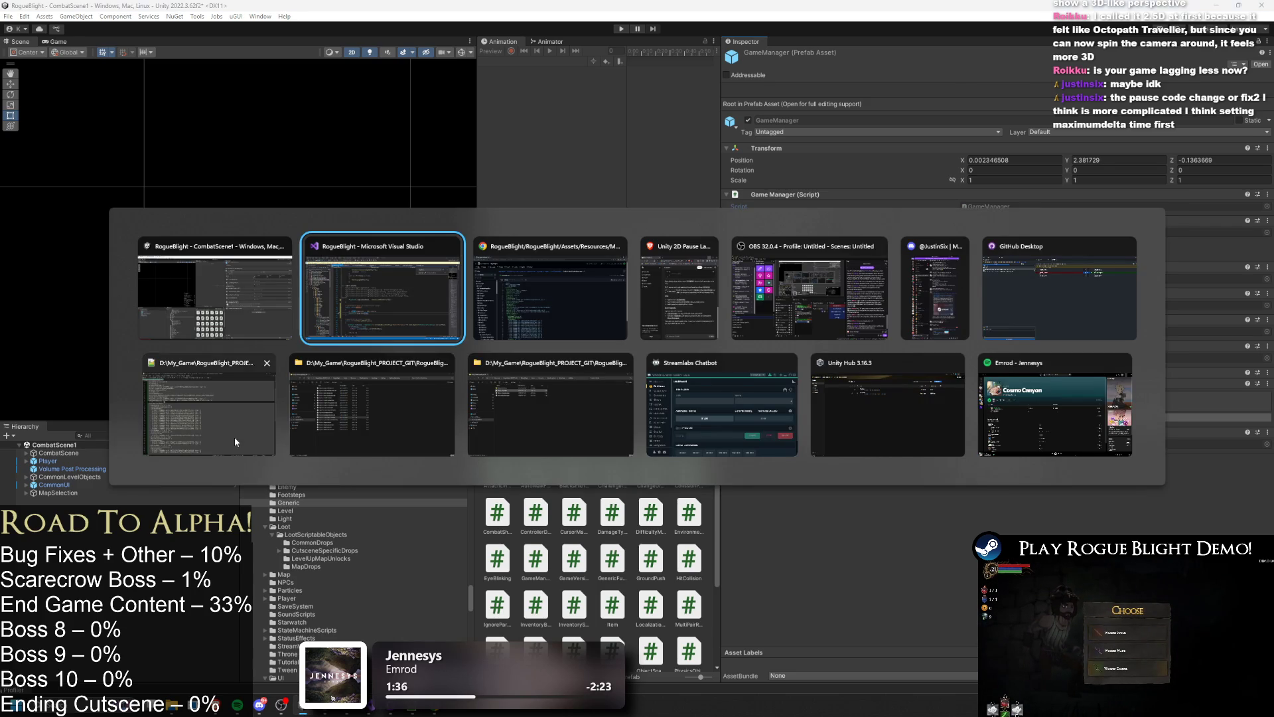
{"action": "left_click", "coordinate": [564, 302]}
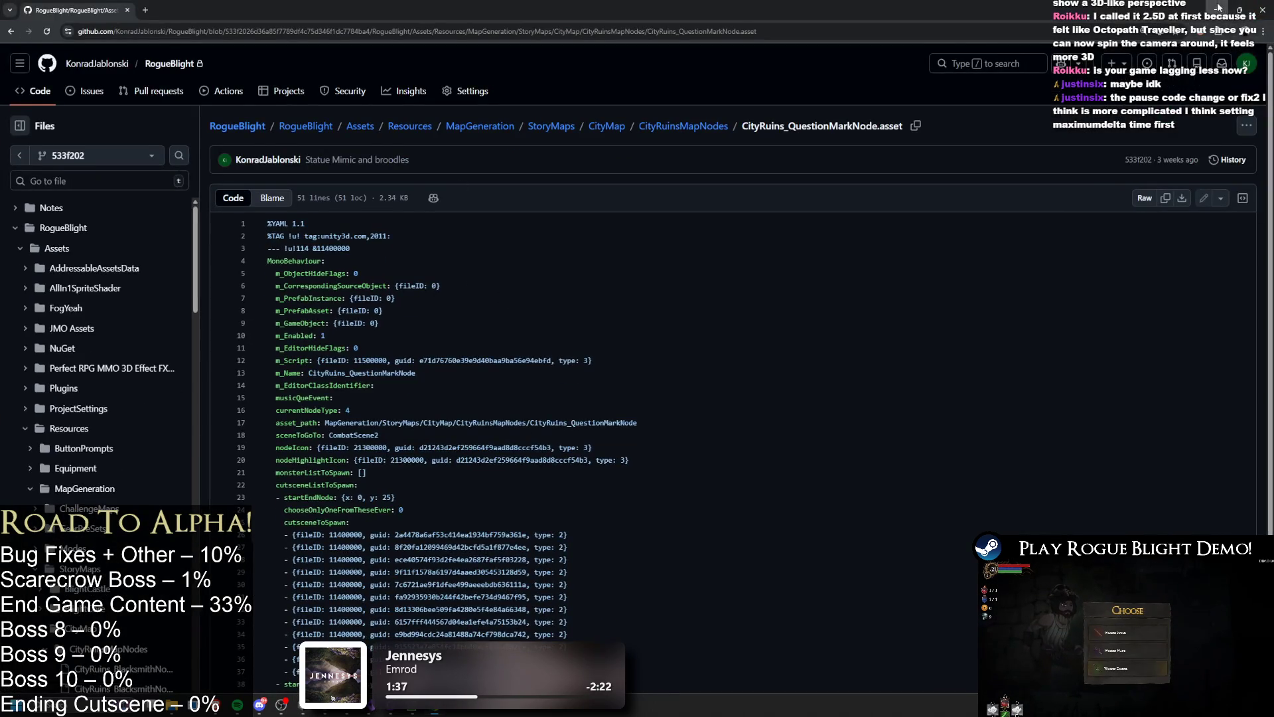
{"action": "key", "text": "alt+Tab"}
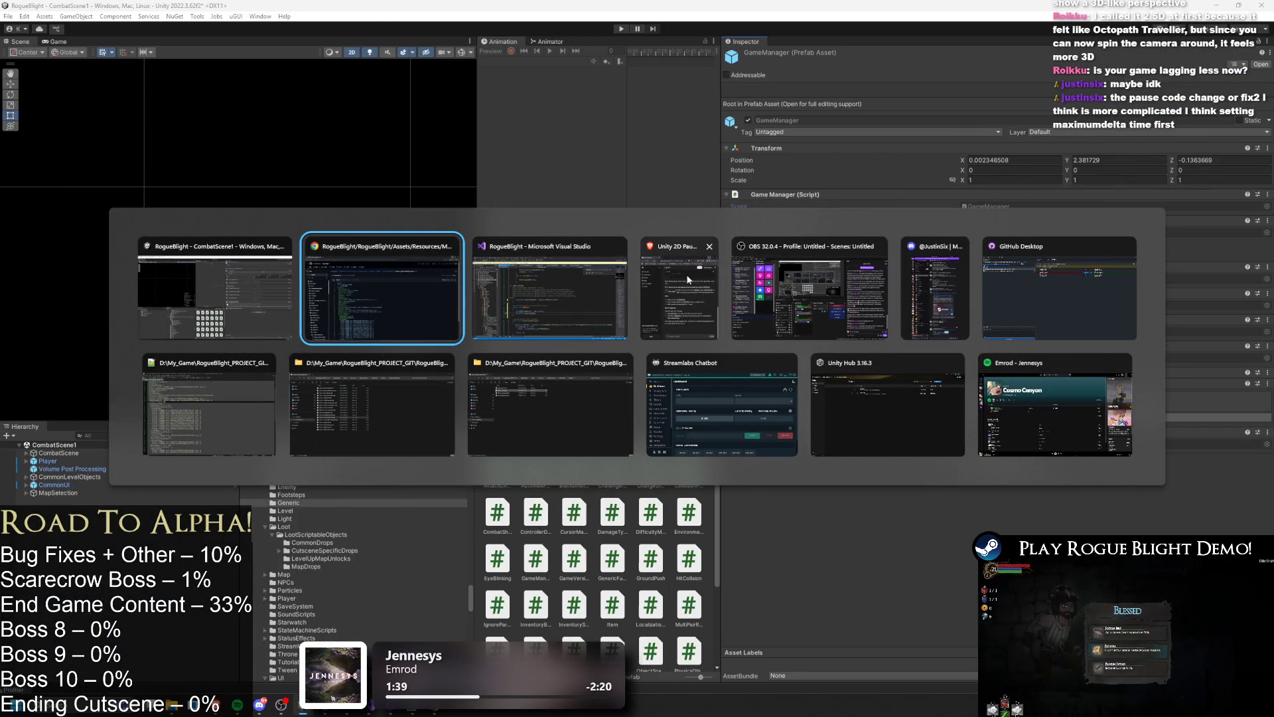
{"action": "left_click", "coordinate": [270, 336]}
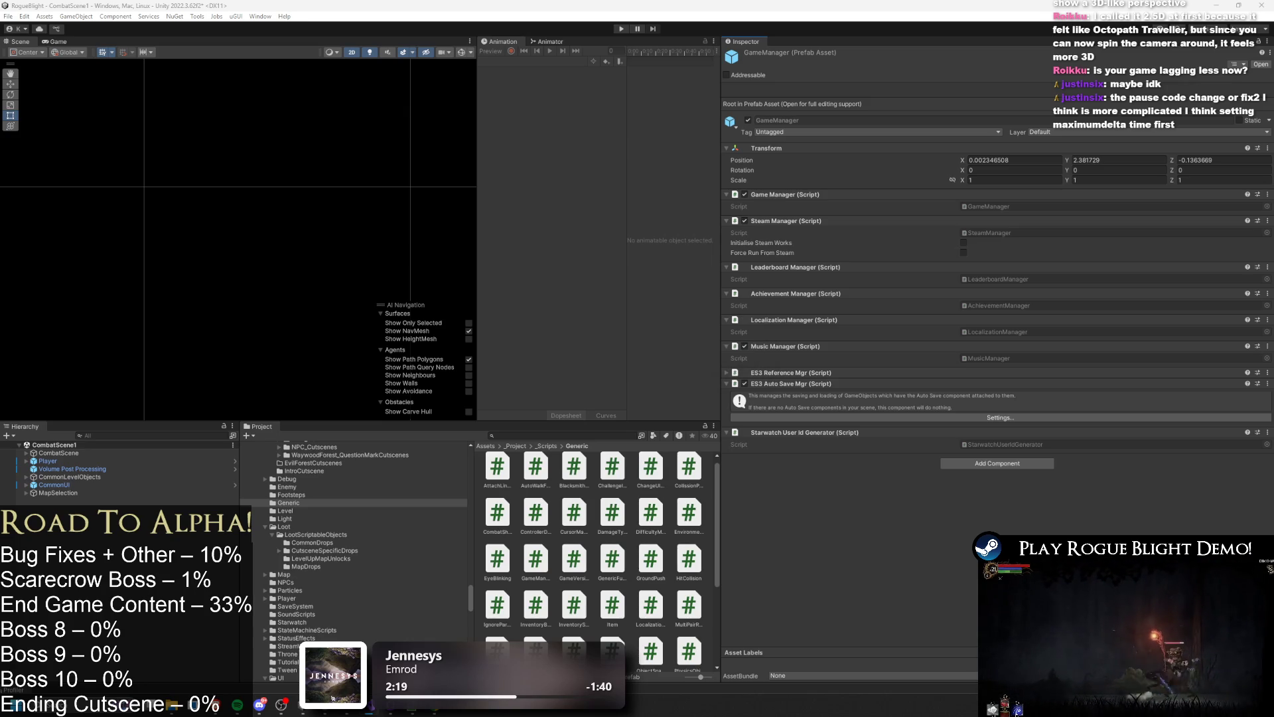
{"action": "left_click", "coordinate": [621, 30]}
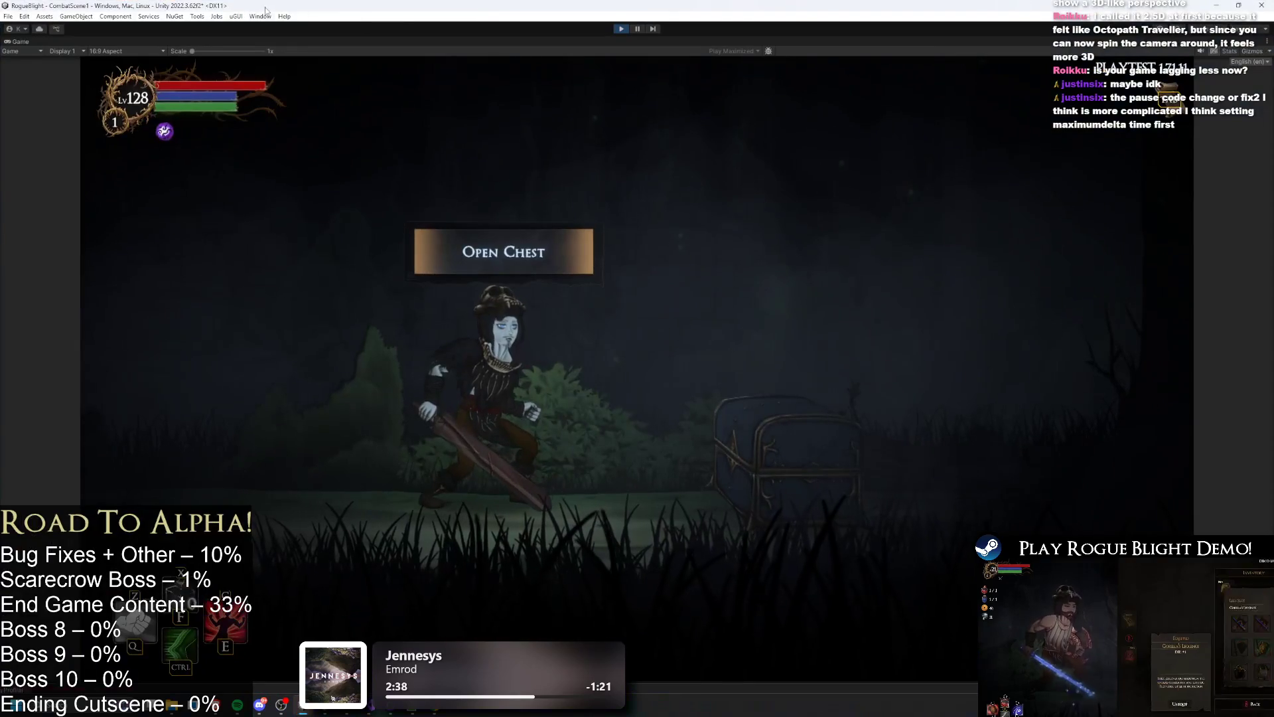
- Switch from Notepad++ back to Unity with the game running in Play mode
{"action": "left_click", "coordinate": [260, 16]}
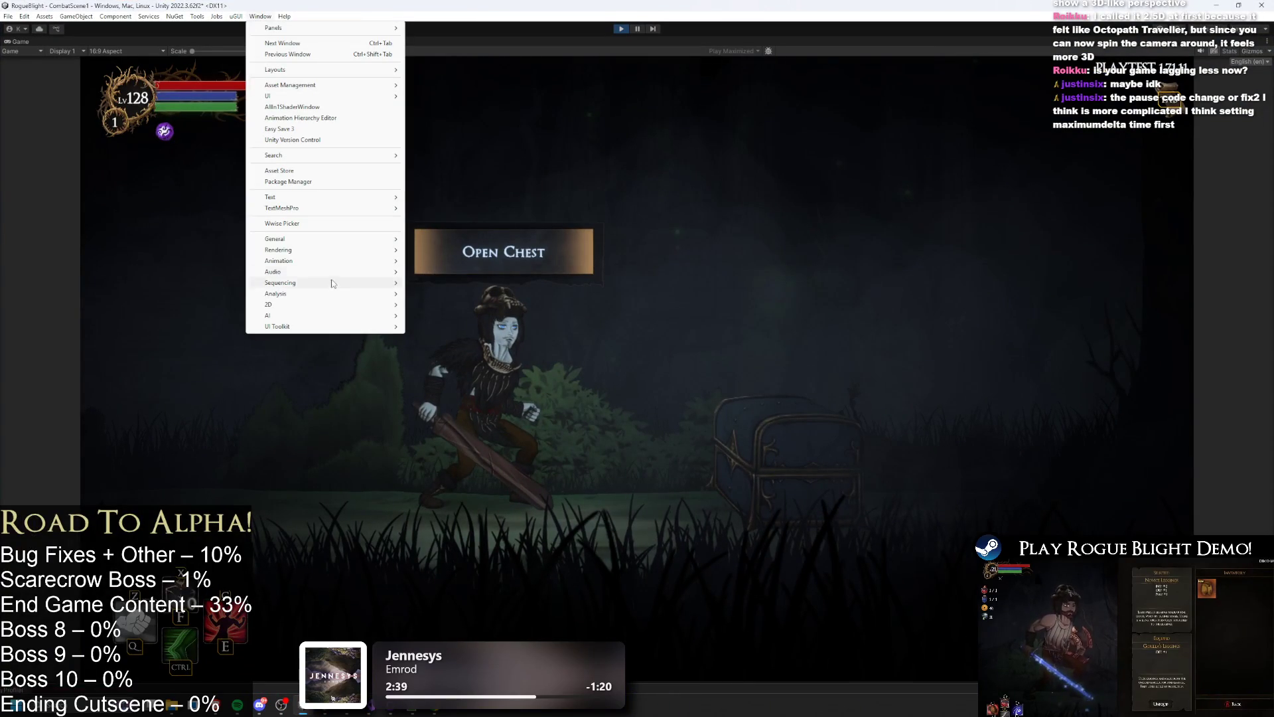
{"action": "mouse_move", "coordinate": [344, 270]}
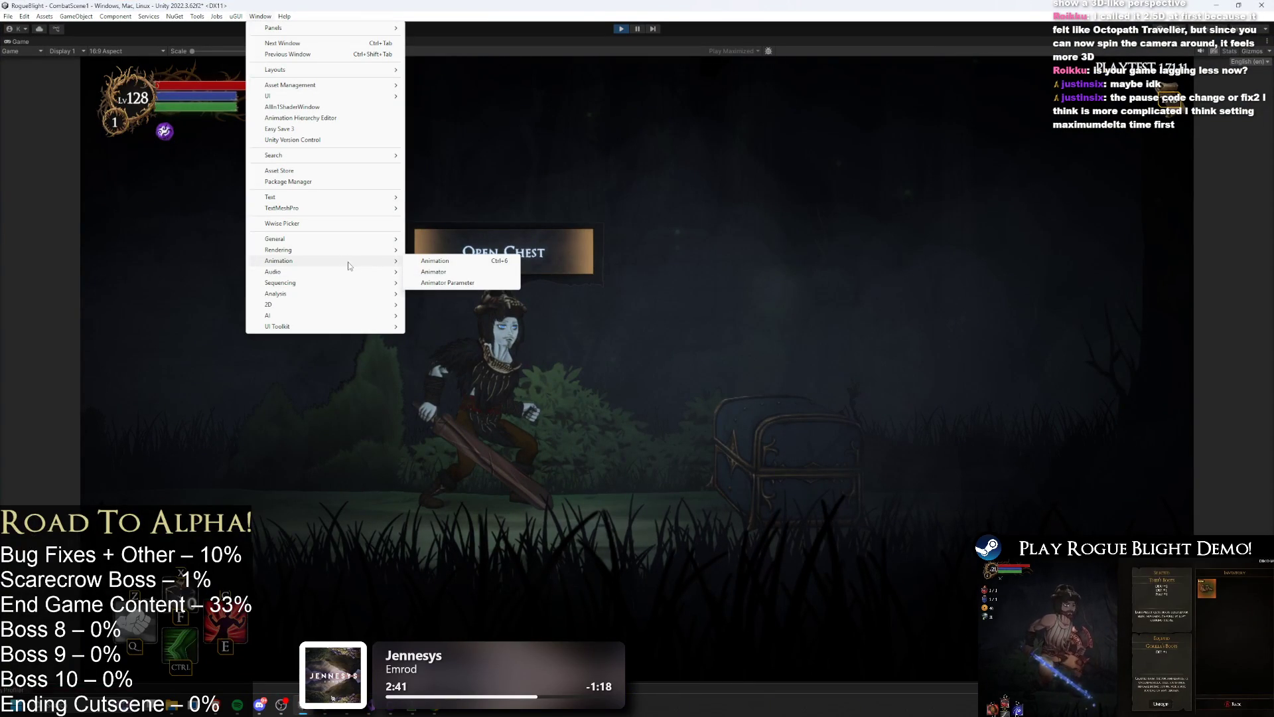
{"action": "mouse_move", "coordinate": [345, 293]}
{"action": "left_click", "coordinate": [438, 293]}
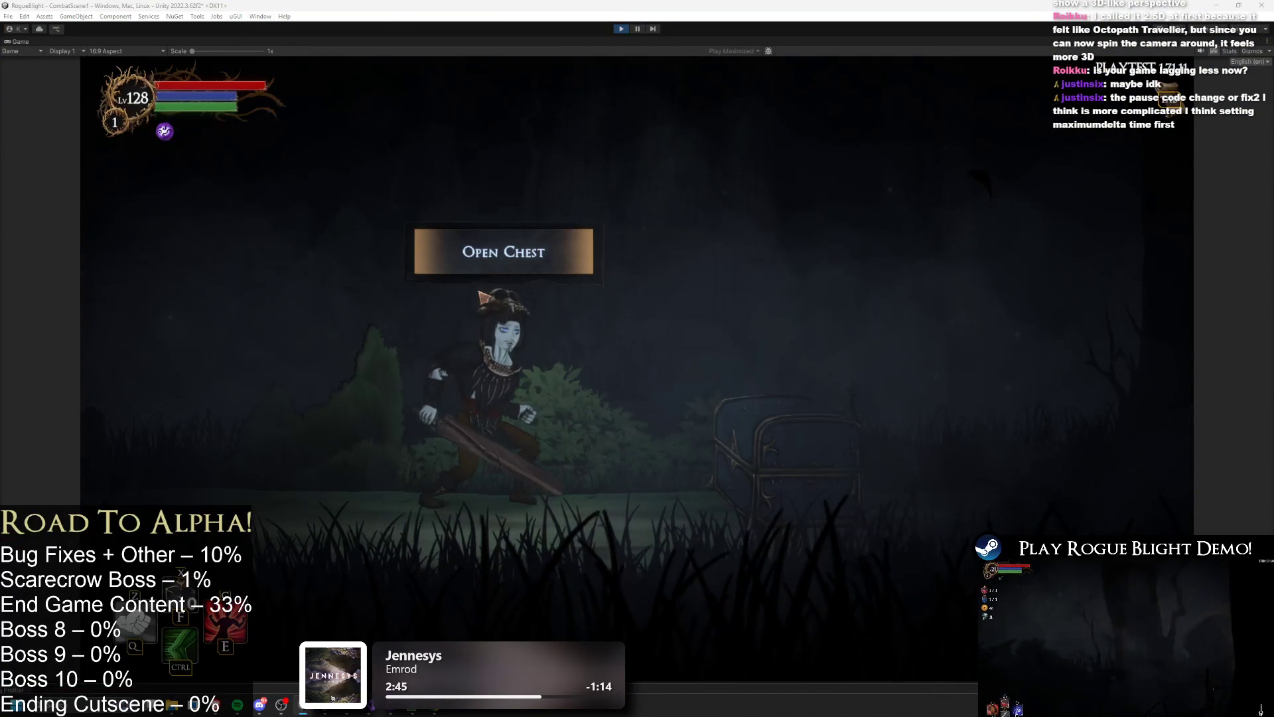
{"action": "mouse_move", "coordinate": [303, 707]}
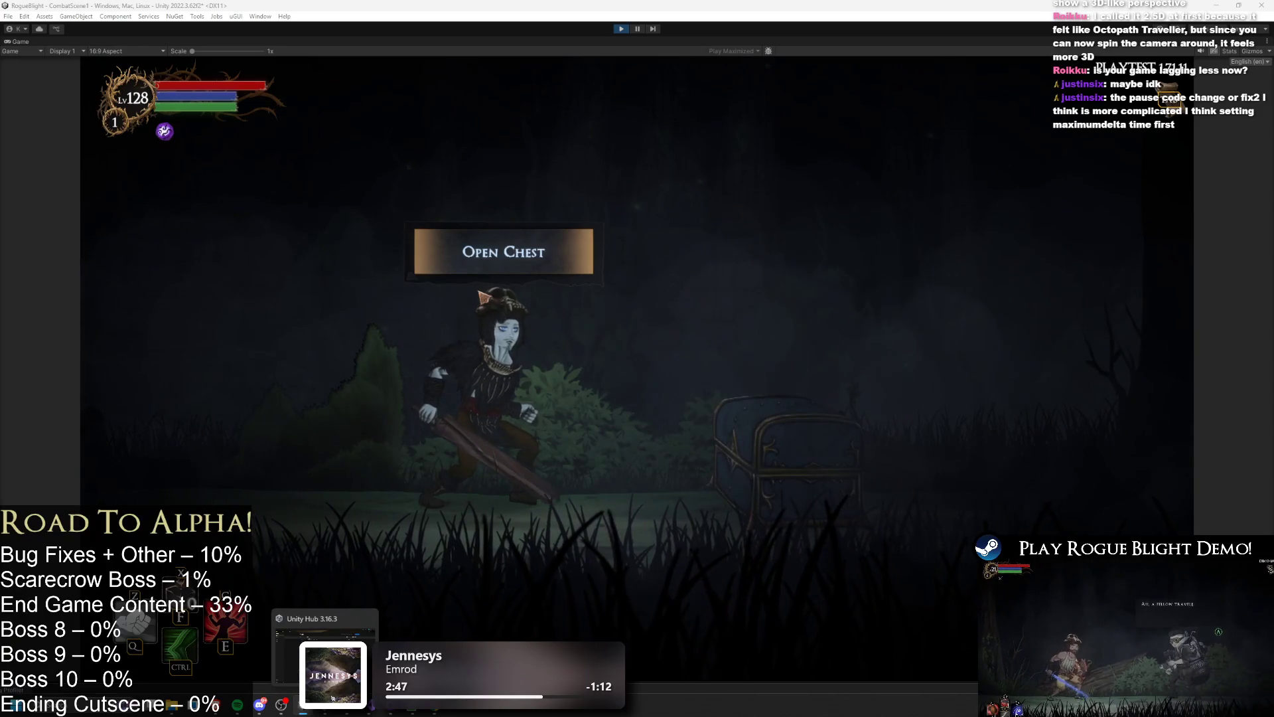
{"action": "left_click", "coordinate": [260, 16]}
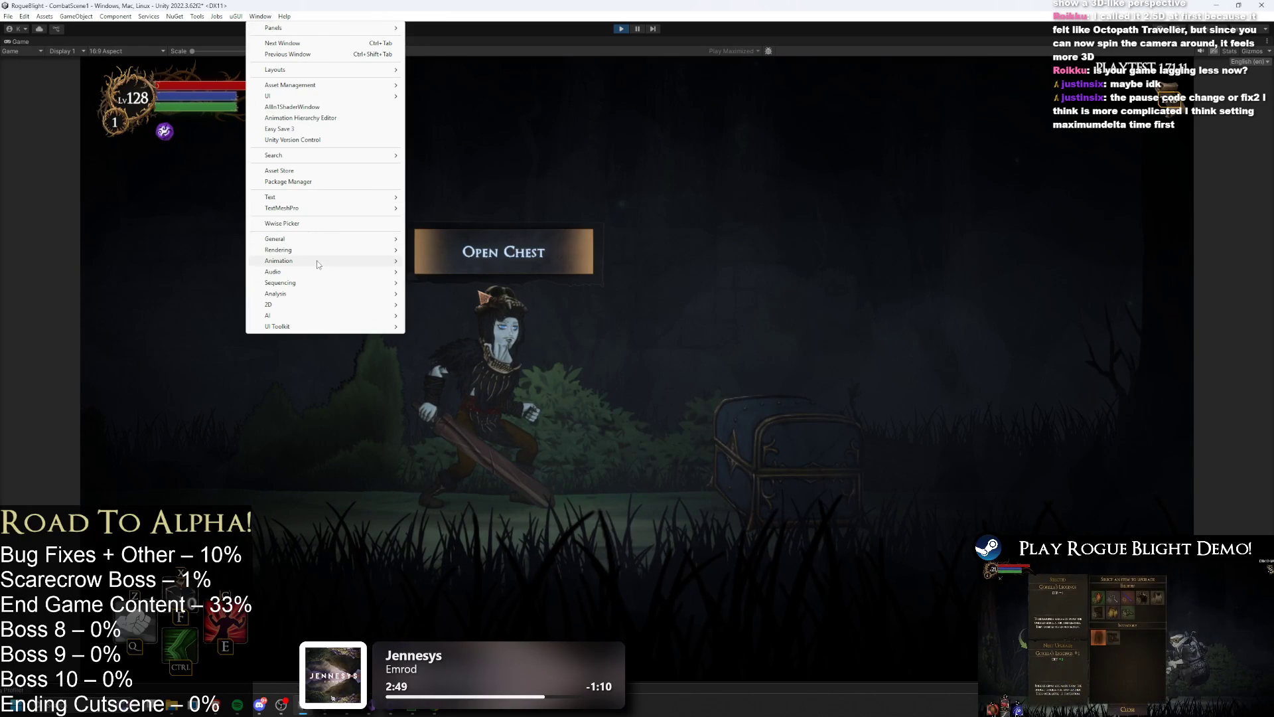
{"action": "mouse_move", "coordinate": [317, 260]}
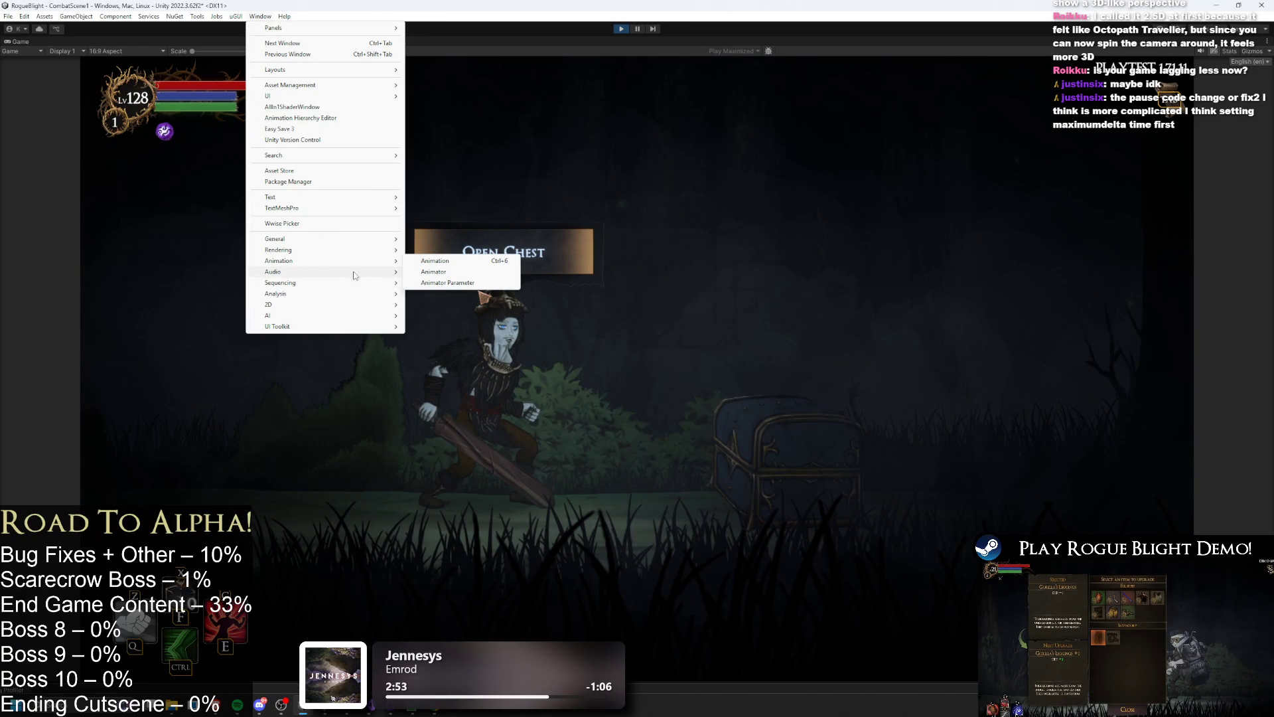
{"action": "mouse_move", "coordinate": [353, 273]}
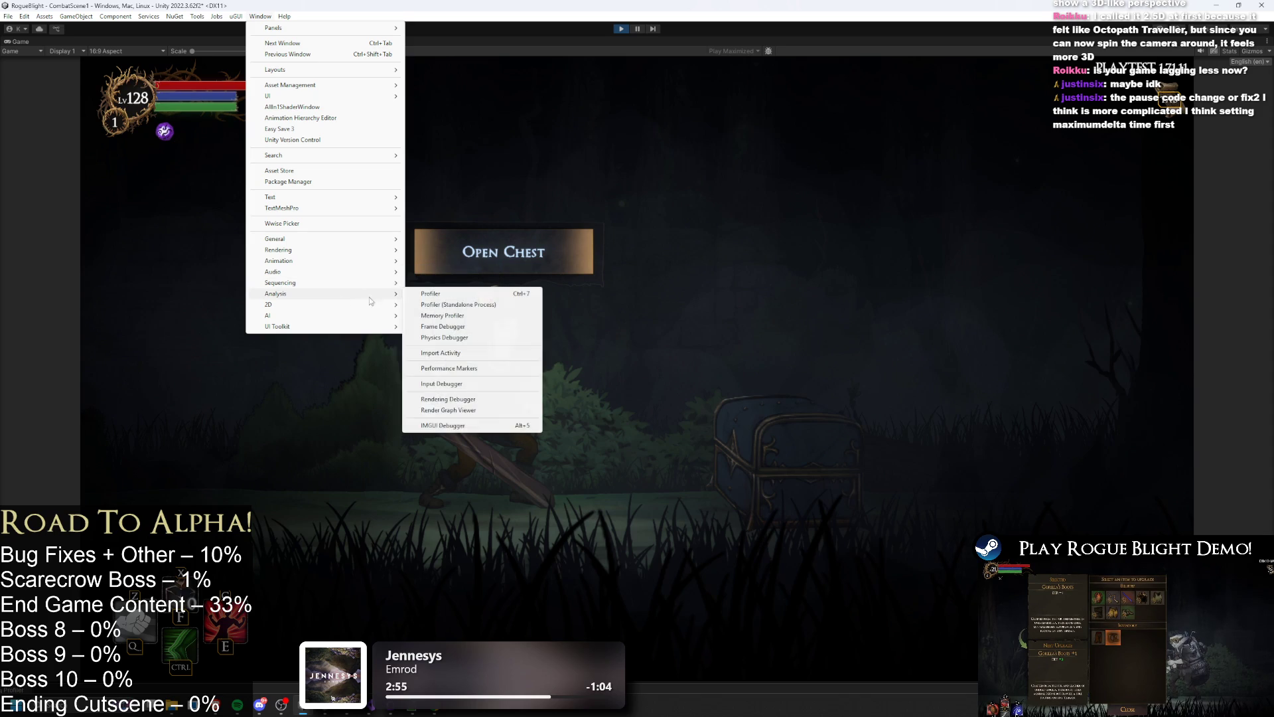
{"action": "left_click", "coordinate": [457, 304]}
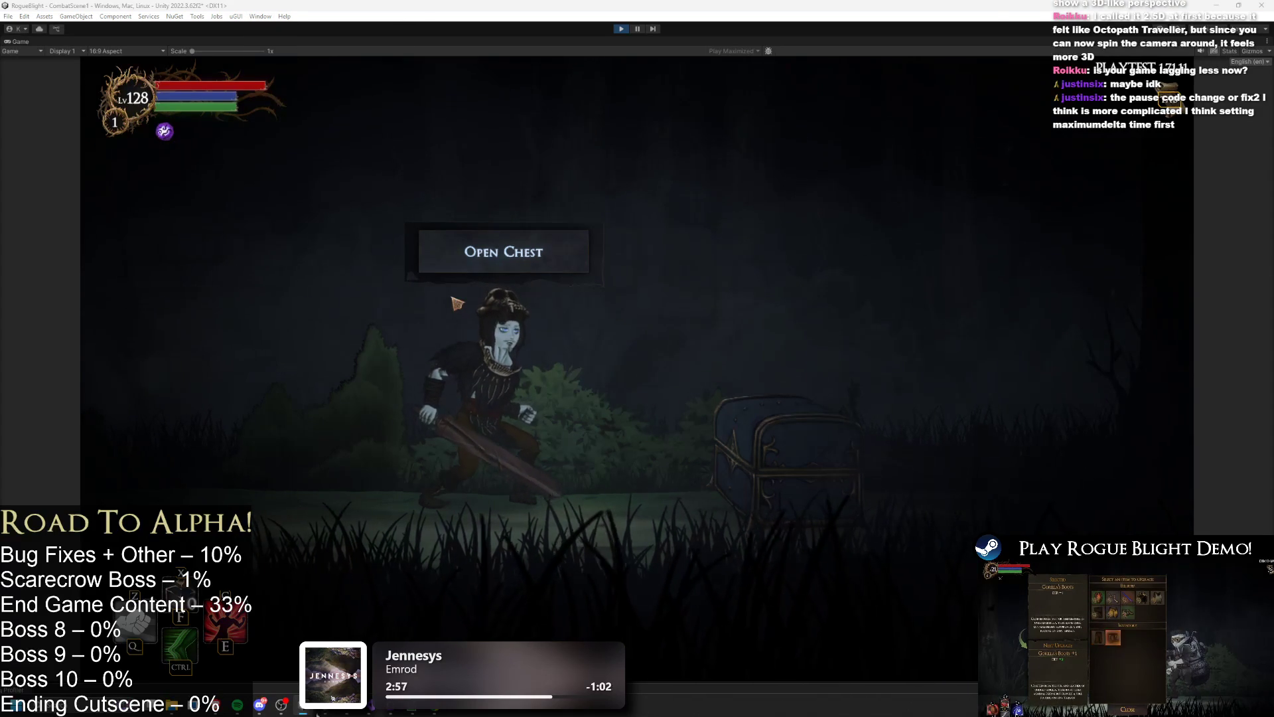
{"action": "key", "text": "alt+Tab"}
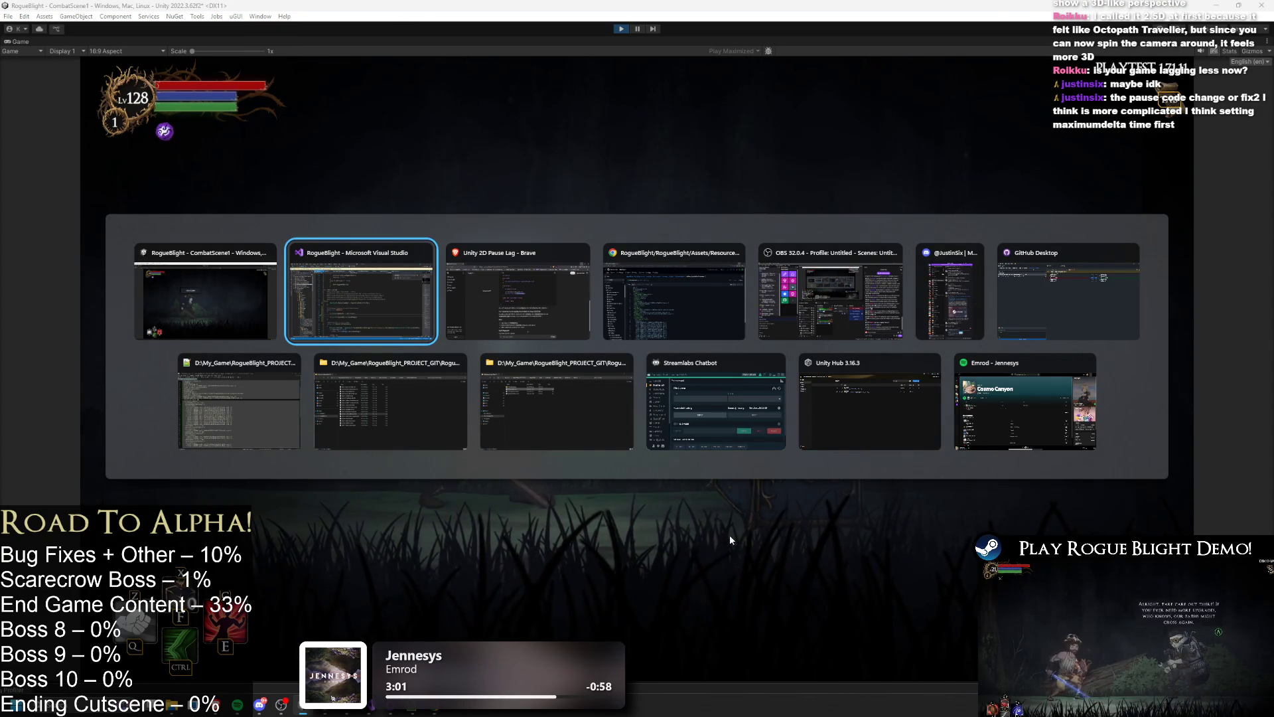
{"action": "left_click", "coordinate": [220, 290]}
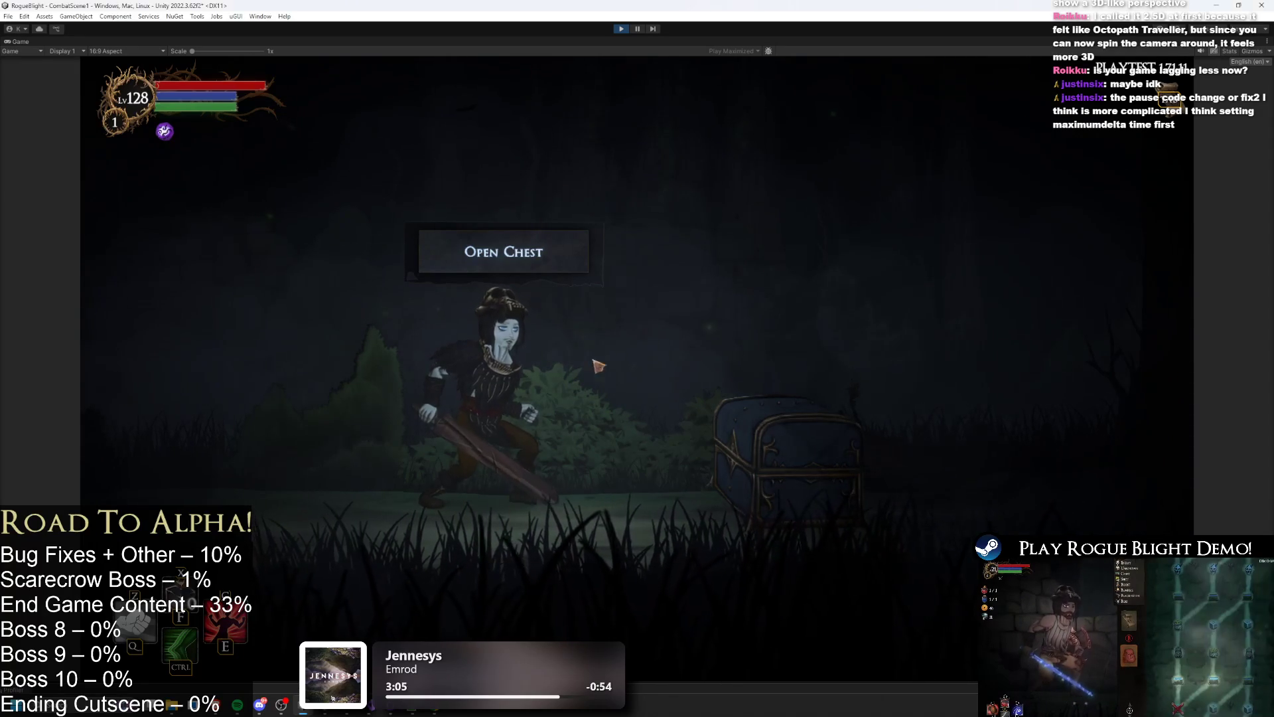
- Pause the game with Esc, then open and close the Timeline window
{"action": "key", "text": "Escape"}
{"action": "left_click", "coordinate": [274, 18]}
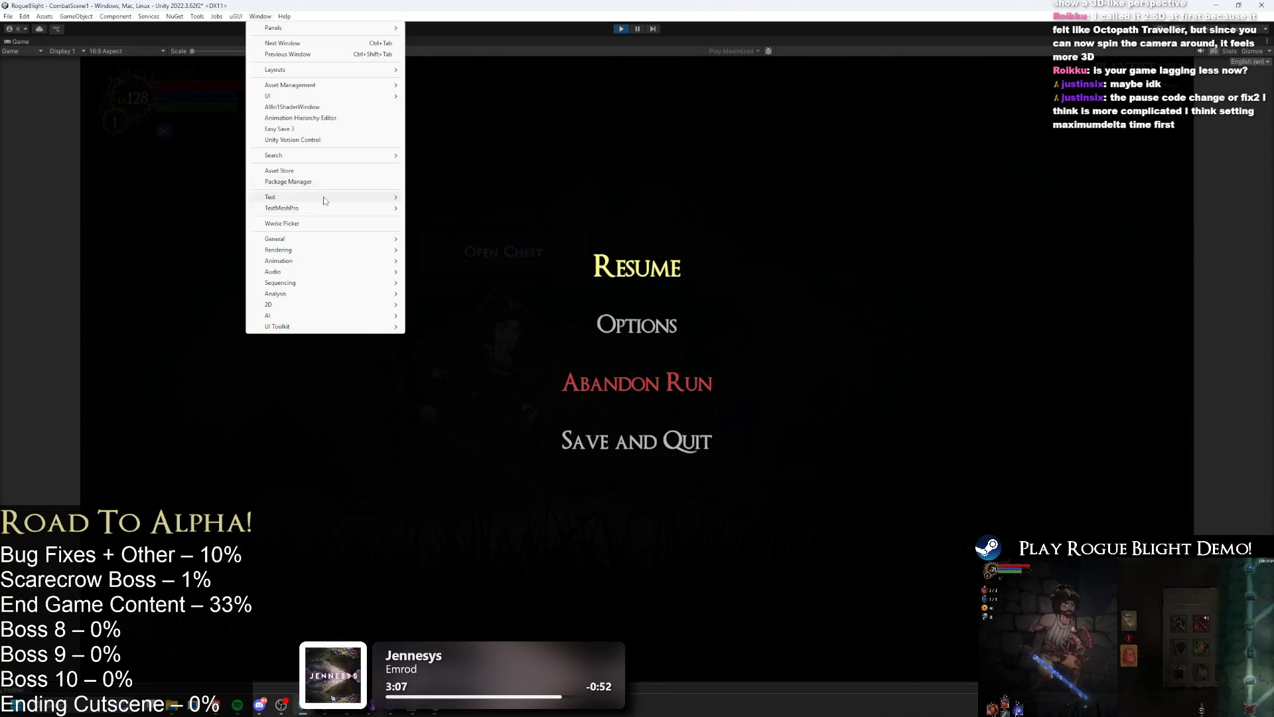
{"action": "mouse_move", "coordinate": [347, 285]}
{"action": "left_click", "coordinate": [430, 283]}
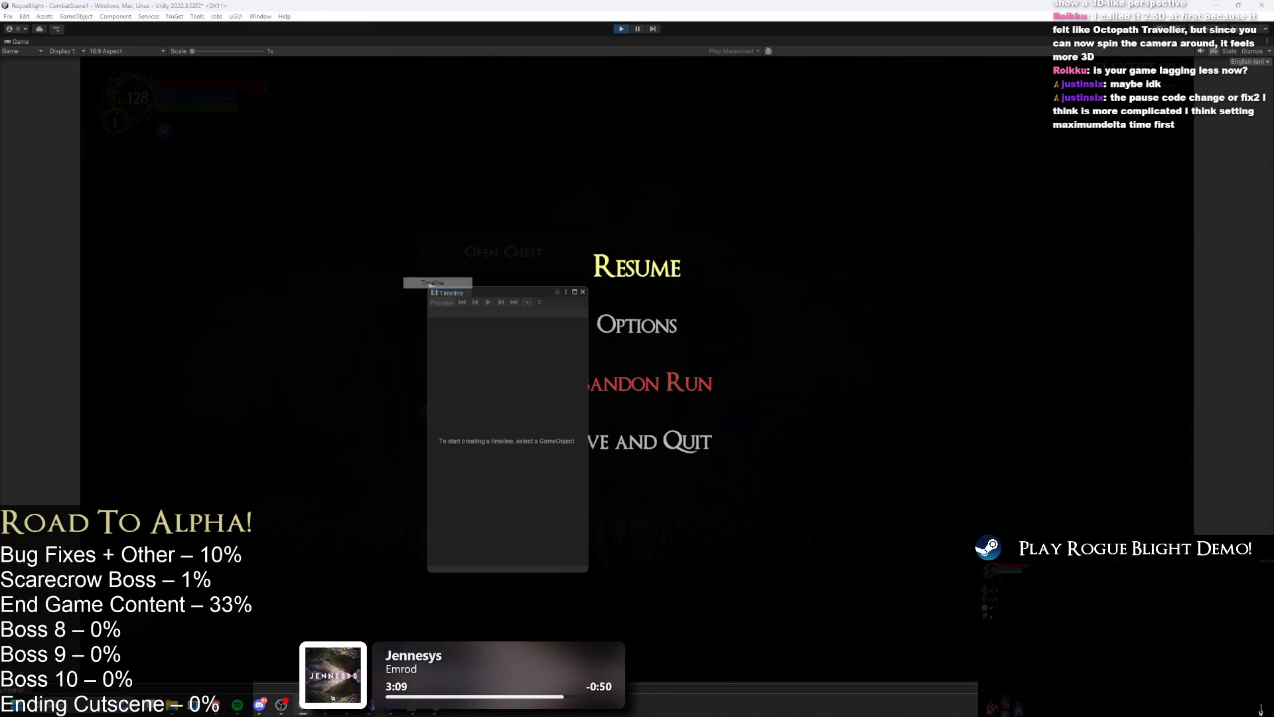
{"action": "left_click", "coordinate": [582, 293]}
- Open the Profiler from Window > Analysis, then stop Play mode
{"action": "left_click", "coordinate": [260, 16]}
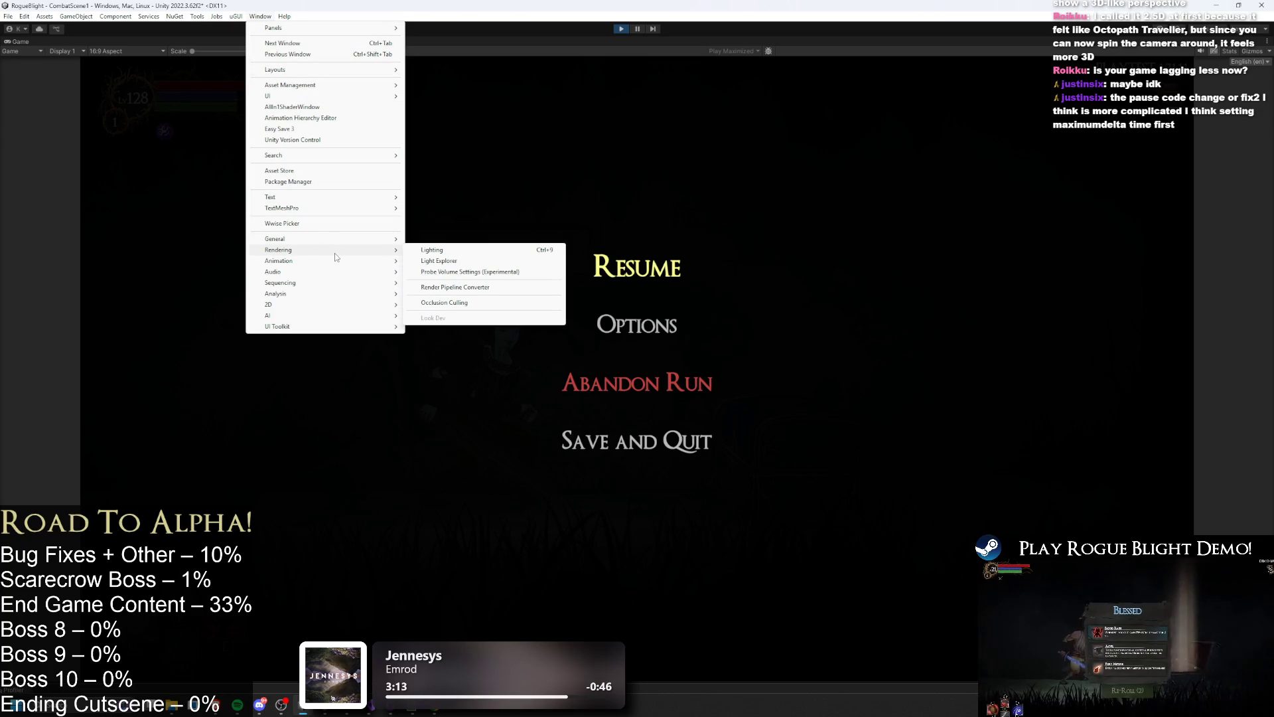
{"action": "mouse_move", "coordinate": [328, 294]}
{"action": "left_click", "coordinate": [436, 296]}
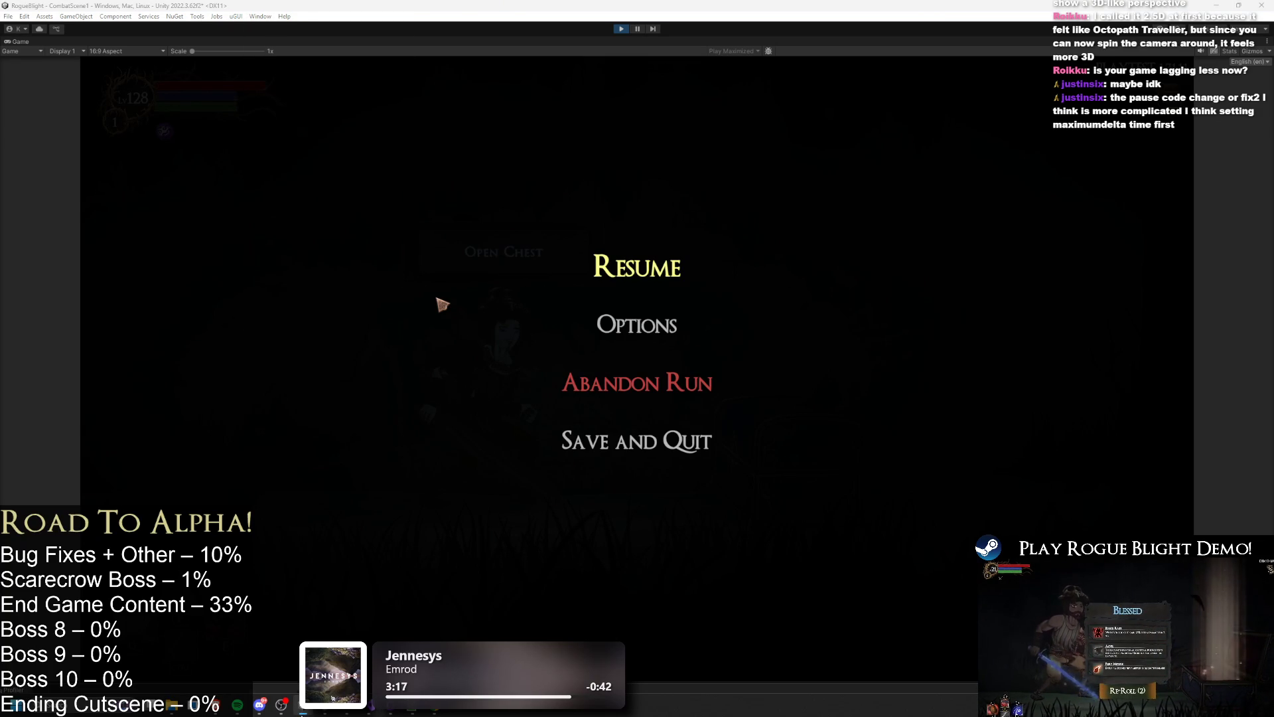
{"action": "mouse_move", "coordinate": [323, 712]}
{"action": "left_click", "coordinate": [620, 29]}
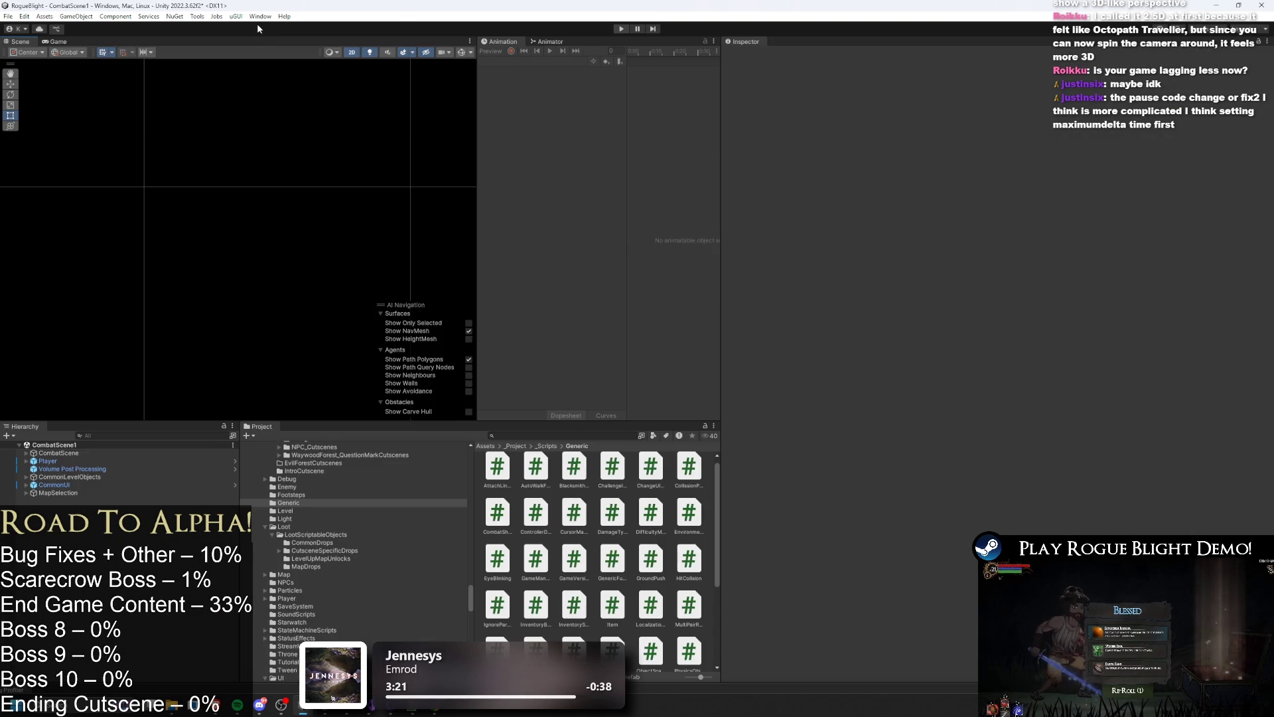
{"action": "left_click", "coordinate": [259, 17]}
{"action": "mouse_move", "coordinate": [312, 283]}
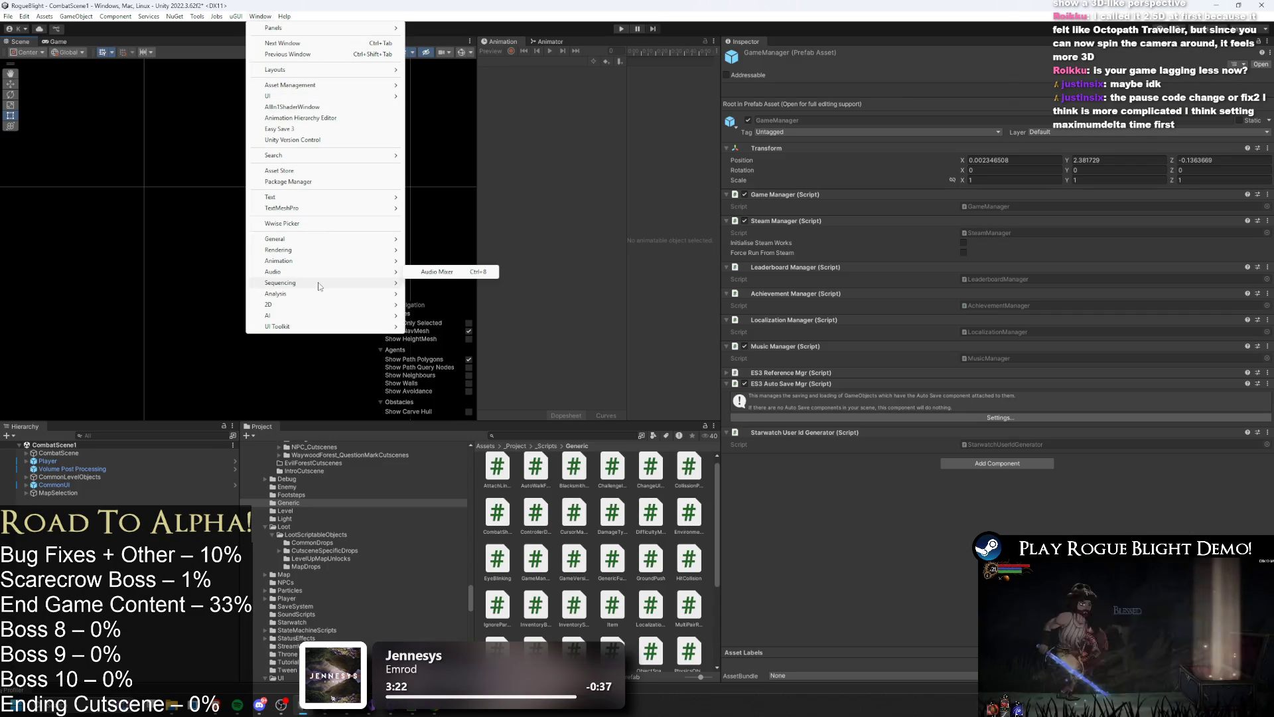
{"action": "left_click", "coordinate": [419, 283]}
{"action": "middle_click", "coordinate": [88, 42]}
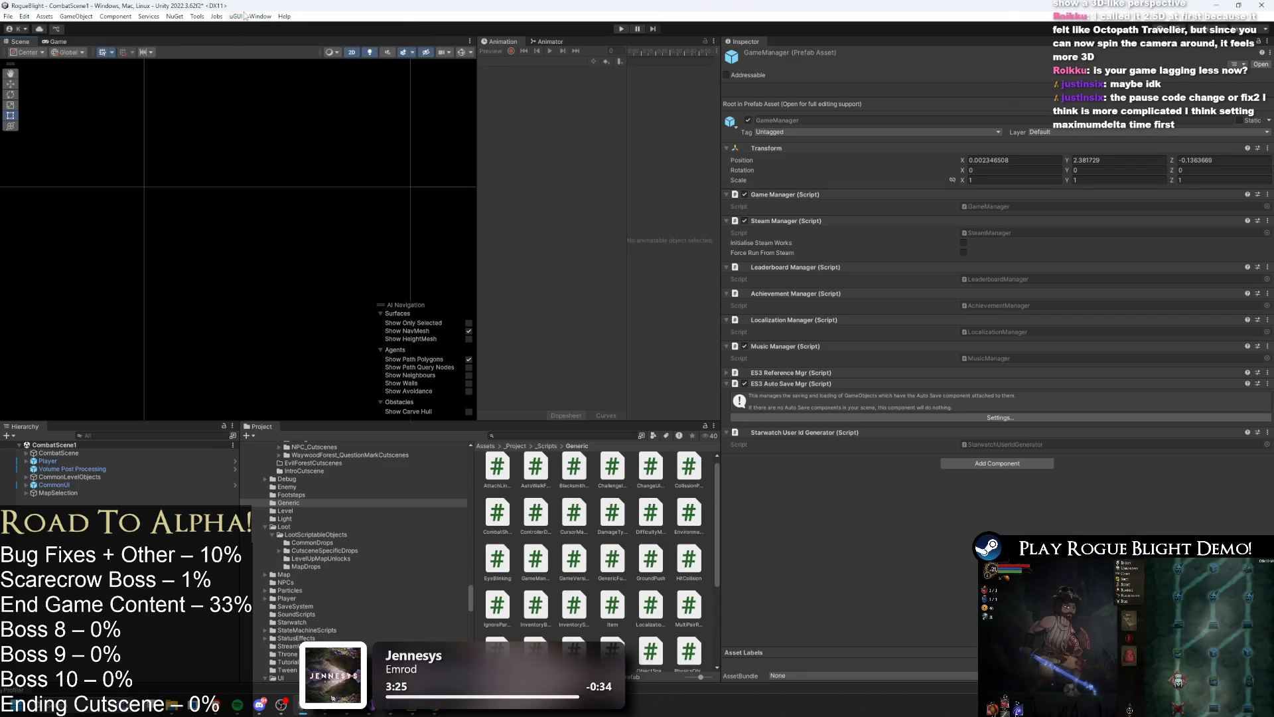
{"action": "left_click", "coordinate": [260, 15]}
{"action": "mouse_move", "coordinate": [369, 260]}
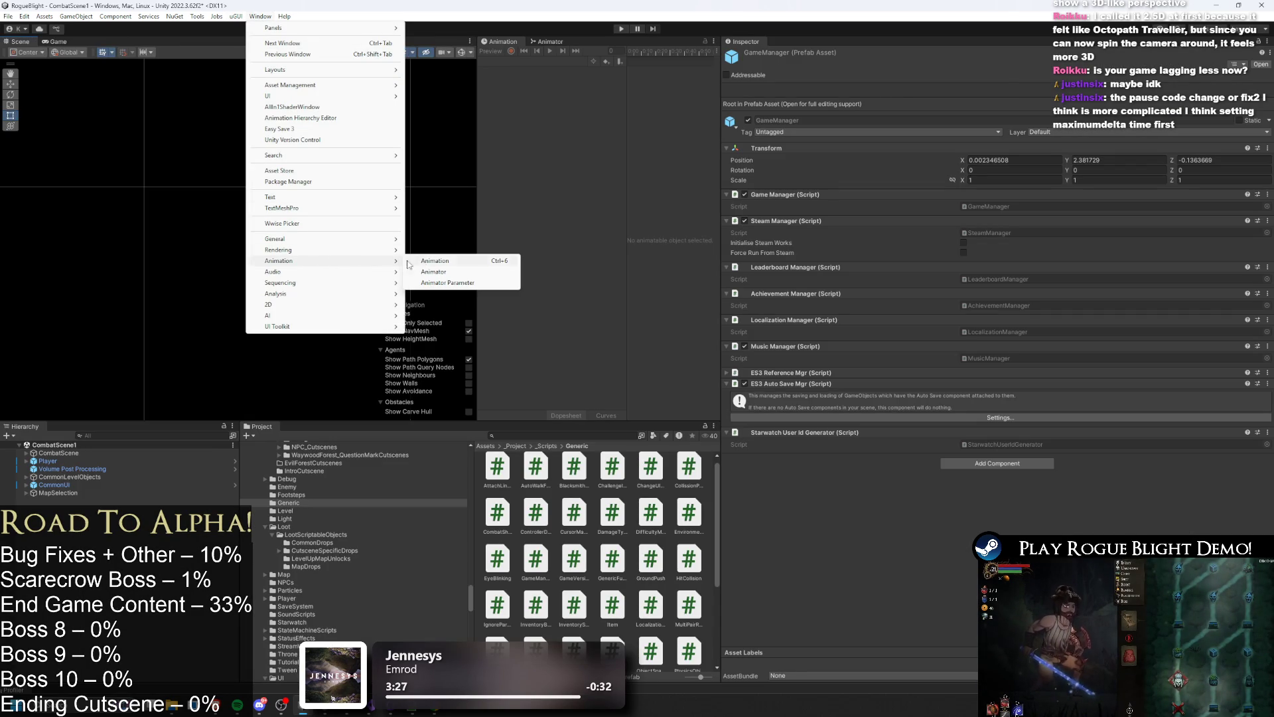
{"action": "mouse_move", "coordinate": [305, 283]}
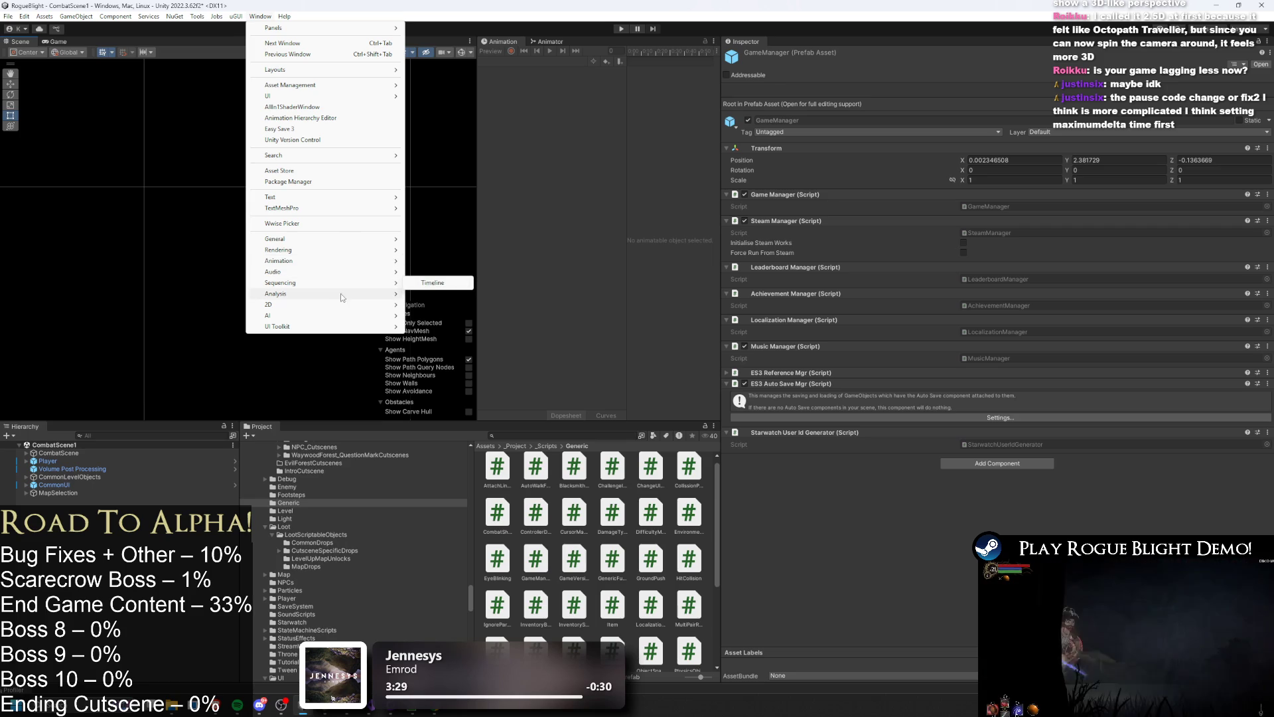
{"action": "left_click", "coordinate": [449, 293]}
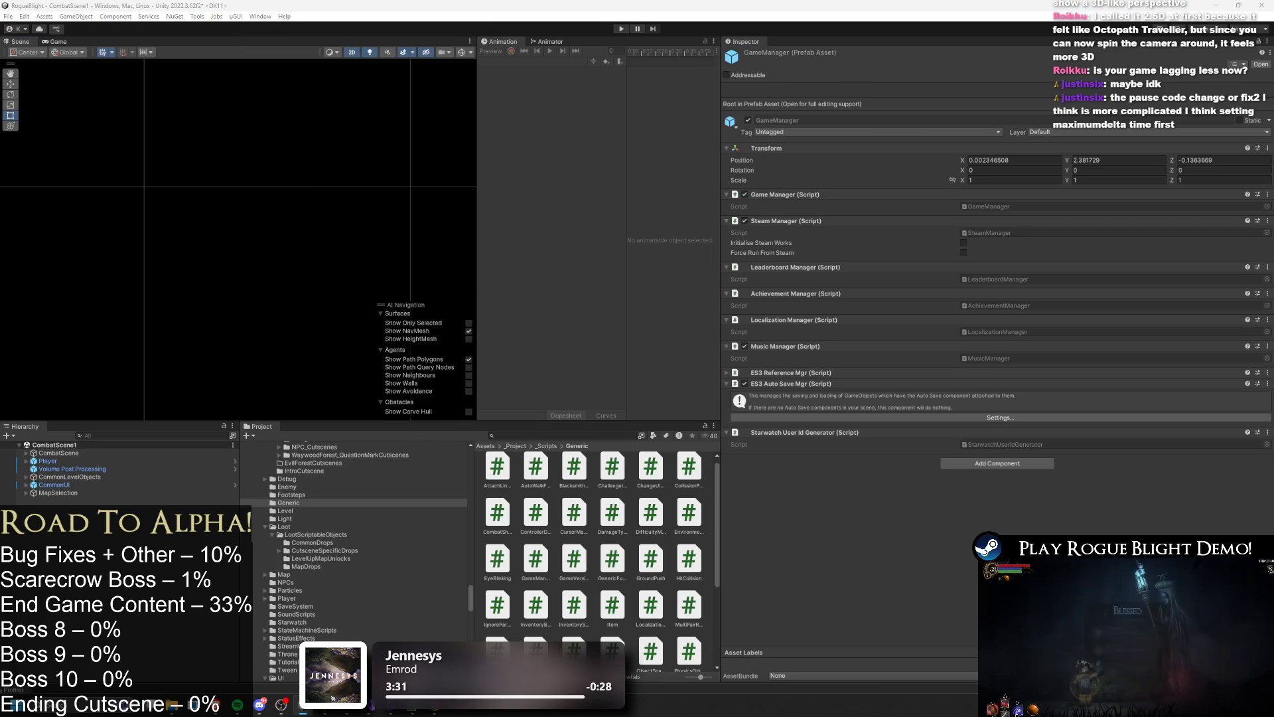
{"action": "left_click", "coordinate": [302, 712]}
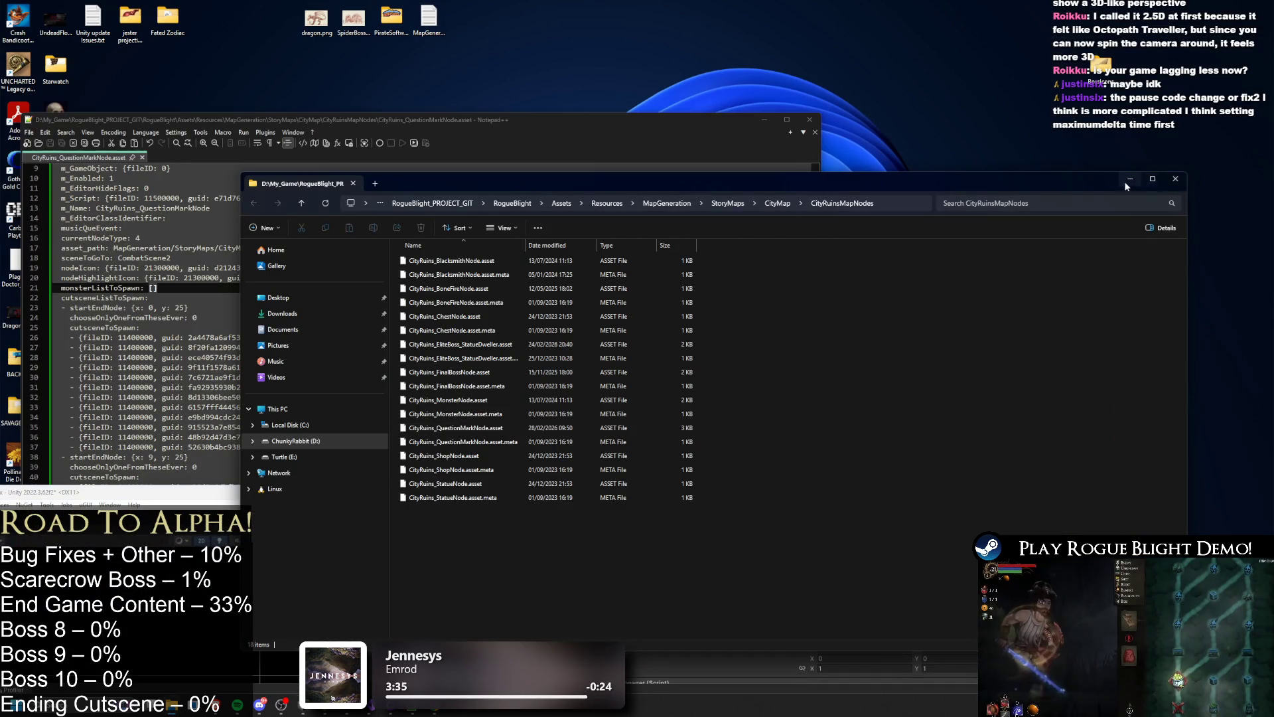
- Close File Explorer and Notepad++, then maximize the Unity editor window
{"action": "left_click", "coordinate": [1176, 179]}
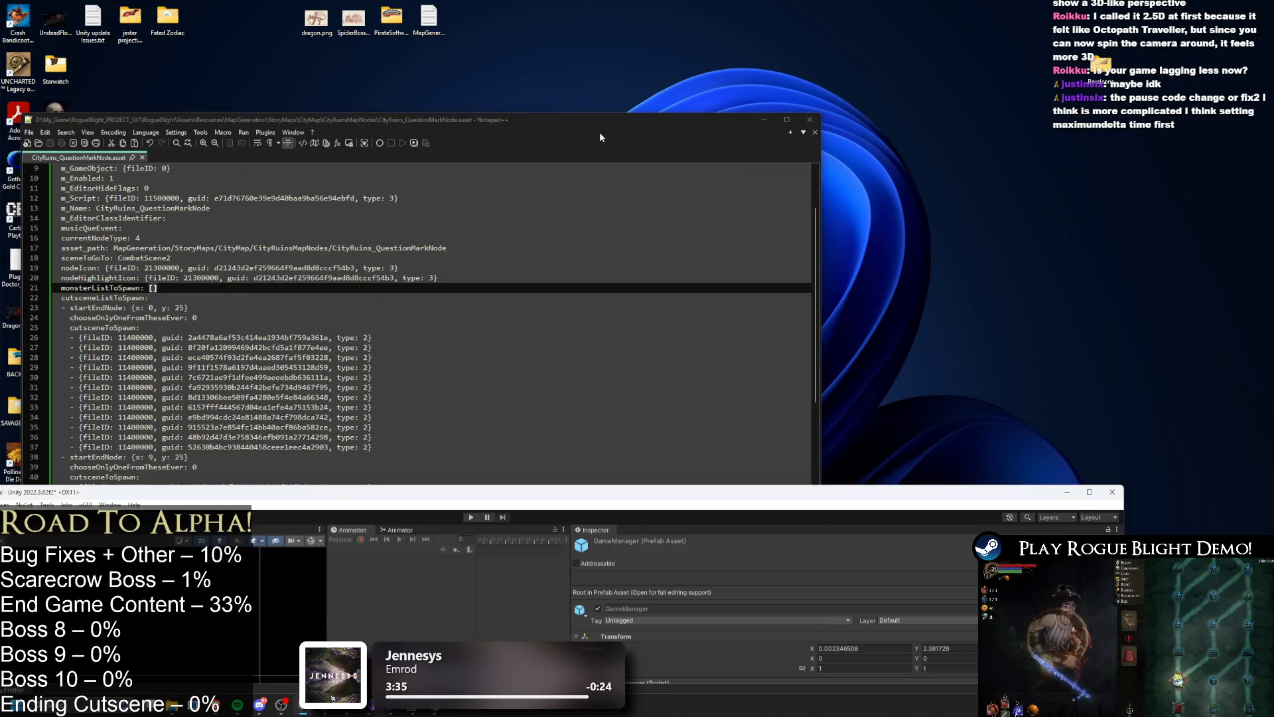
{"action": "left_click", "coordinate": [809, 120]}
{"action": "double_click", "coordinate": [547, 491]}
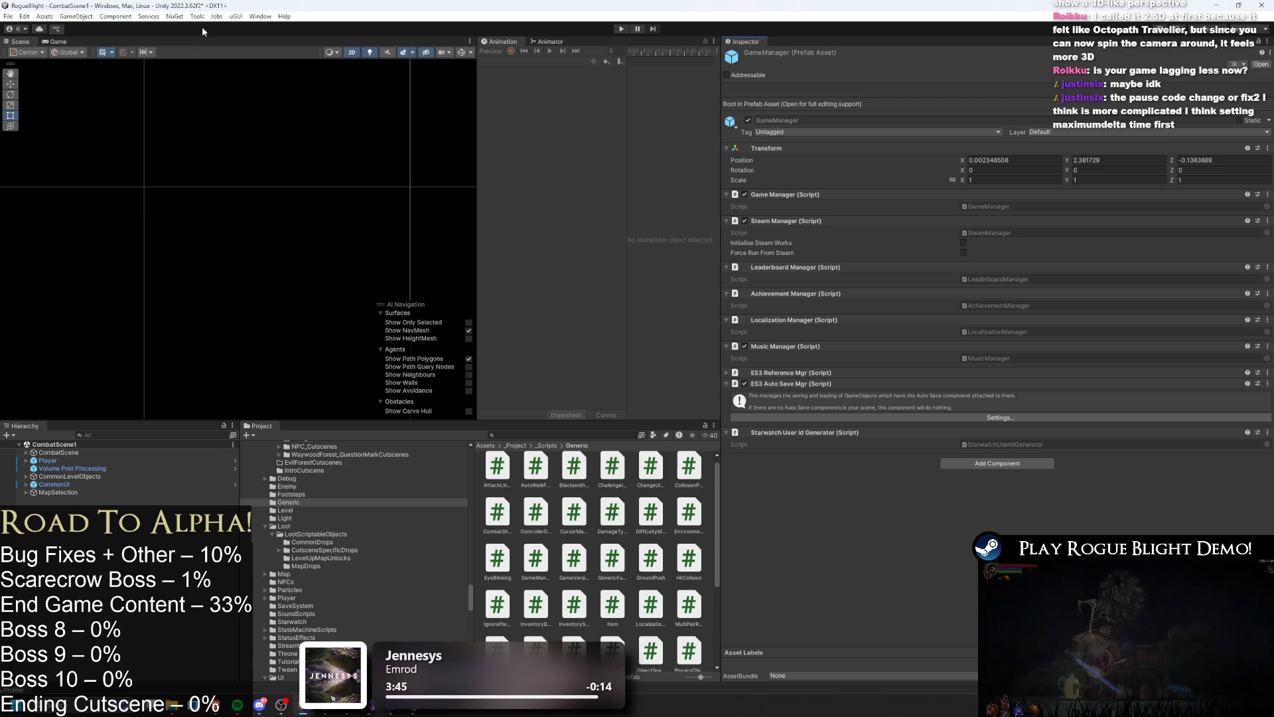
{"action": "left_click", "coordinate": [252, 18]}
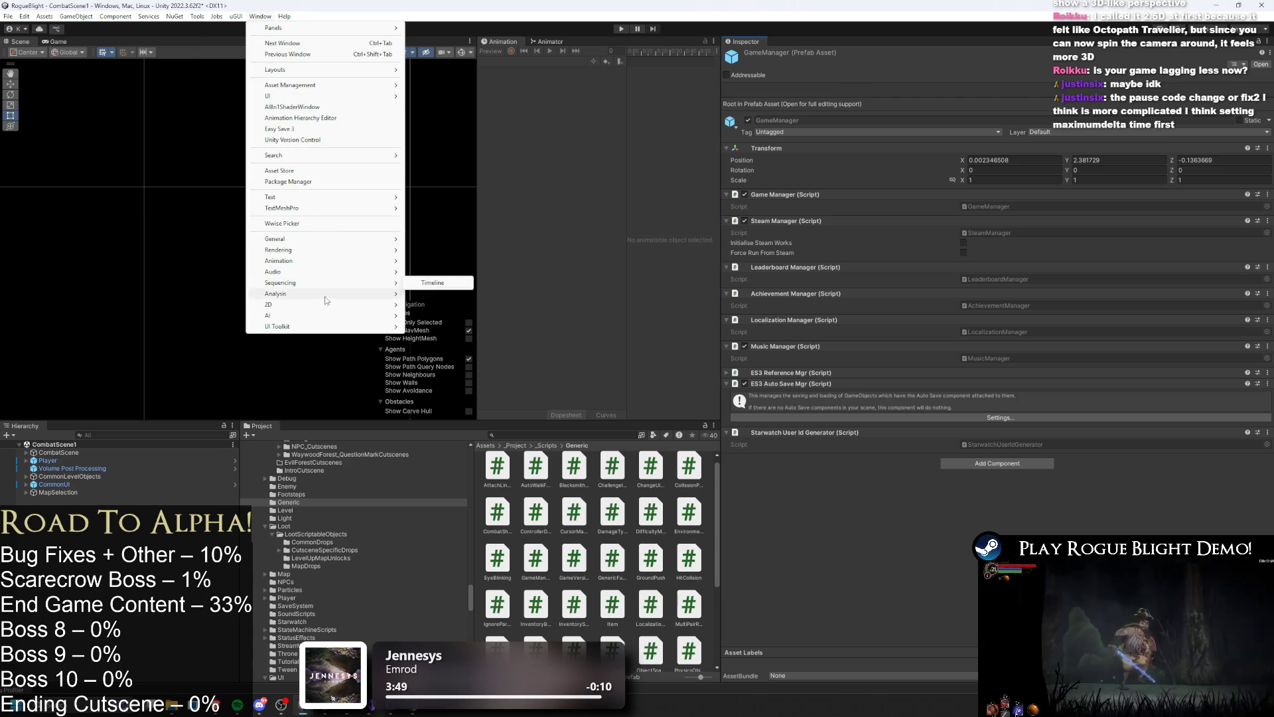
{"action": "mouse_move", "coordinate": [394, 293]}
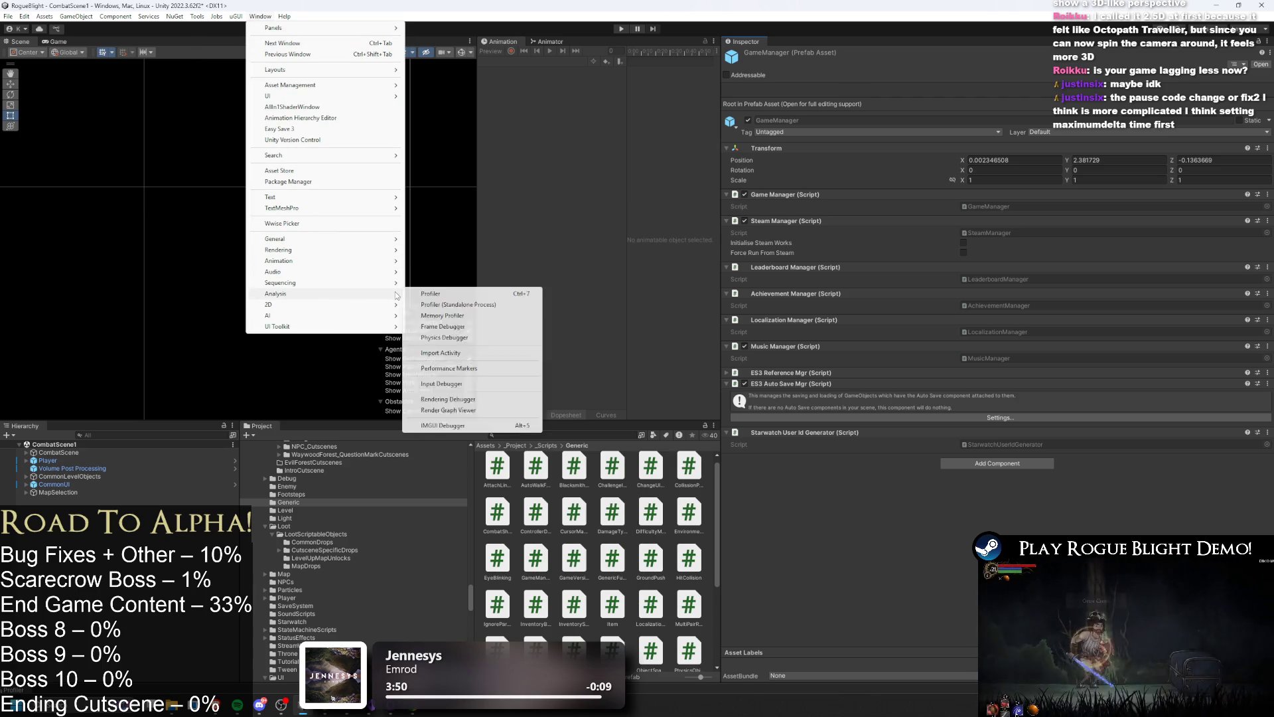
{"action": "left_click", "coordinate": [482, 293]}
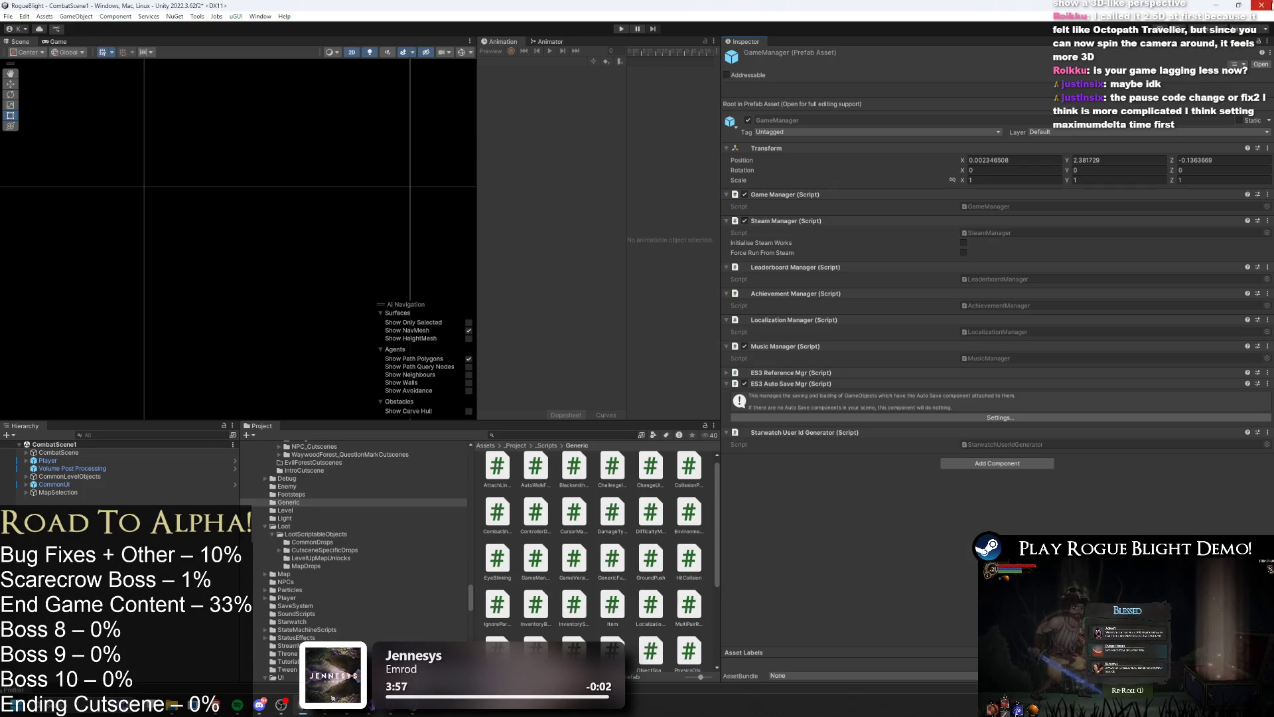
{"action": "left_click", "coordinate": [1261, 5]}
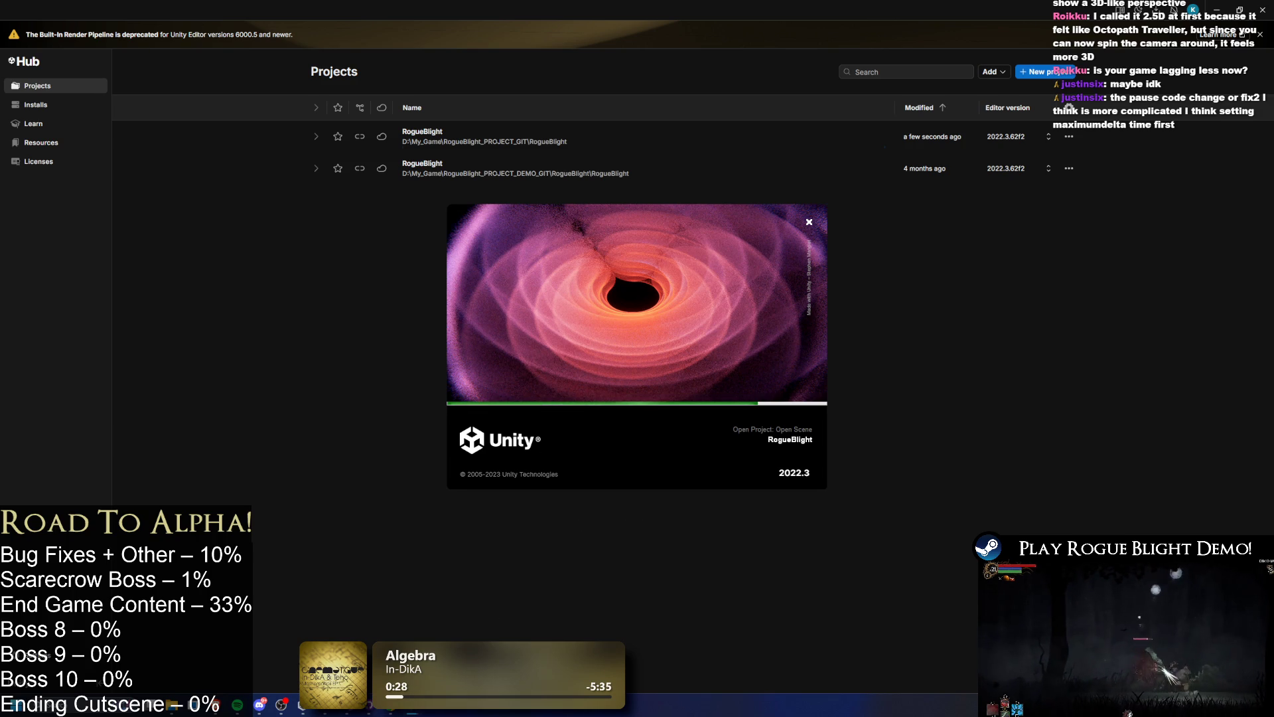
- Switch to the browser showing CityRuins_QuestionMarkNode.asset on GitHub
{"action": "key", "text": "alt+Tab"}
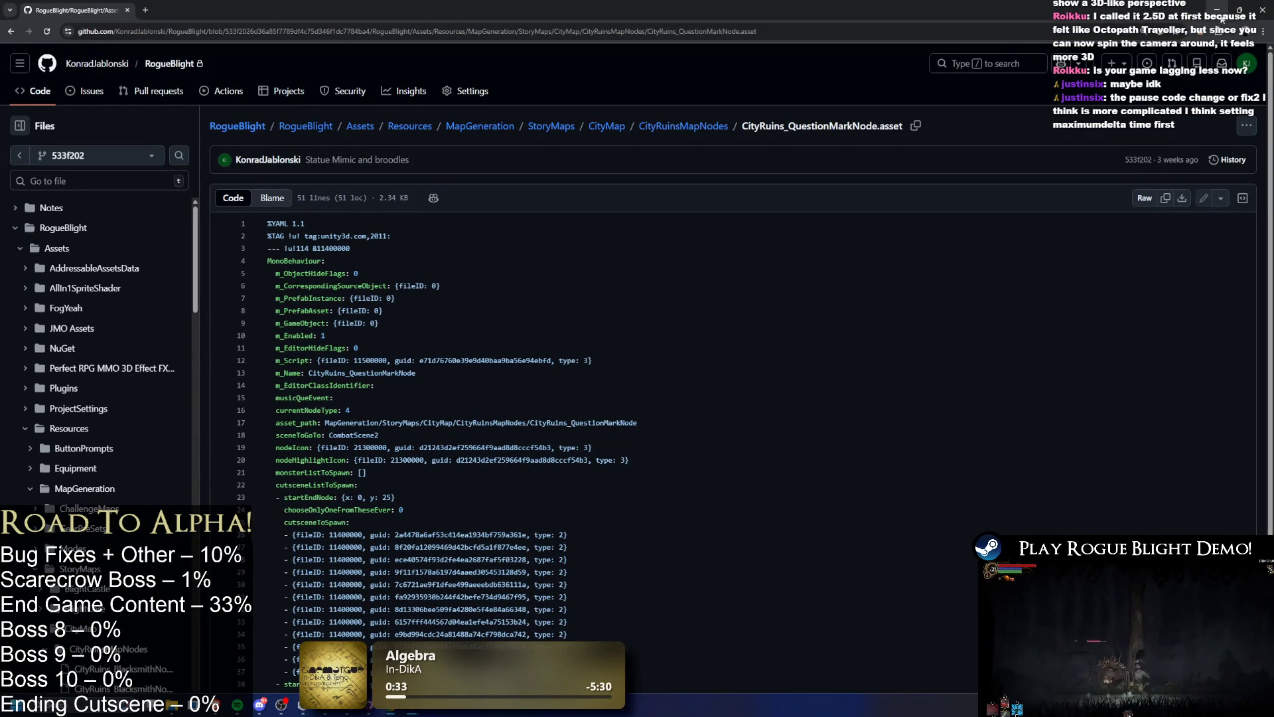
- Minimize the GitHub browser window to bring Unity Hub back into view
{"action": "left_click", "coordinate": [1255, 6]}
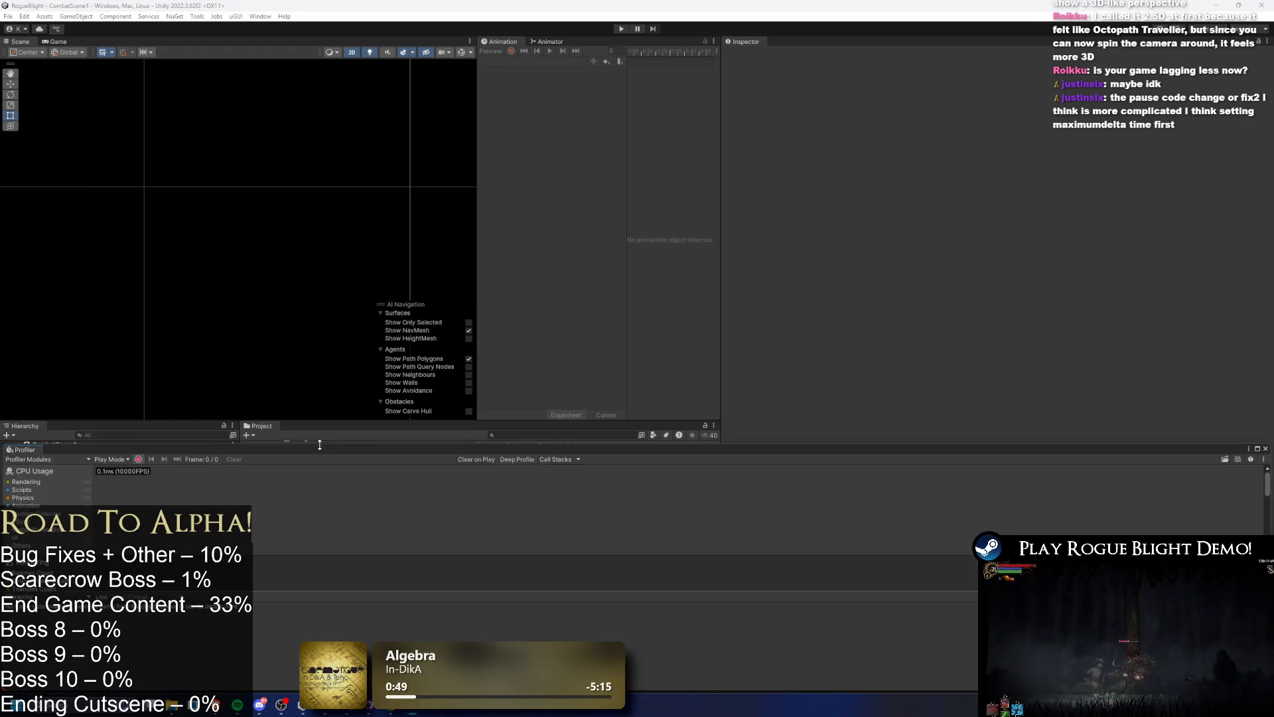
- Enter Play mode so the game runs at the Waywood Forest chest with the Profiler recording
{"action": "left_click", "coordinate": [620, 29]}
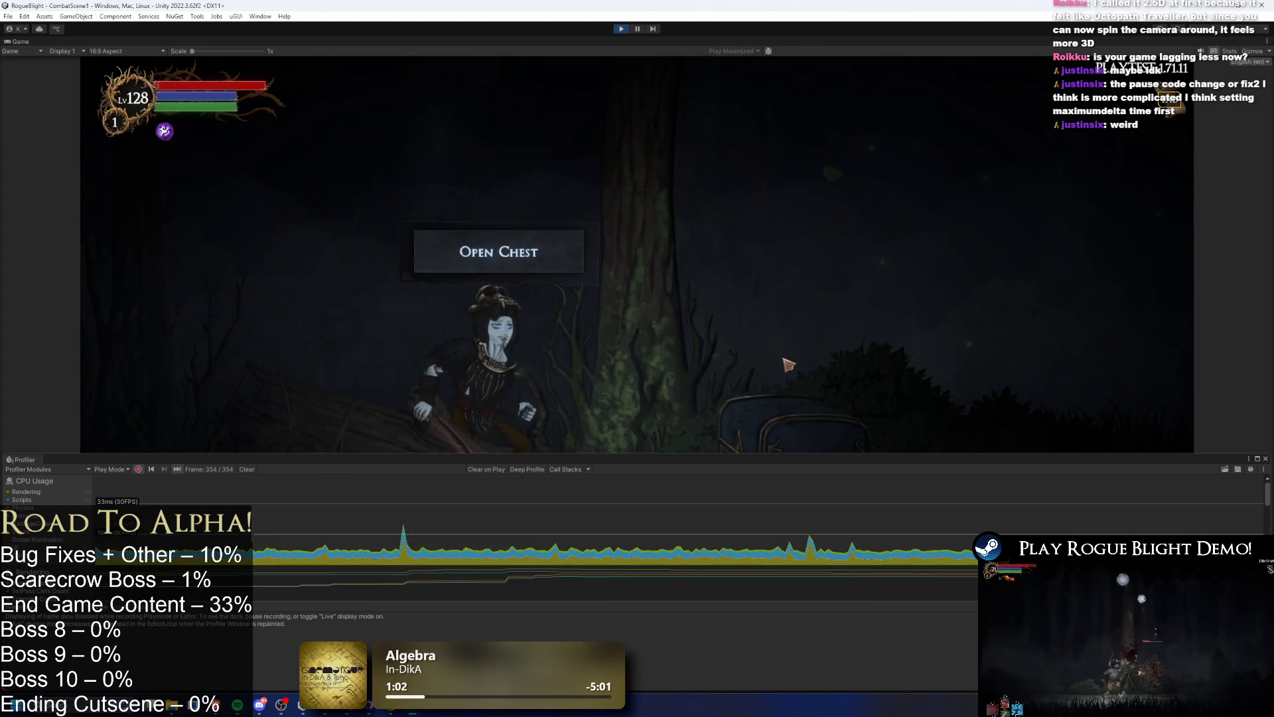
- Open the in-game pause menu on Save and Quit, clear the Profiler, then pause the editor
{"action": "key", "text": "Escape"}
{"action": "key", "text": "Up"}
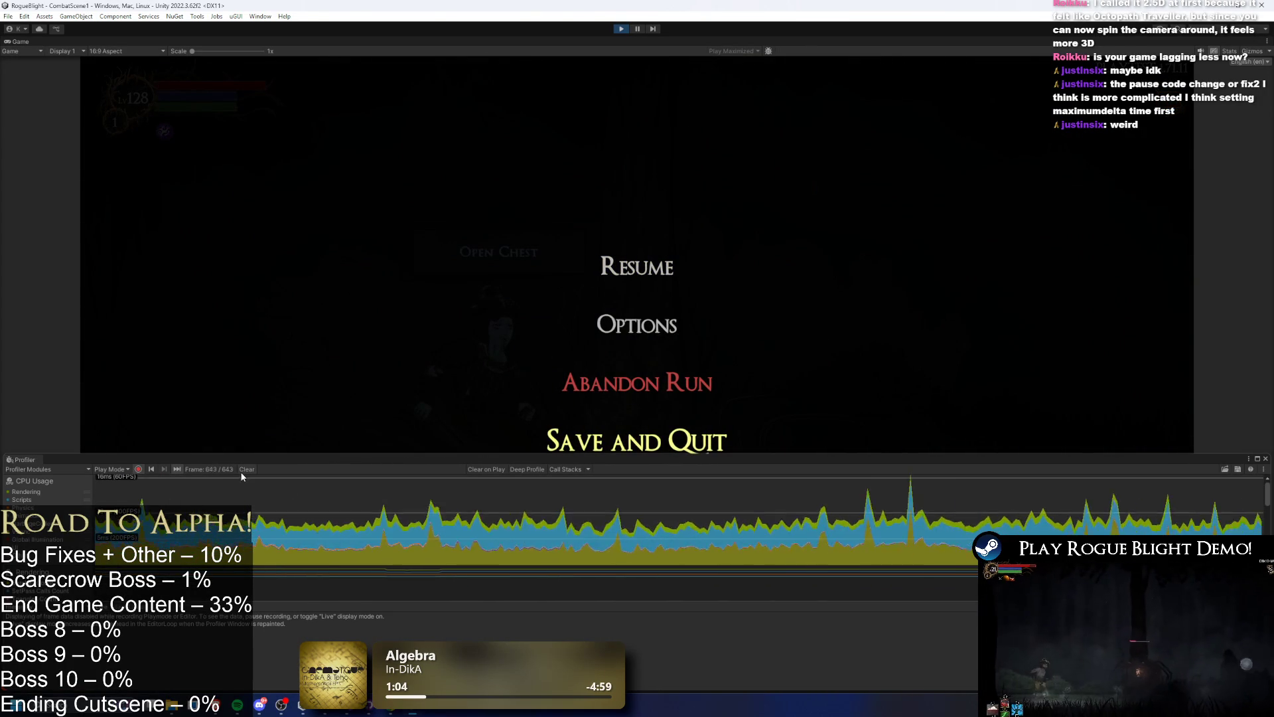
{"action": "left_click", "coordinate": [245, 469]}
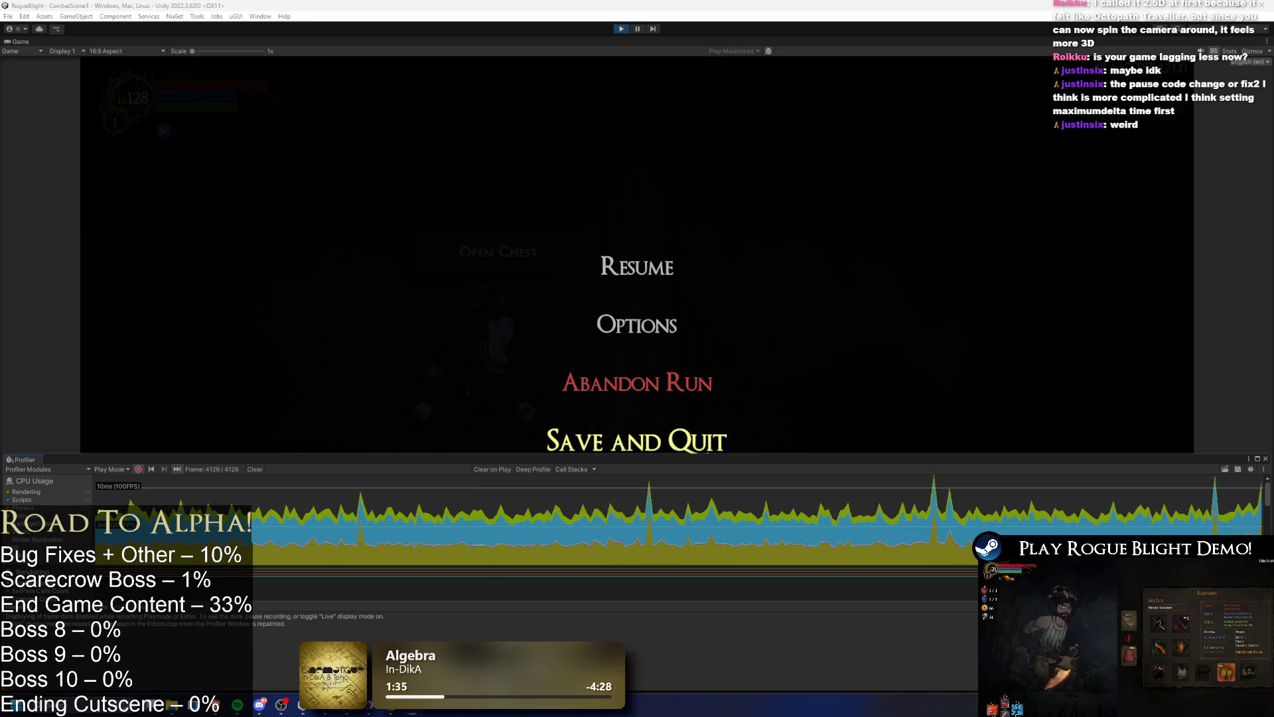
{"action": "left_click", "coordinate": [543, 539]}
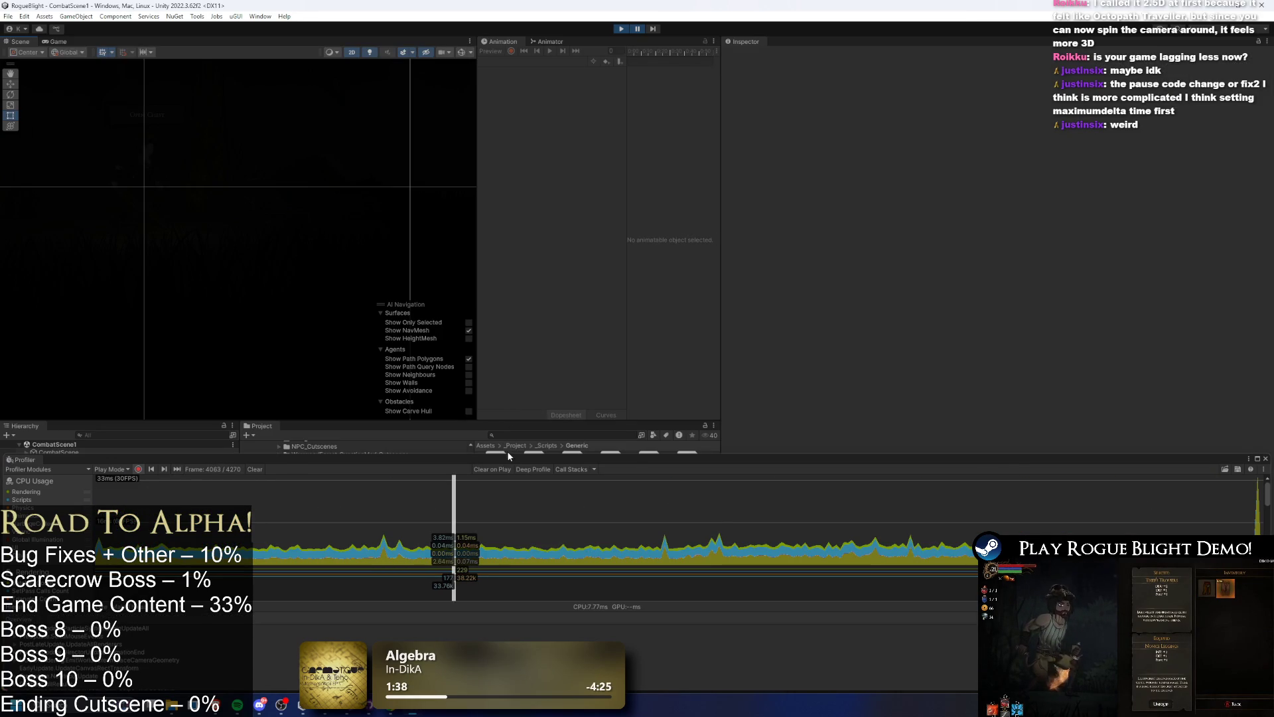
- Enlarge the Profiler, inspect ParticleSystemBeginUpdateAll and DirectorUpdateAnimationEnd timings, then clear all frames
{"action": "left_click_drag", "start_coordinate": [507, 453], "coordinate": [531, 214]}
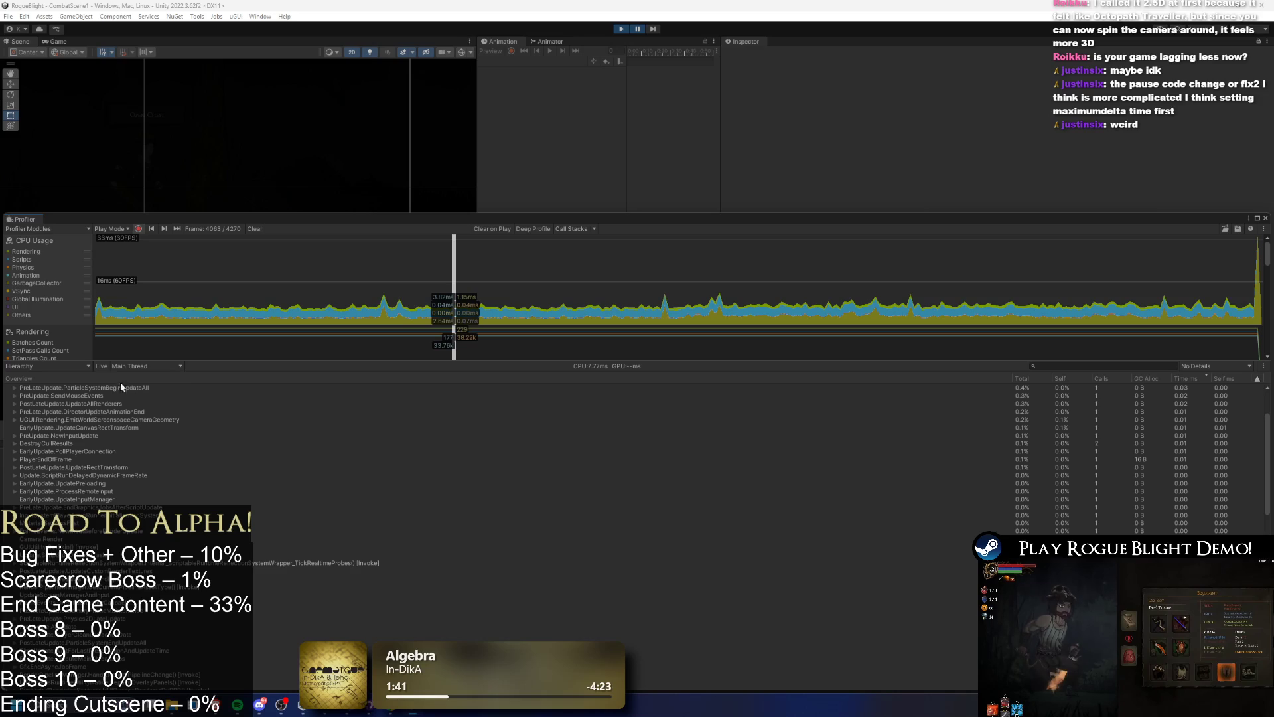
{"action": "left_click", "coordinate": [112, 387]}
{"action": "key", "text": "Down"}
{"action": "key", "text": "Down"}
{"action": "key", "text": "Down"}
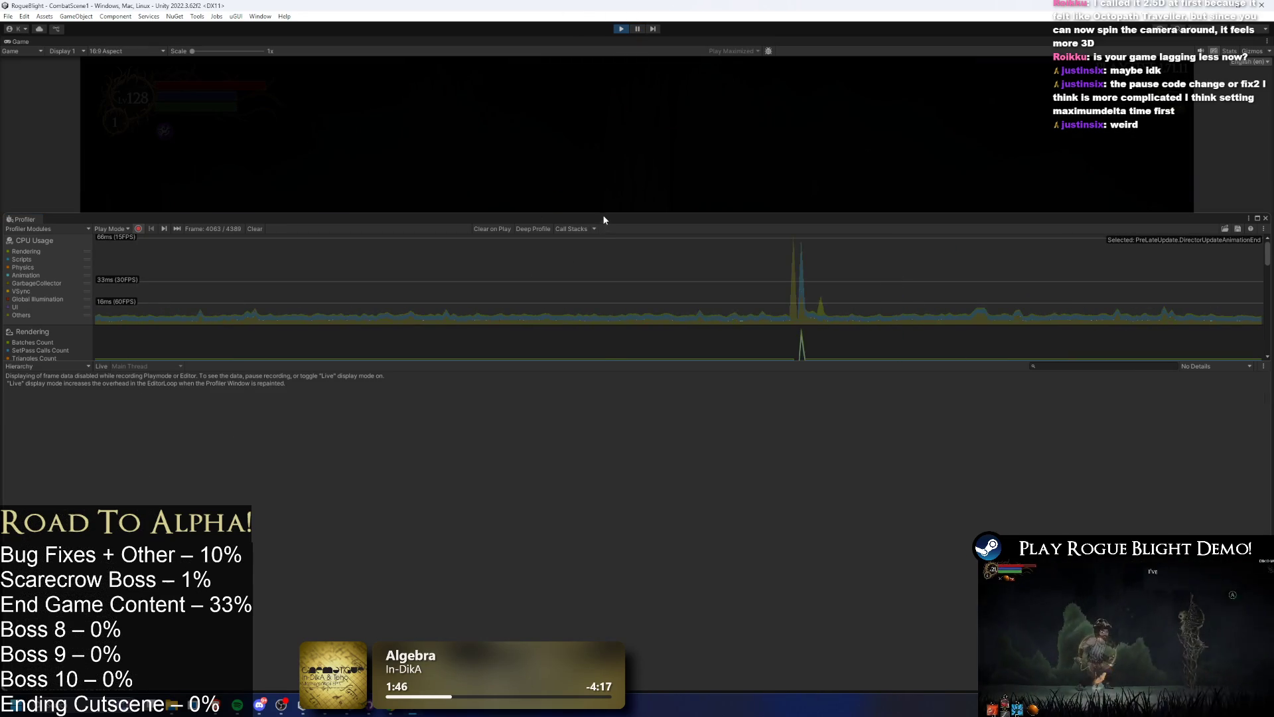
{"action": "left_click", "coordinate": [255, 229]}
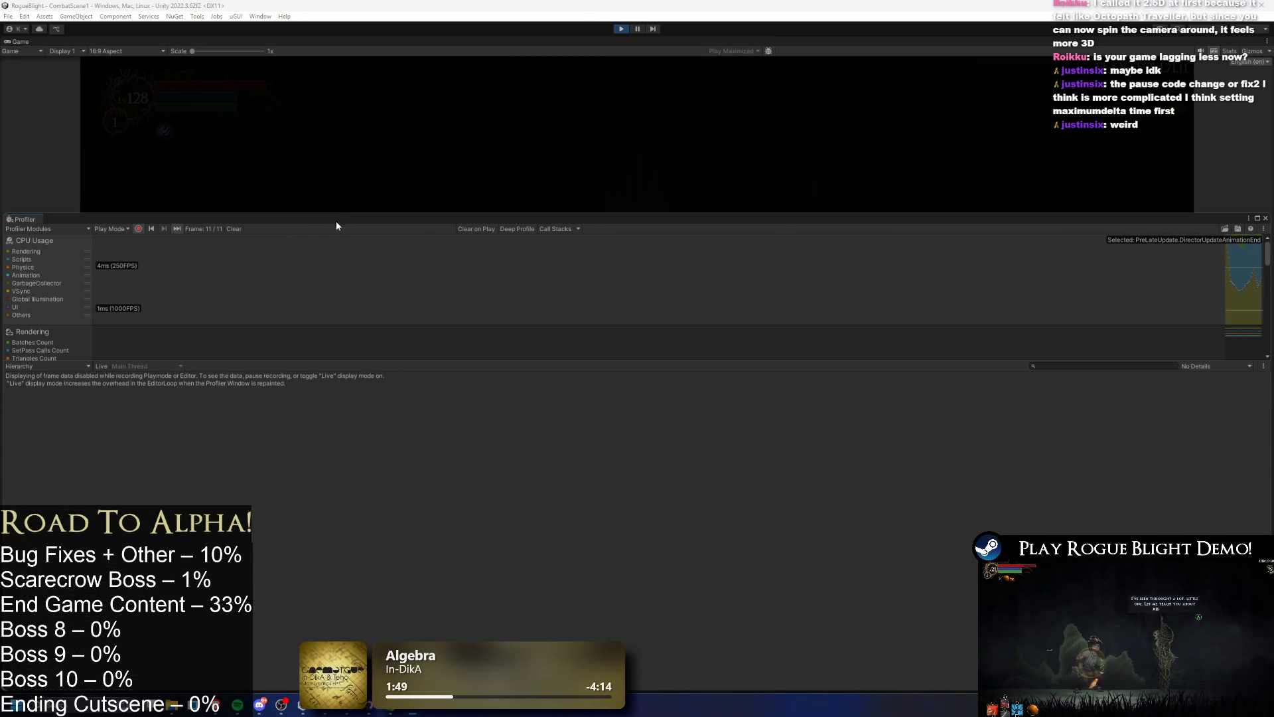
- Enlarge the game view, resume the game from its pause menu, and stop profiler recording
{"action": "left_click_drag", "start_coordinate": [332, 213], "coordinate": [345, 474]}
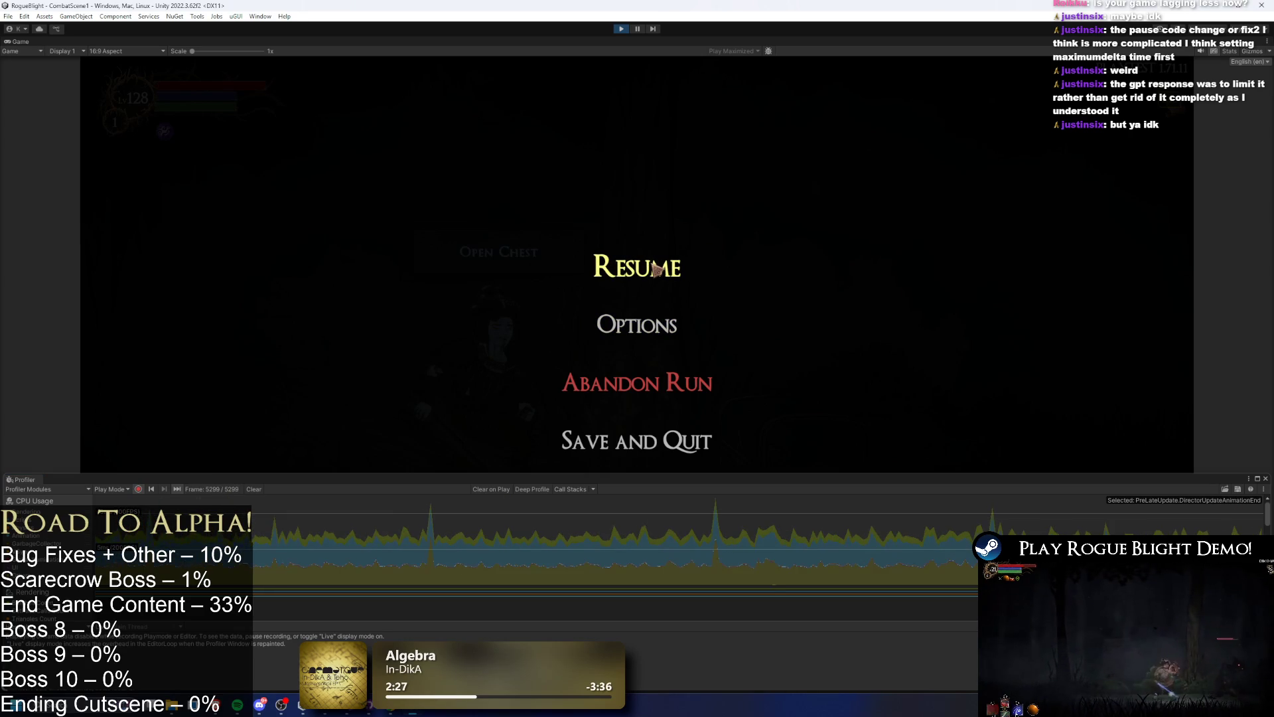
{"action": "left_click", "coordinate": [651, 269]}
{"action": "left_click", "coordinate": [138, 489]}
- Inspect profiler frames 5388 and 5389, then give the Profiler more room than the game
{"action": "left_click", "coordinate": [793, 548]}
{"action": "left_click", "coordinate": [796, 548]}
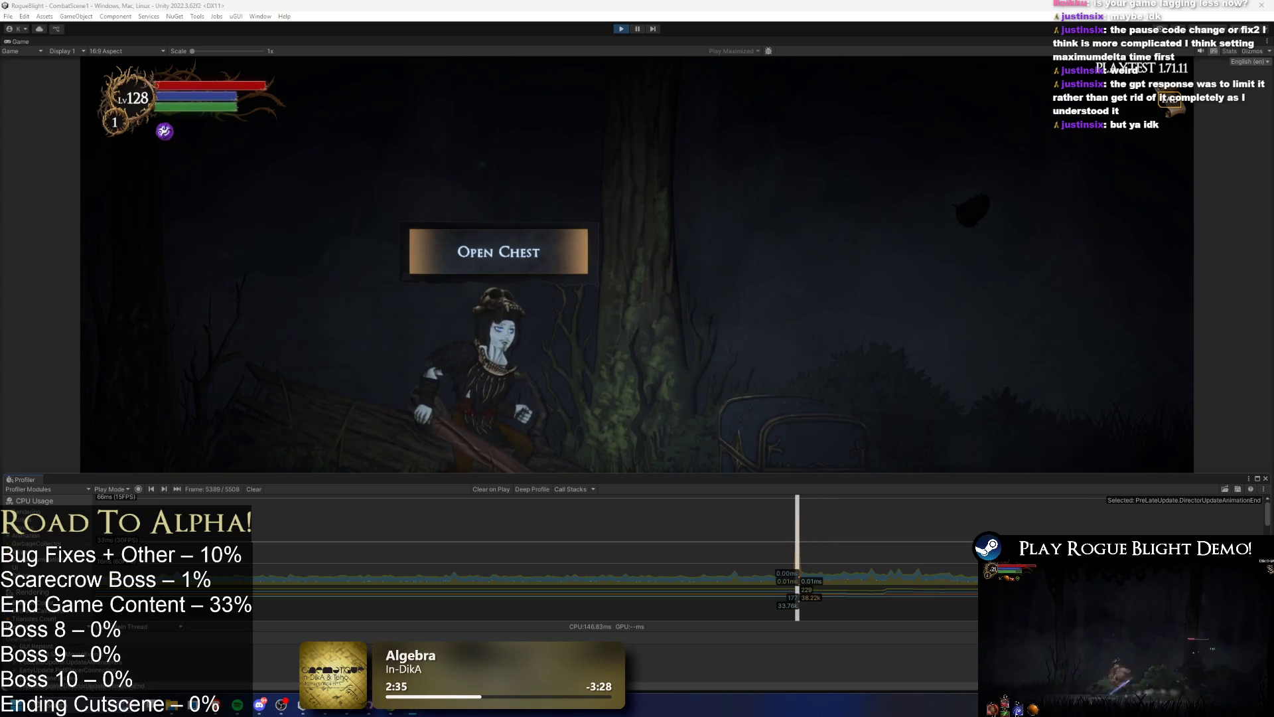
{"action": "mouse_move", "coordinate": [767, 481]}
{"action": "left_mouse_down"}
{"action": "mouse_move", "coordinate": [765, 391]}
{"action": "mouse_move", "coordinate": [796, 236]}
{"action": "left_mouse_up"}
- Reveal the Memory and Audio charts and select spike frame 5389's Update.ScriptRunBehaviourUpdate marker
{"action": "left_click_drag", "start_coordinate": [803, 382], "coordinate": [856, 581]}
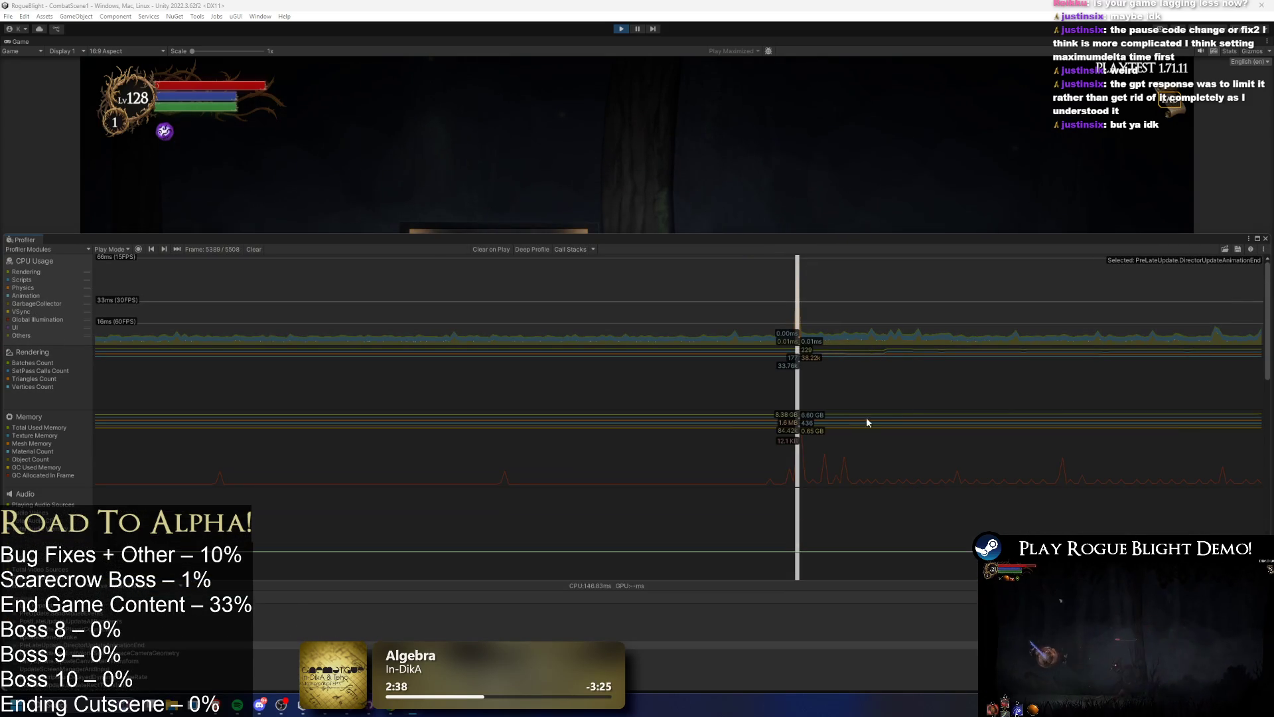
{"action": "left_click_drag", "start_coordinate": [863, 282], "coordinate": [797, 318]}
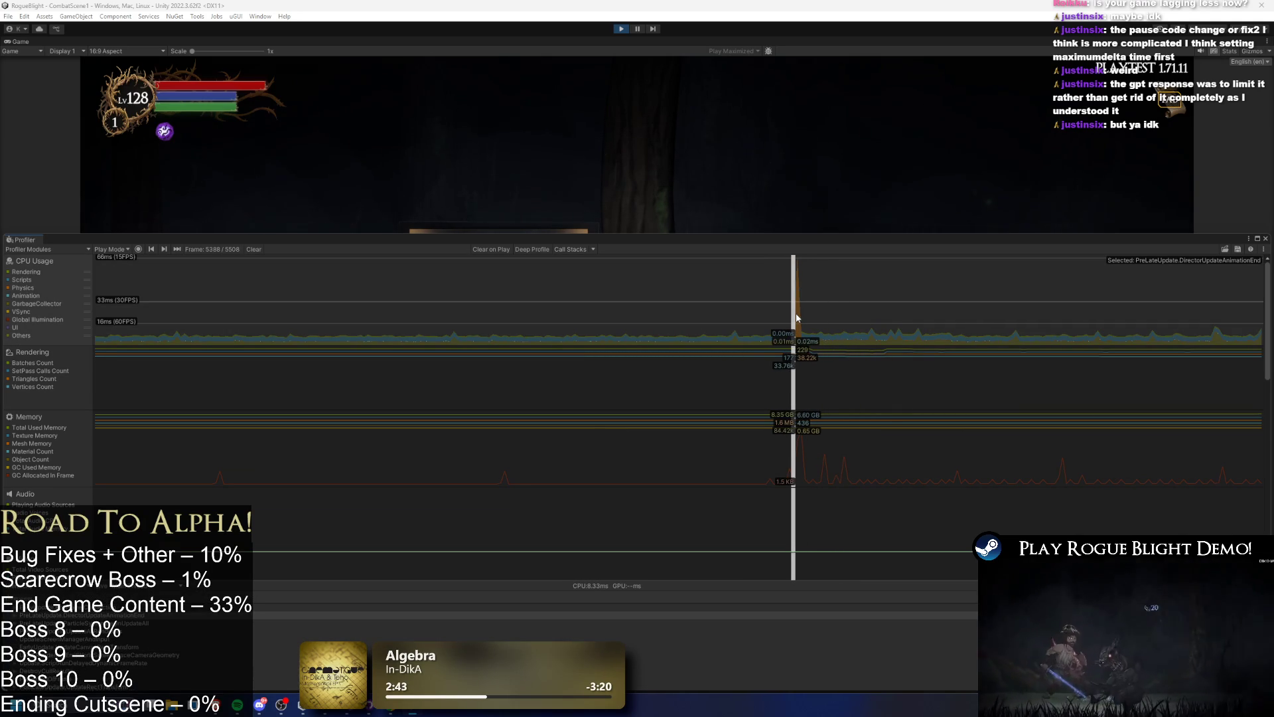
{"action": "scroll", "coordinate": [194, 636], "scroll_direction": "down", "scroll_amount": 3}
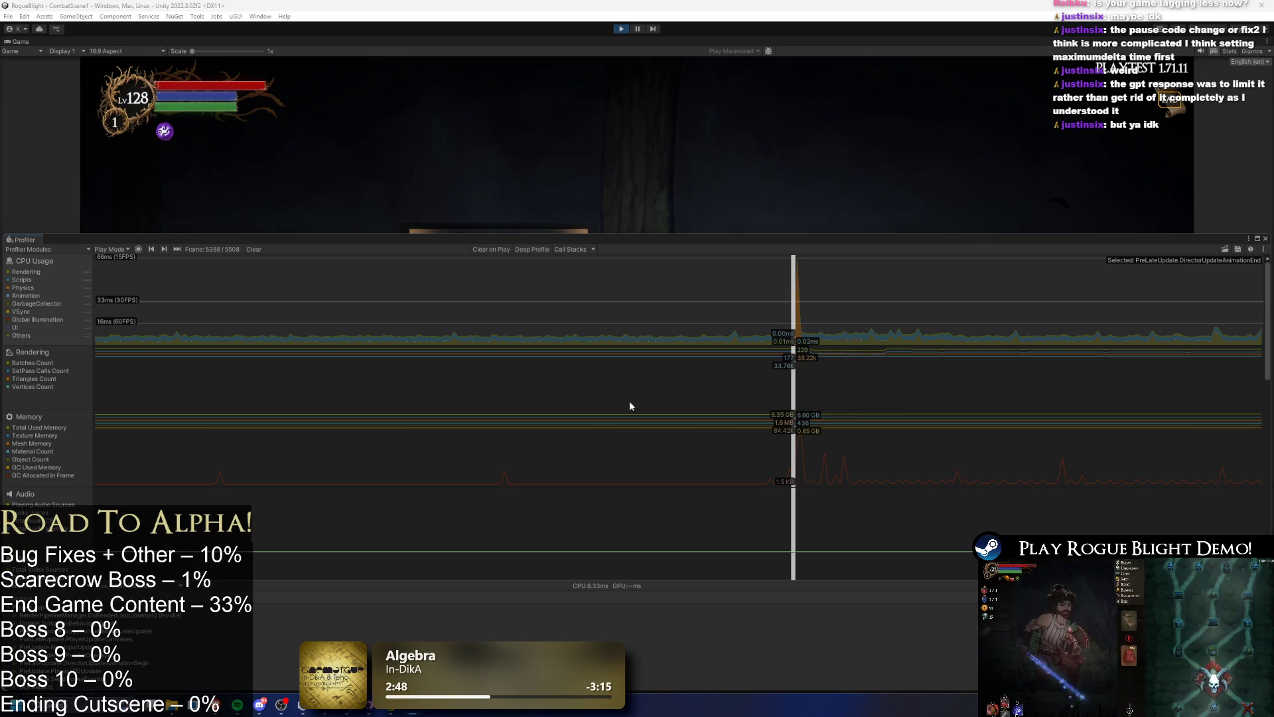
{"action": "left_click_drag", "start_coordinate": [788, 307], "coordinate": [797, 307]}
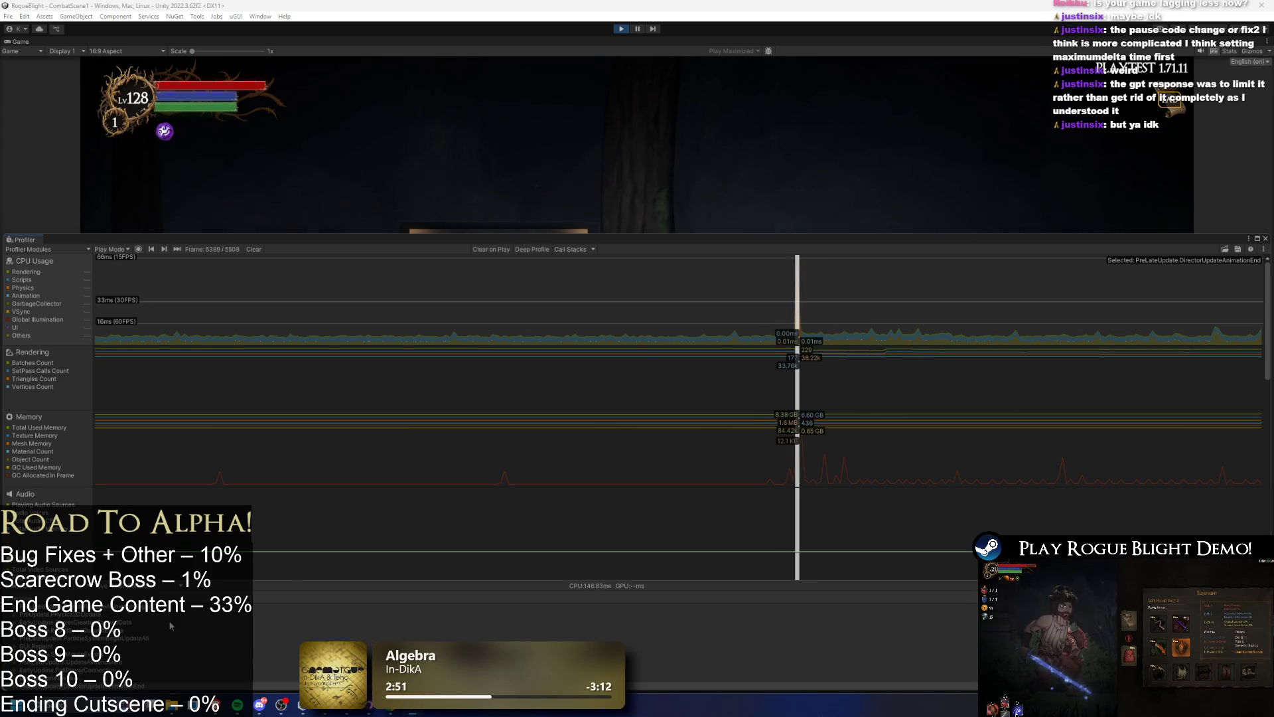
{"action": "left_click", "coordinate": [99, 607]}
{"action": "scroll", "coordinate": [327, 631], "scroll_direction": "up", "scroll_amount": 4}
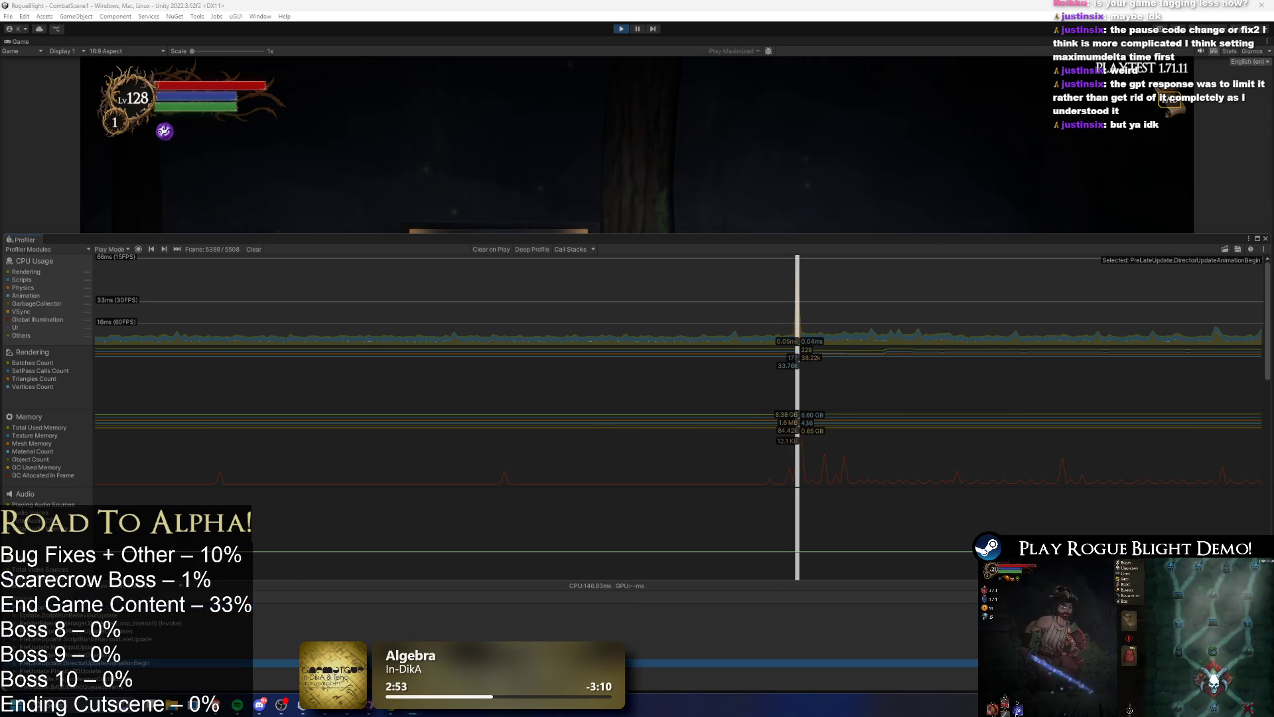
{"action": "left_click", "coordinate": [356, 617]}
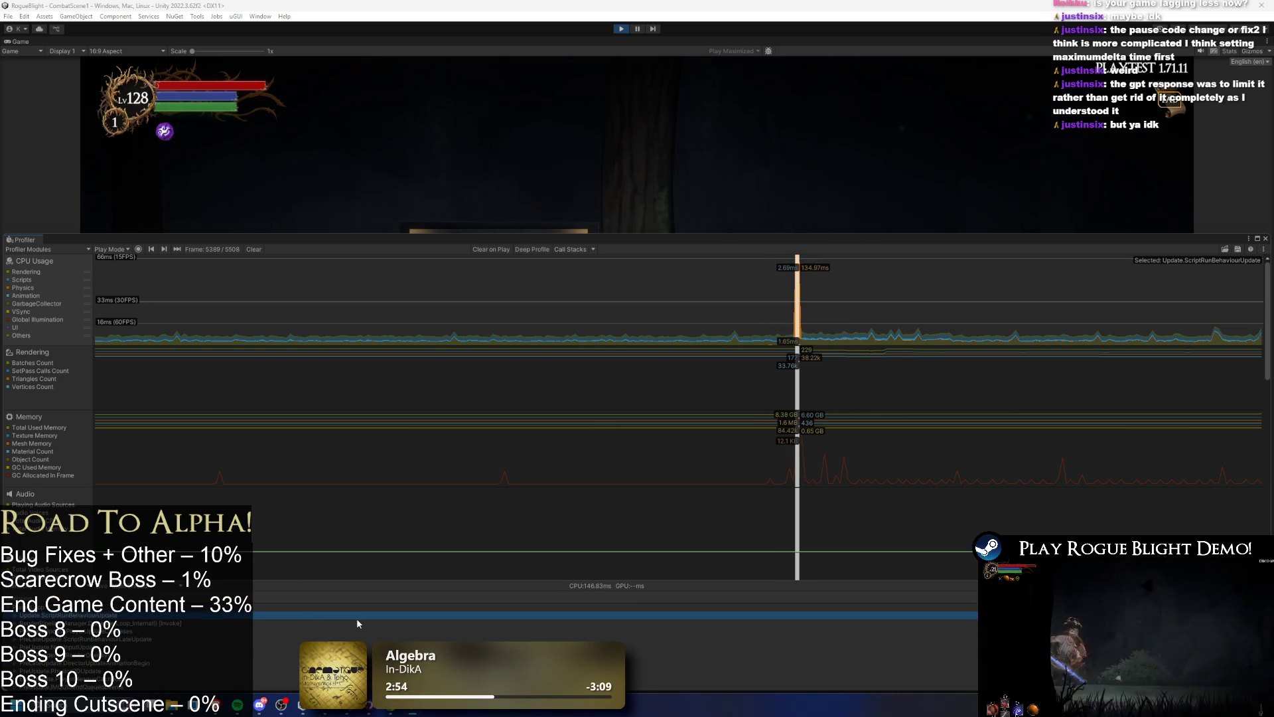
- Trace the hierarchy through GameManager.Update() [Invoke] to Physics2D.Simulate, then collapse PlayerLoop
{"action": "key", "text": "Right"}
{"action": "key", "text": "Down"}
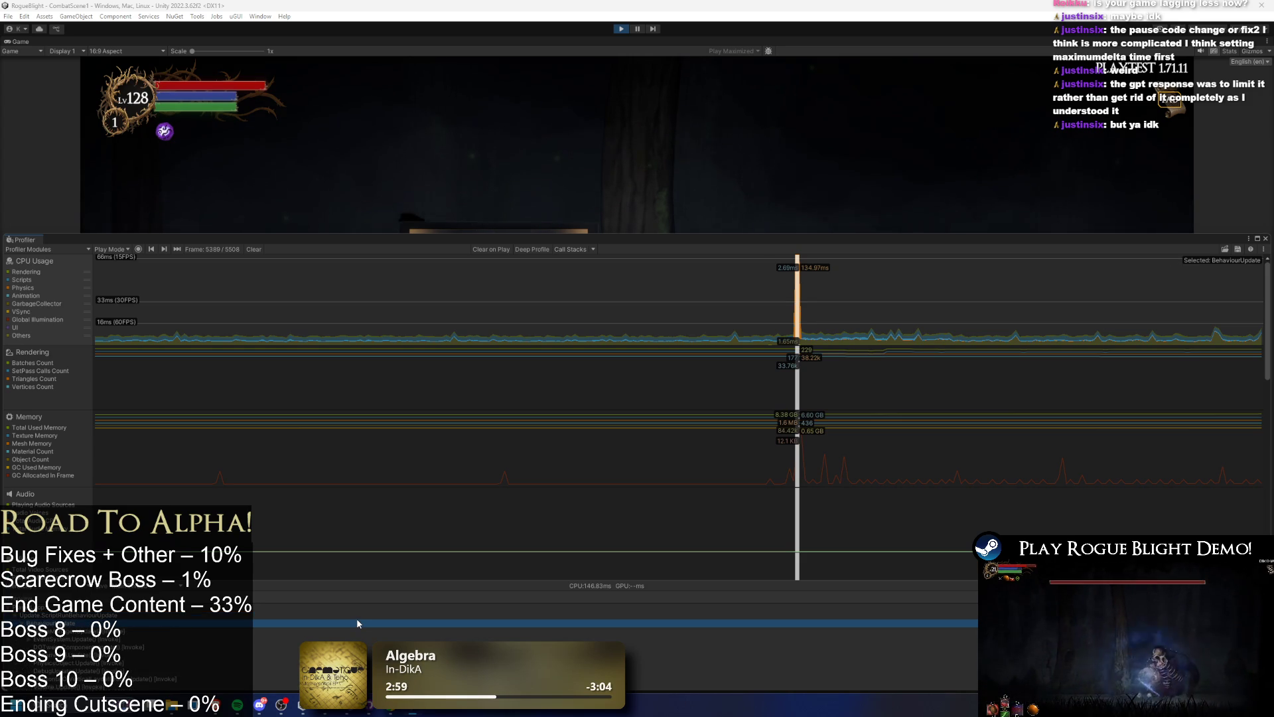
{"action": "key", "text": "Down"}
{"action": "key", "text": "Down"}
{"action": "key", "text": "Right"}
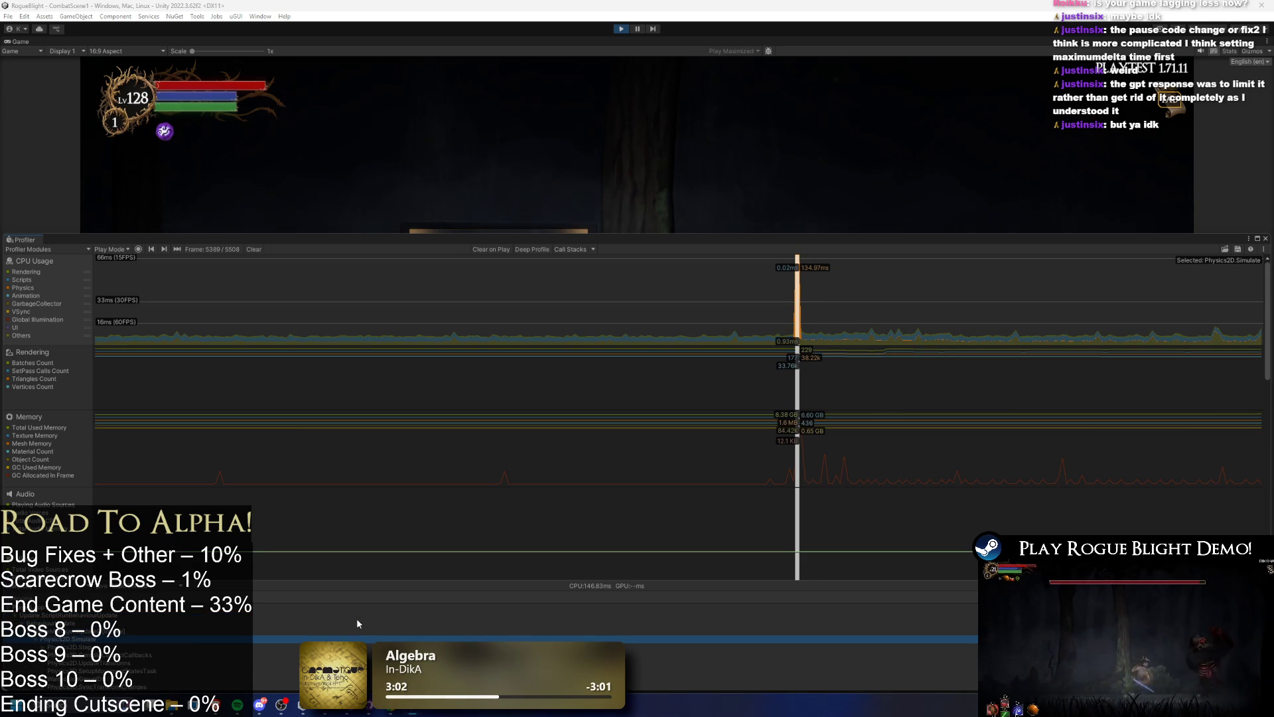
{"action": "key", "text": "Left"}
{"action": "key", "text": "Up"}
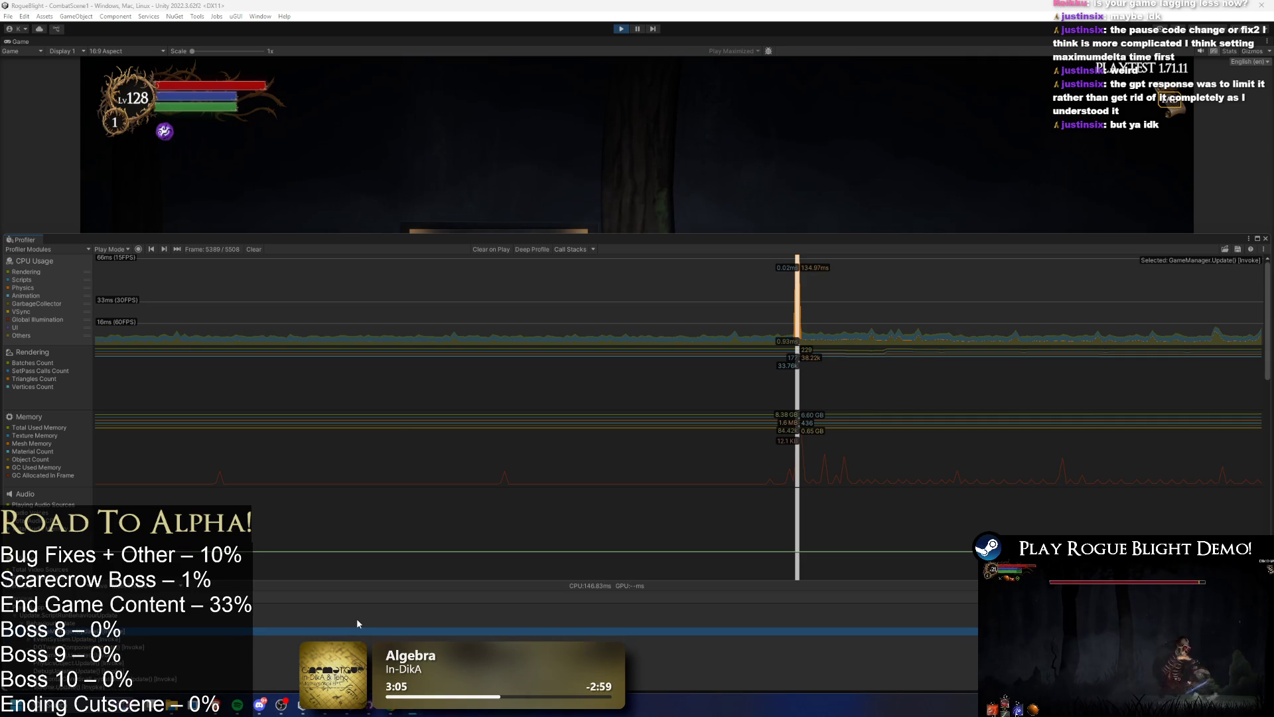
{"action": "key", "text": "Down"}
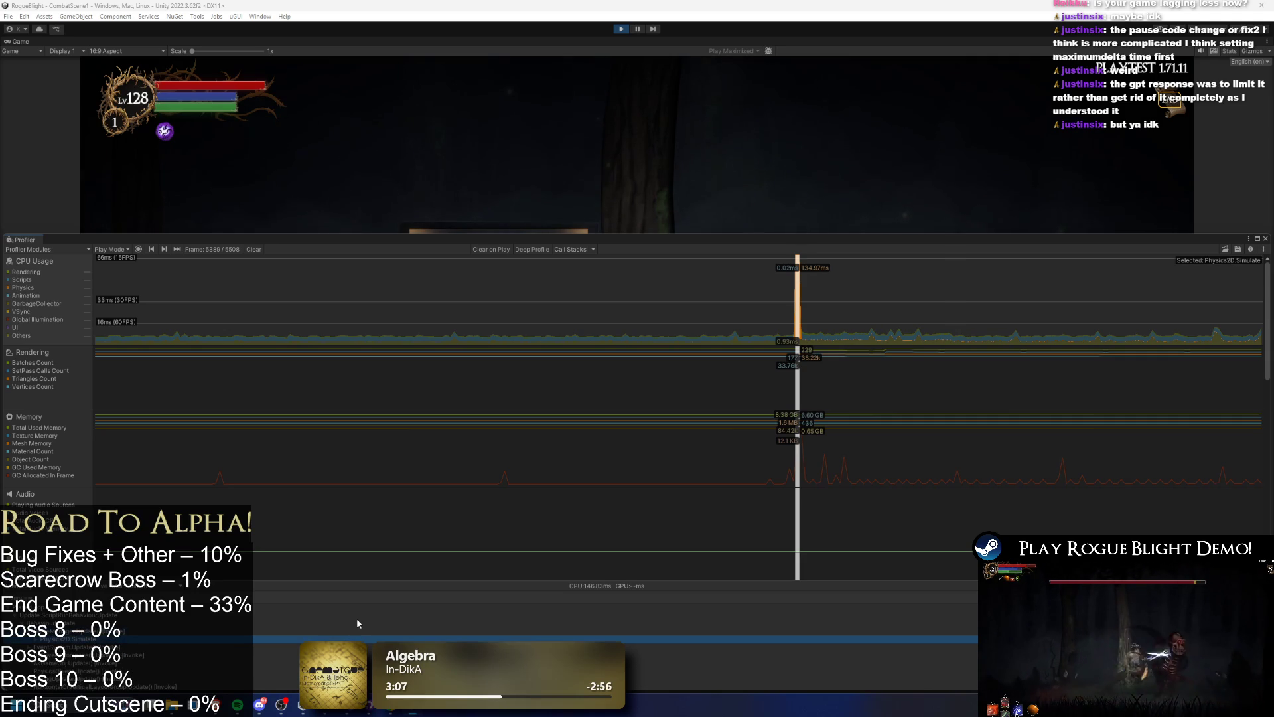
{"action": "key", "text": "Up"}
{"action": "key", "text": "Up"}
{"action": "key", "text": "Up"}
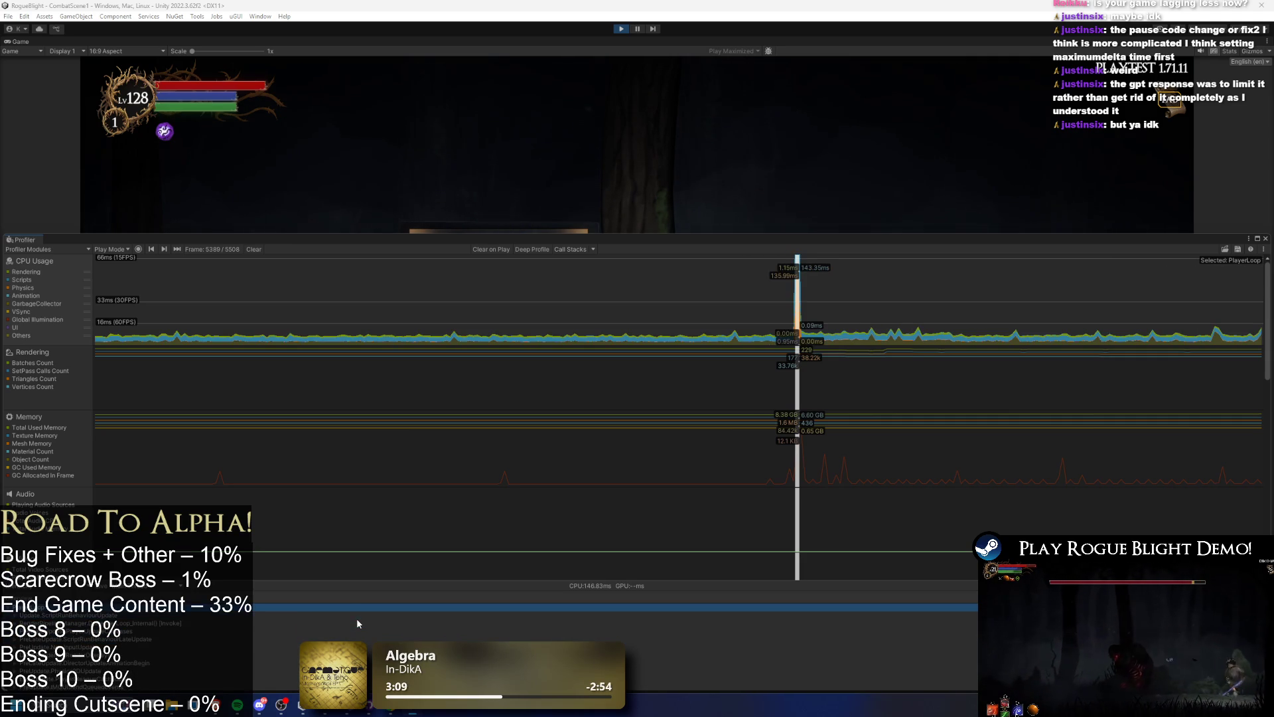
{"action": "key", "text": "Left"}
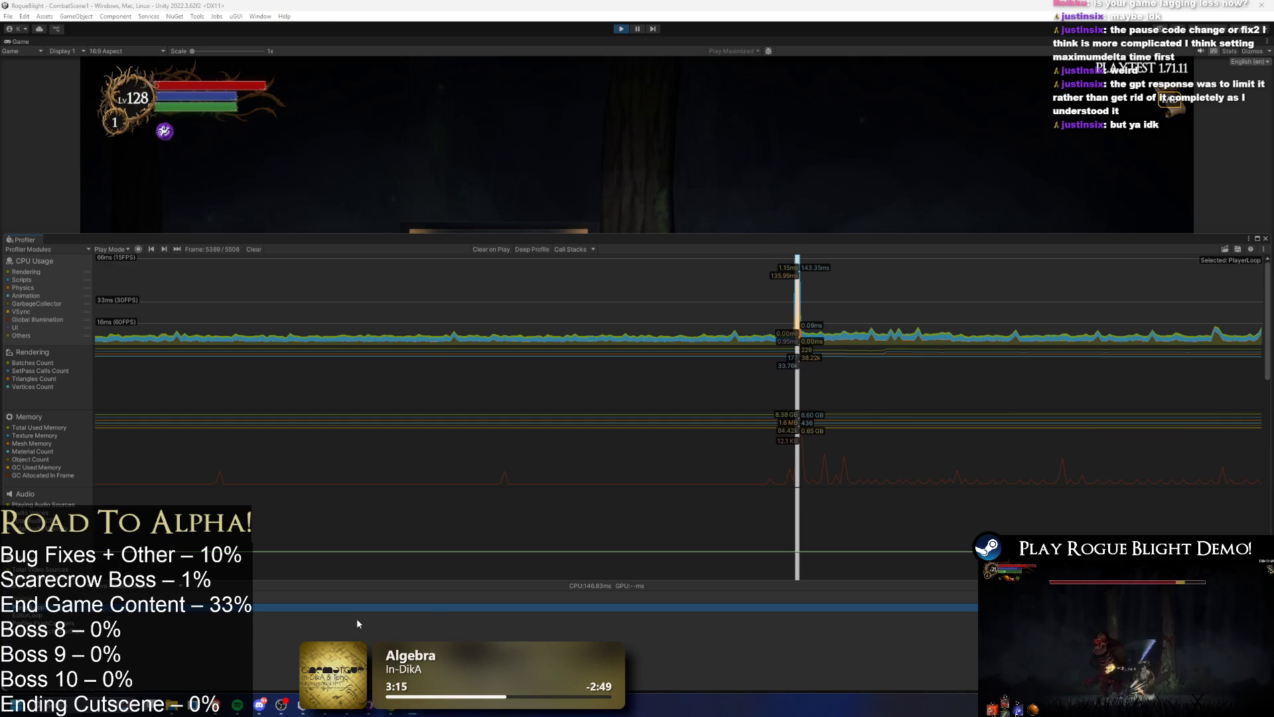
- Dismiss the Windows search twice, scrub back to pre-spike frames, and exit Play mode
{"action": "key", "text": "super"}
{"action": "type", "text": "snipping Tool"}
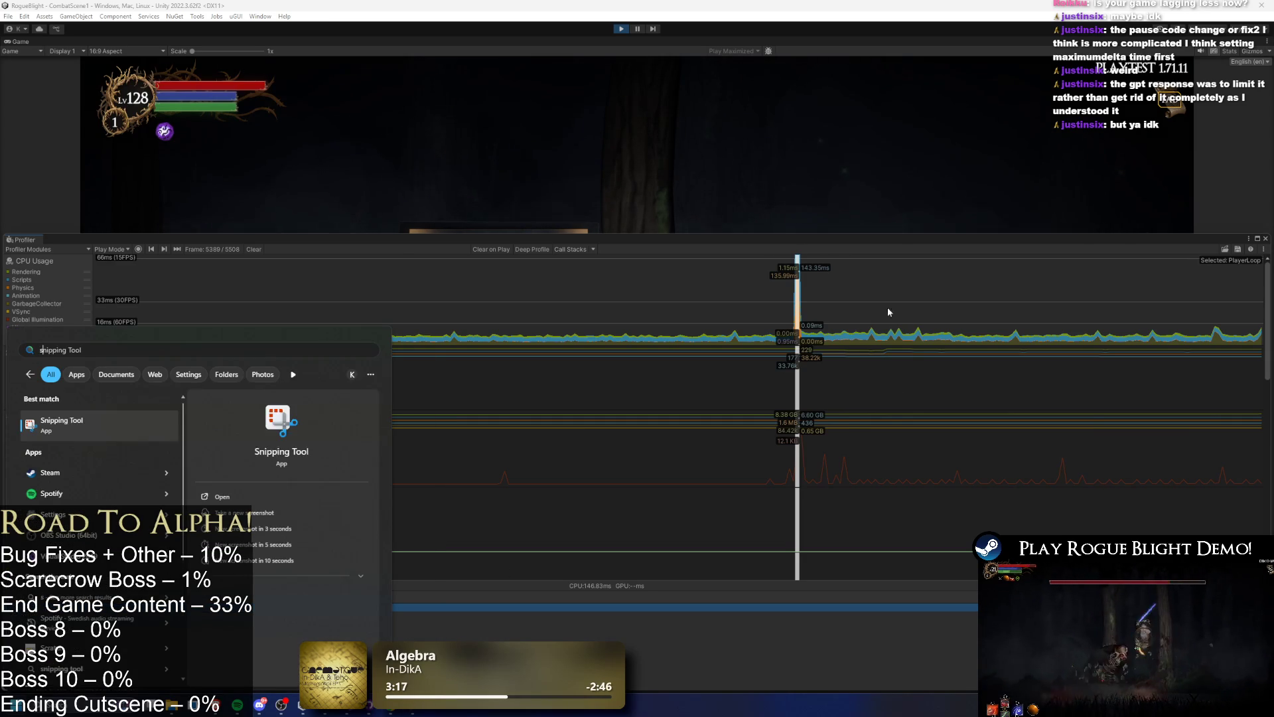
{"action": "key", "text": "Return"}
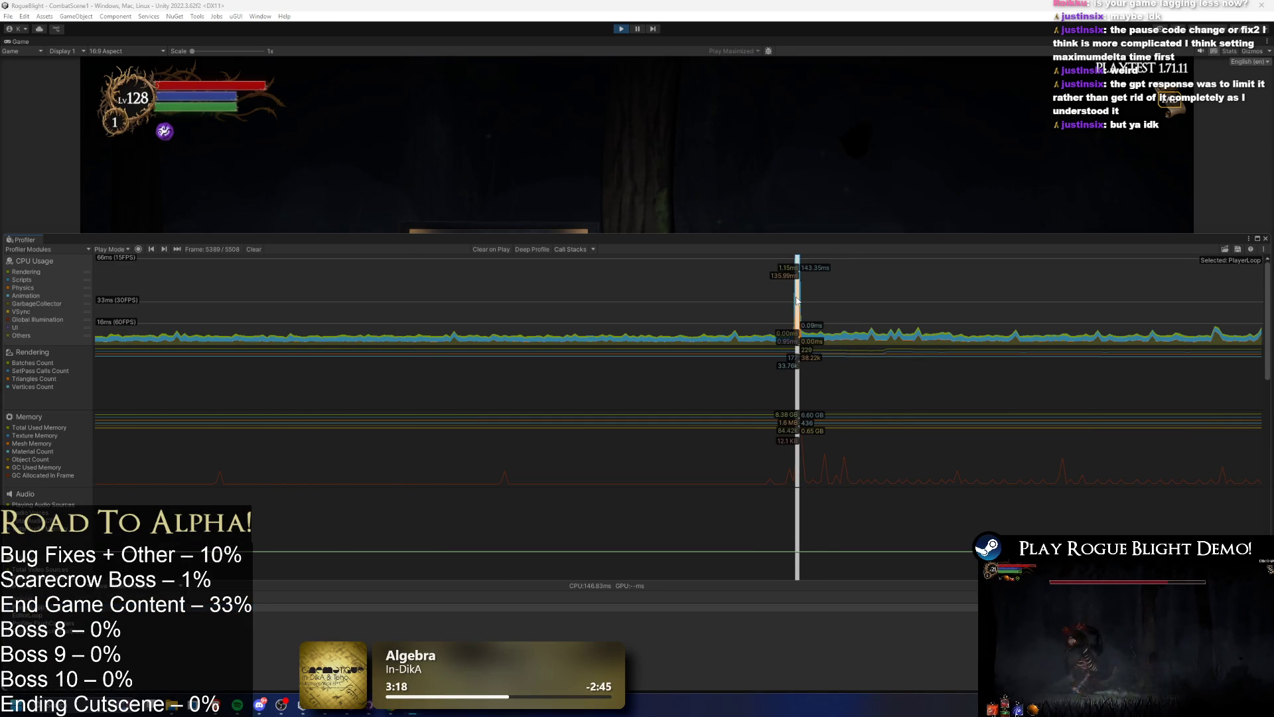
{"action": "key", "text": "super"}
{"action": "type", "text": "s"}
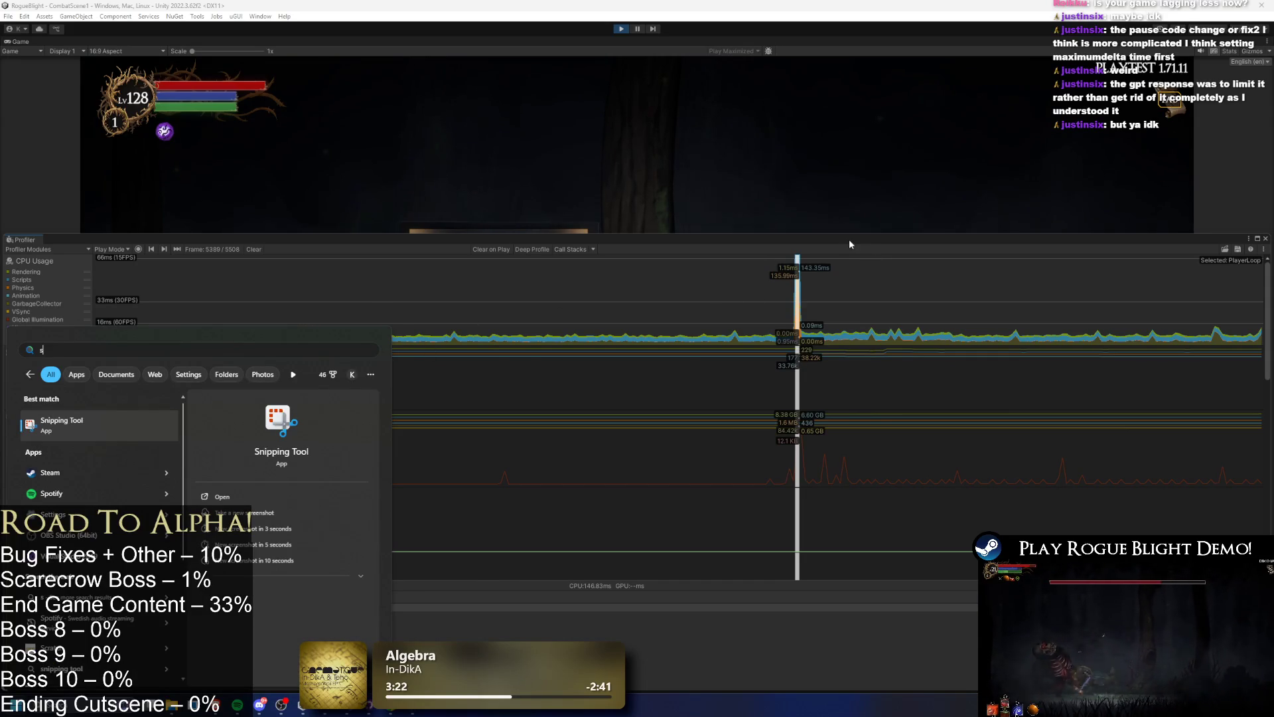
{"action": "key", "text": "Return"}
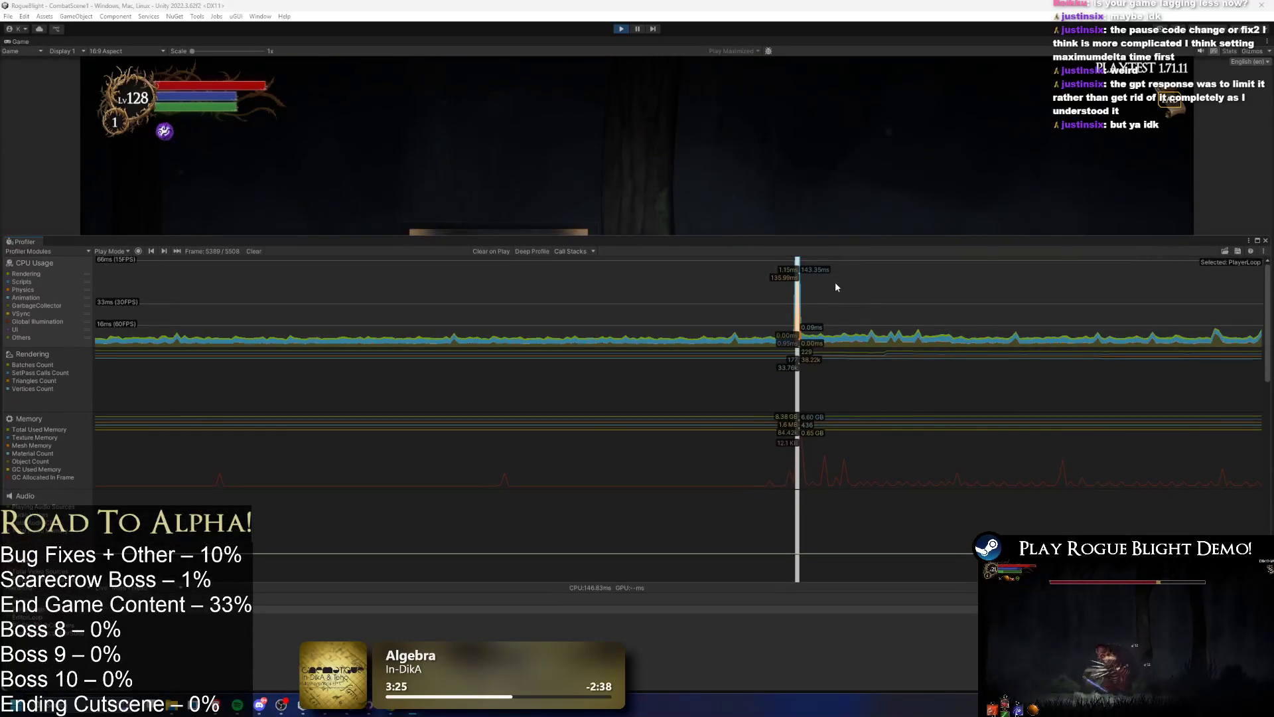
{"action": "mouse_move", "coordinate": [809, 323]}
{"action": "left_mouse_down"}
{"action": "mouse_move", "coordinate": [710, 312]}
{"action": "mouse_move", "coordinate": [798, 348]}
{"action": "left_mouse_up"}
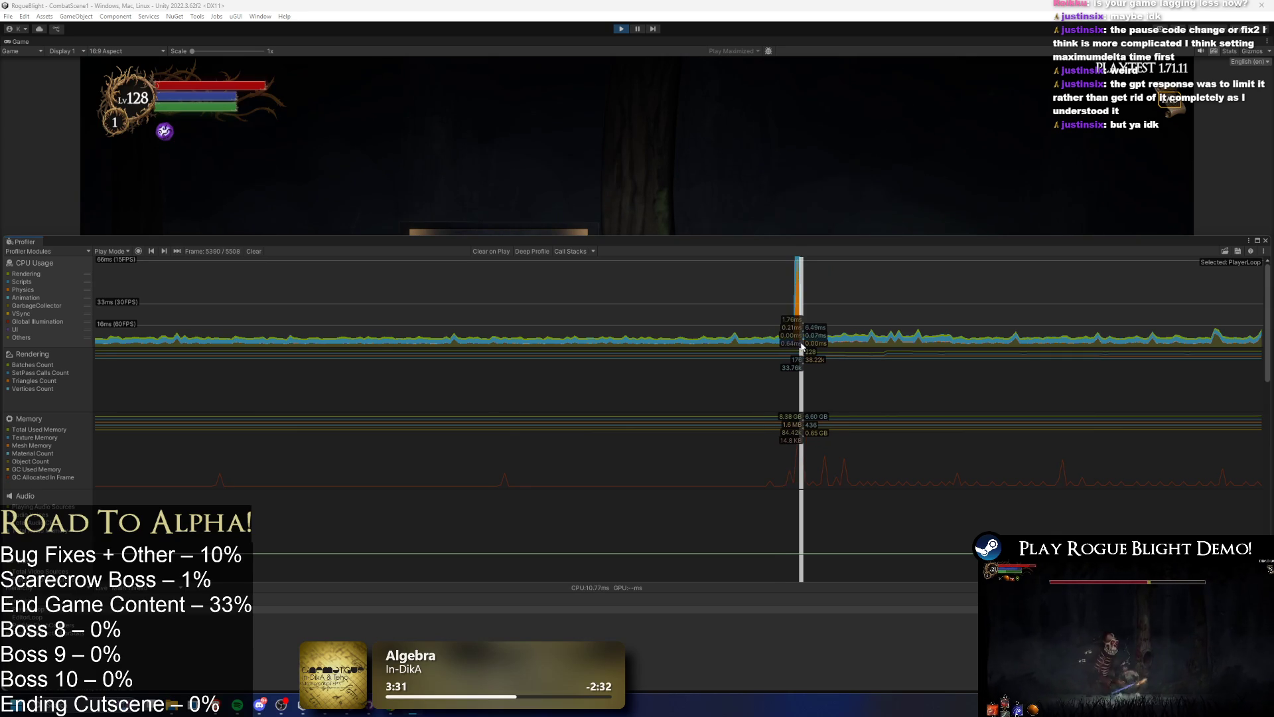
{"action": "left_click", "coordinate": [623, 30]}
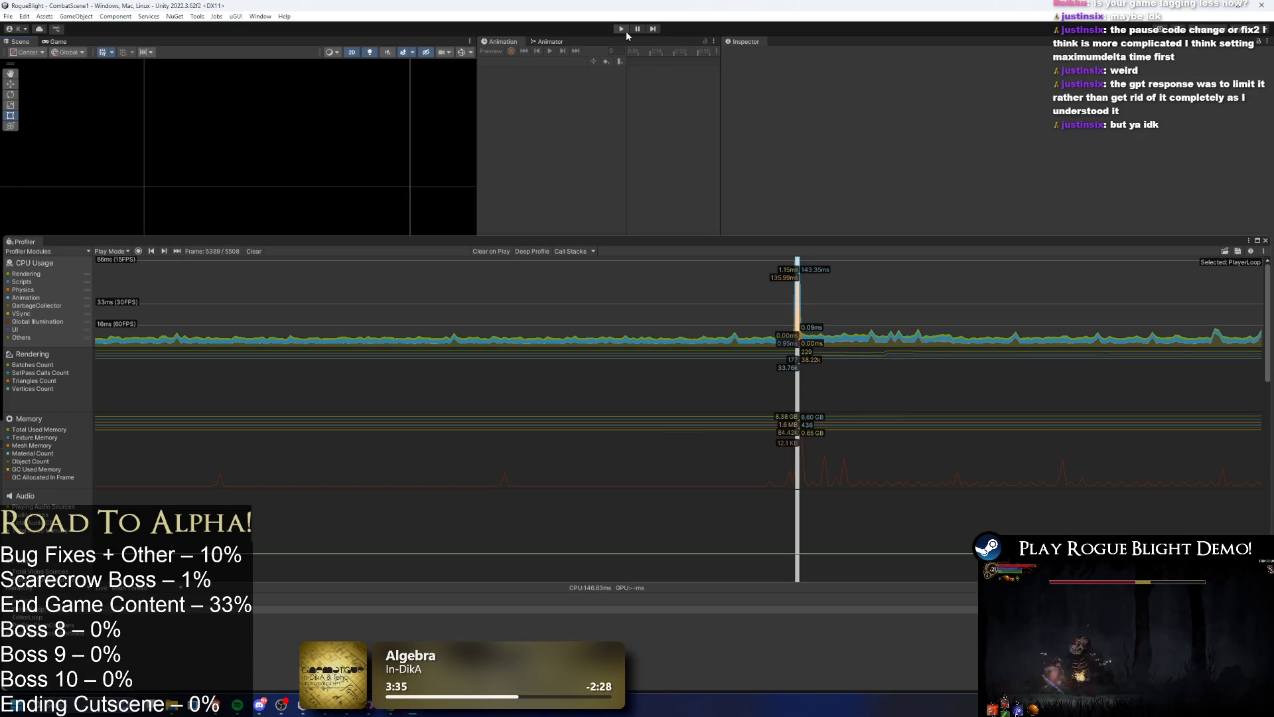
- Restart Play mode into Waywood Forest and clear the Profiler for a fresh capture
{"action": "left_click", "coordinate": [622, 30]}
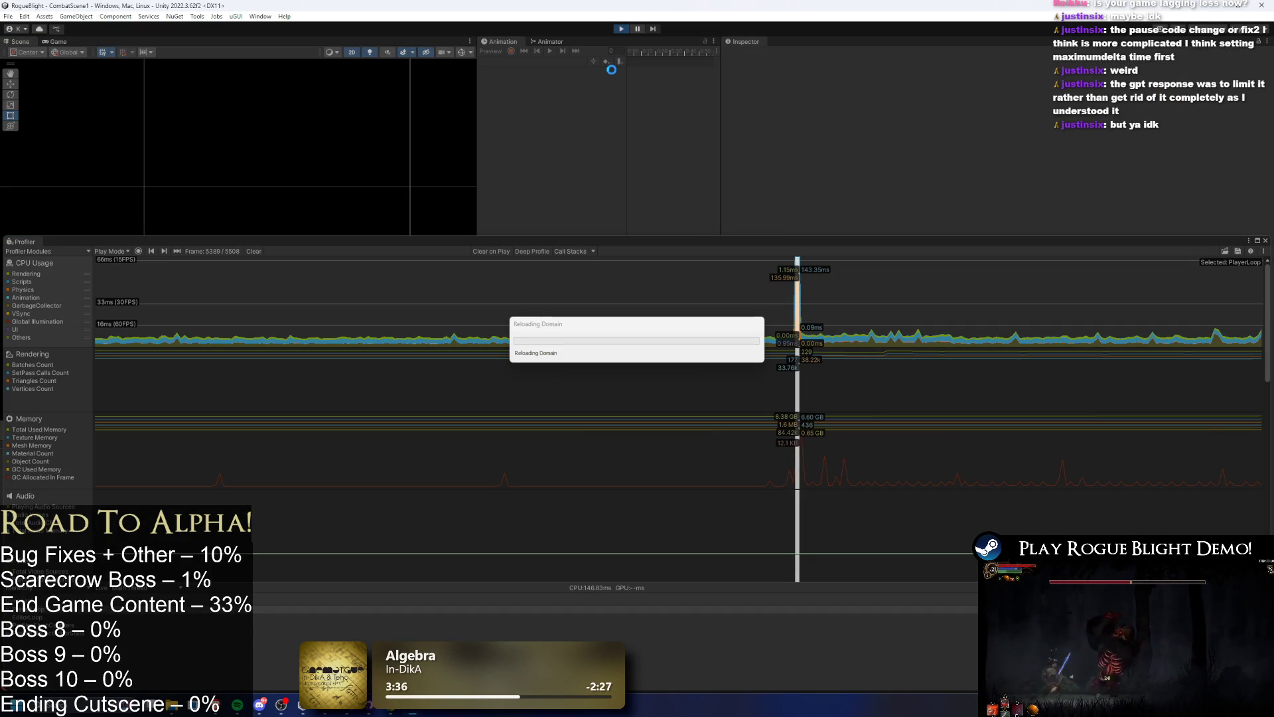
{"action": "left_click", "coordinate": [401, 712]}
{"action": "key", "text": "alt+Tab"}
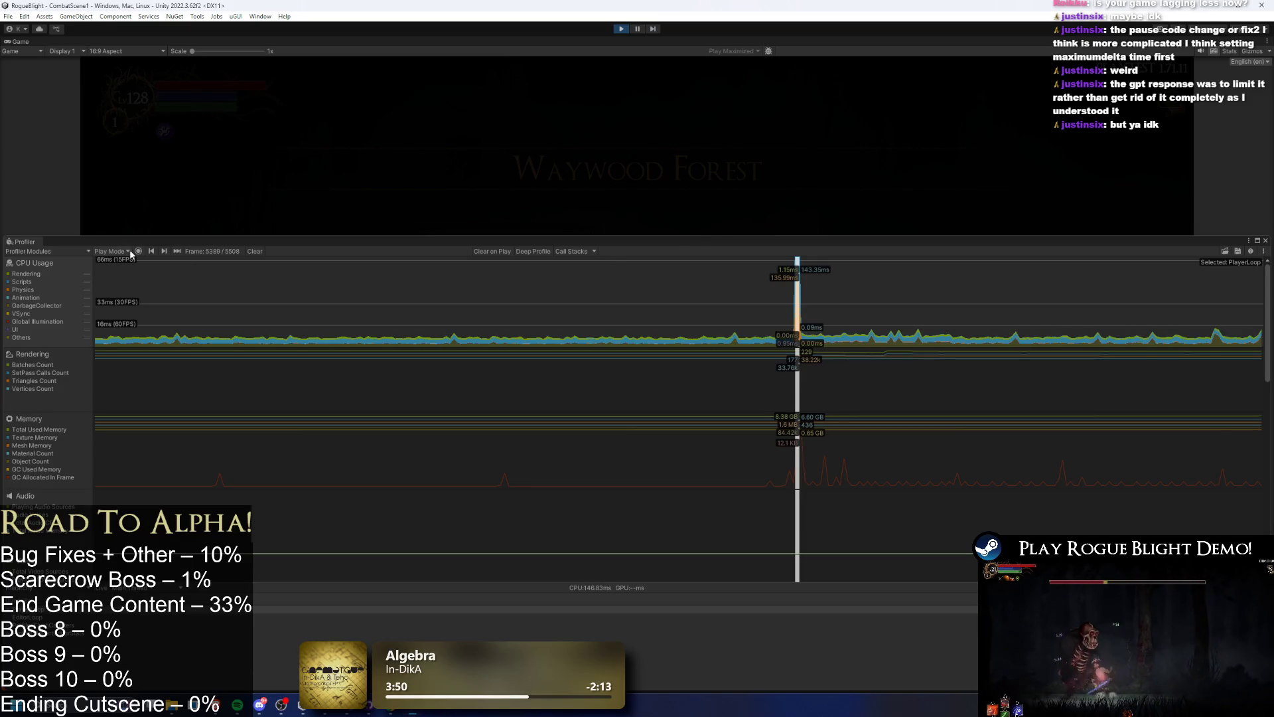
{"action": "left_click", "coordinate": [259, 252]}
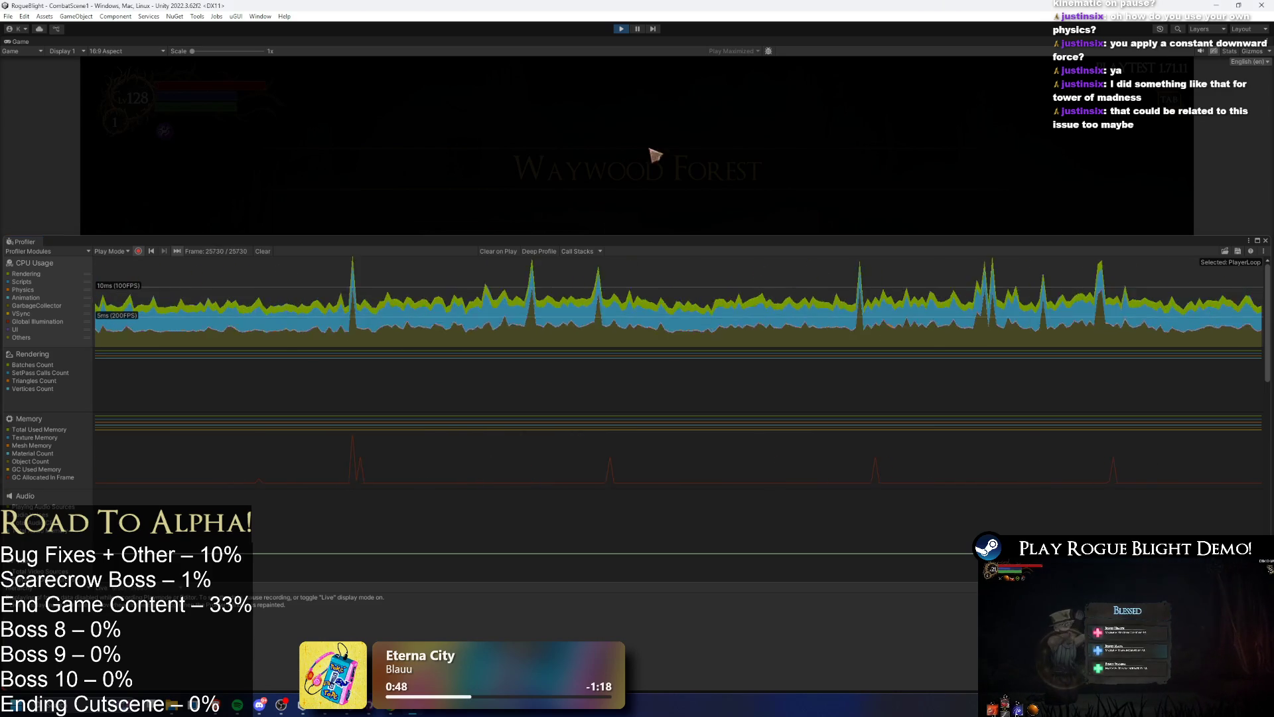
- Clear the Profiler, resume from the pause menu, and inspect the resulting CPU spike frame
{"action": "left_click_drag", "start_coordinate": [606, 236], "coordinate": [605, 365]}
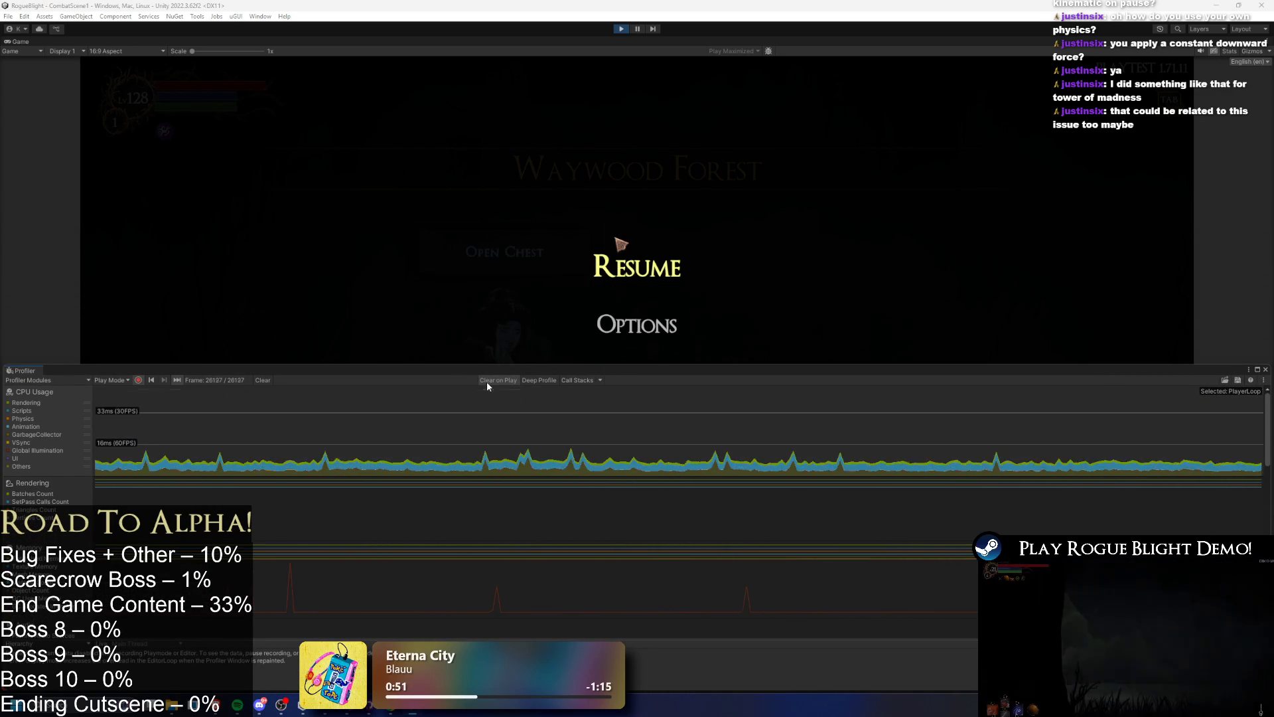
{"action": "left_click", "coordinate": [263, 380]}
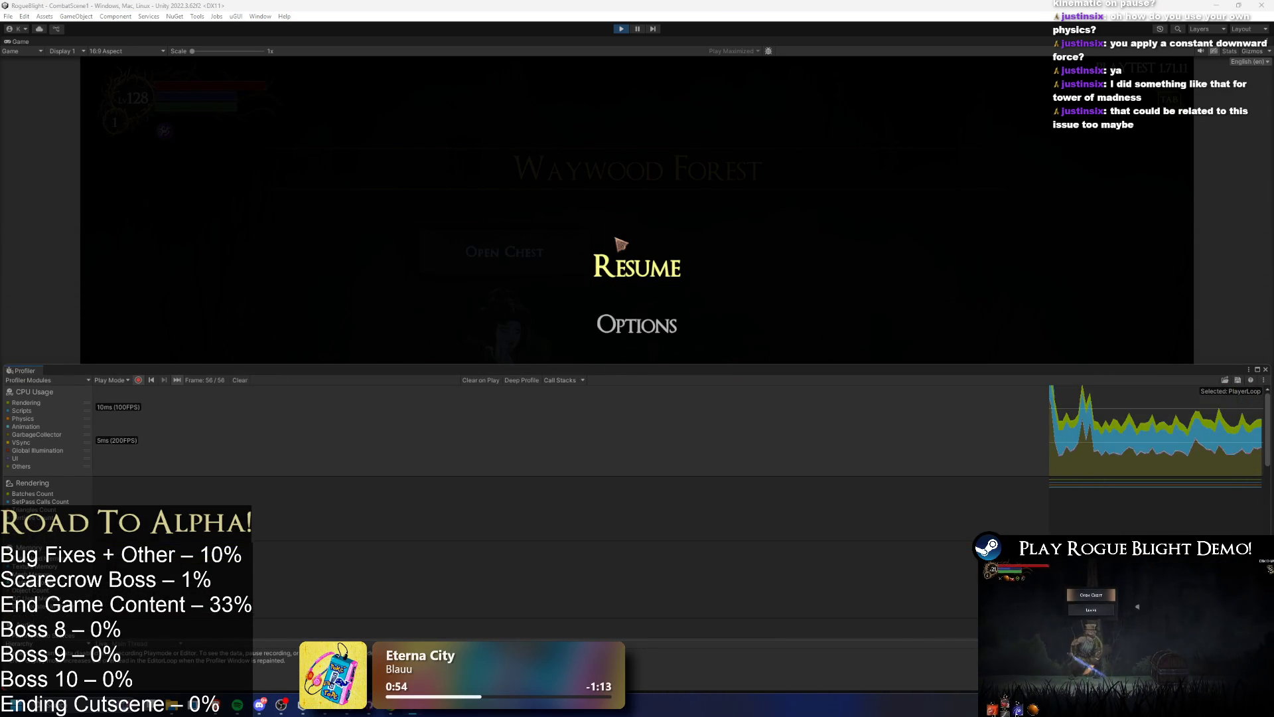
{"action": "left_click", "coordinate": [639, 269]}
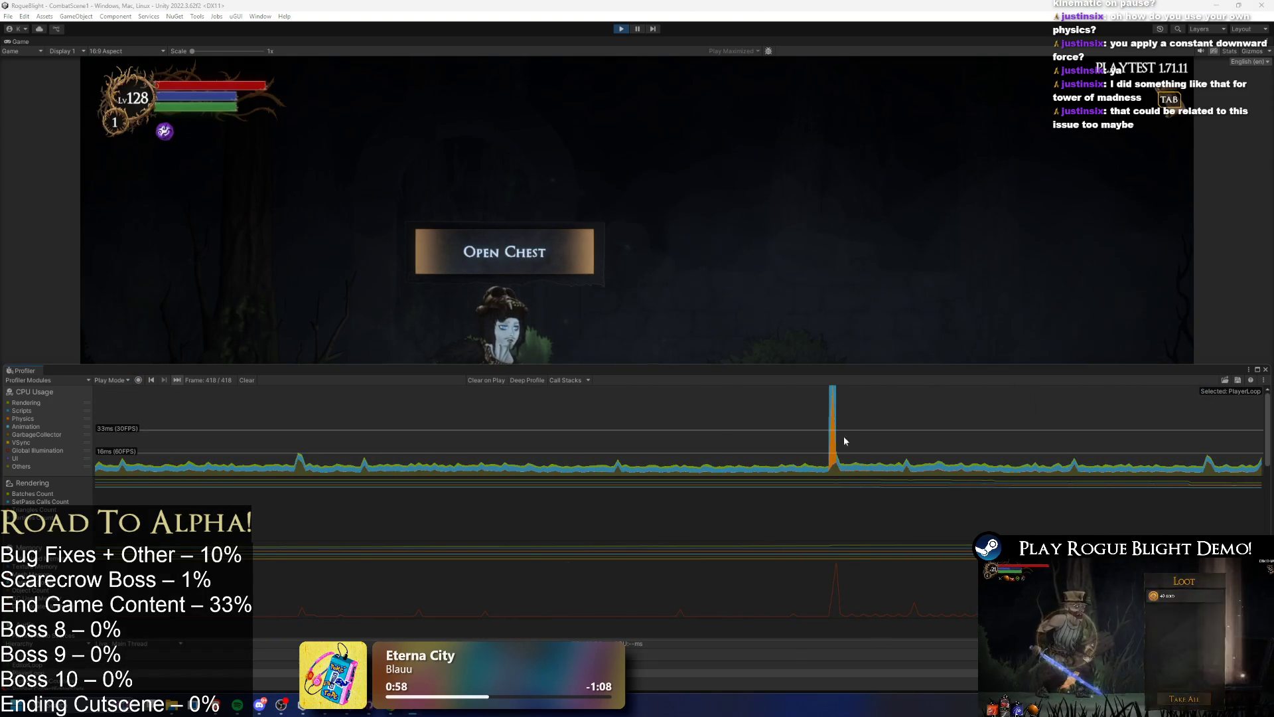
{"action": "left_click", "coordinate": [833, 436]}
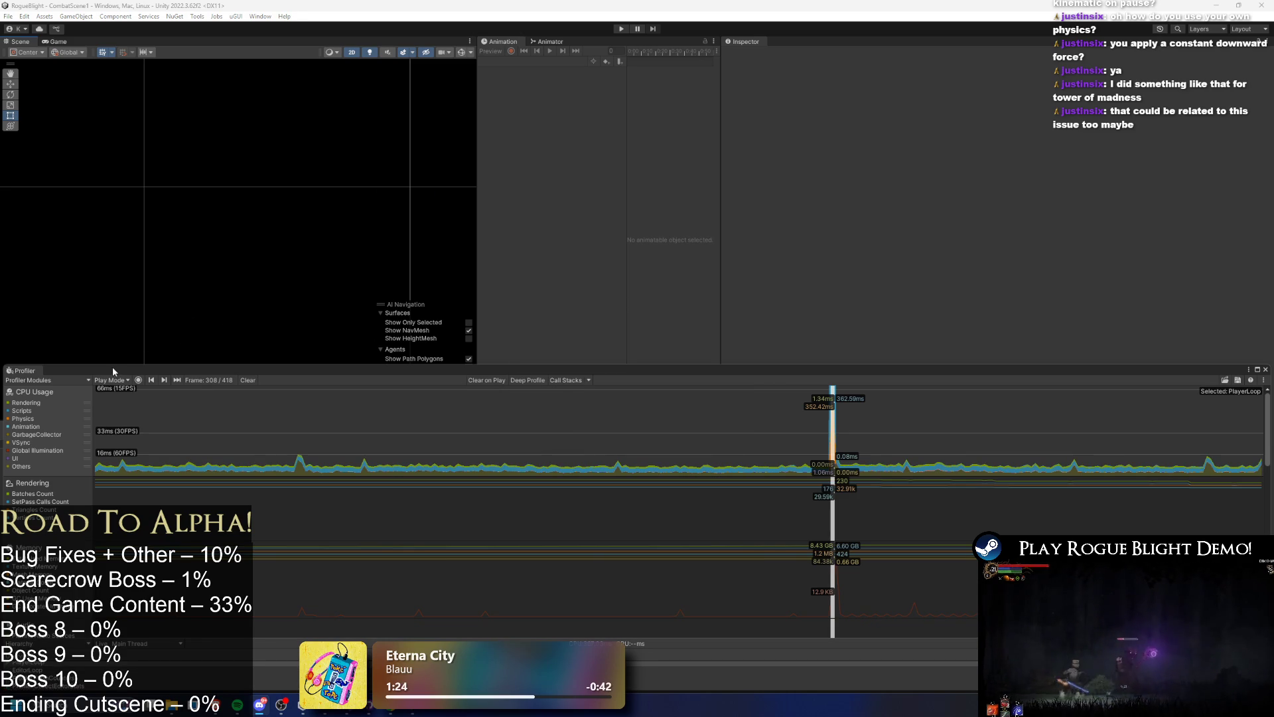
- Reveal the Hierarchy and Project panels and start Play mode again
{"action": "left_click_drag", "start_coordinate": [186, 364], "coordinate": [185, 457]}
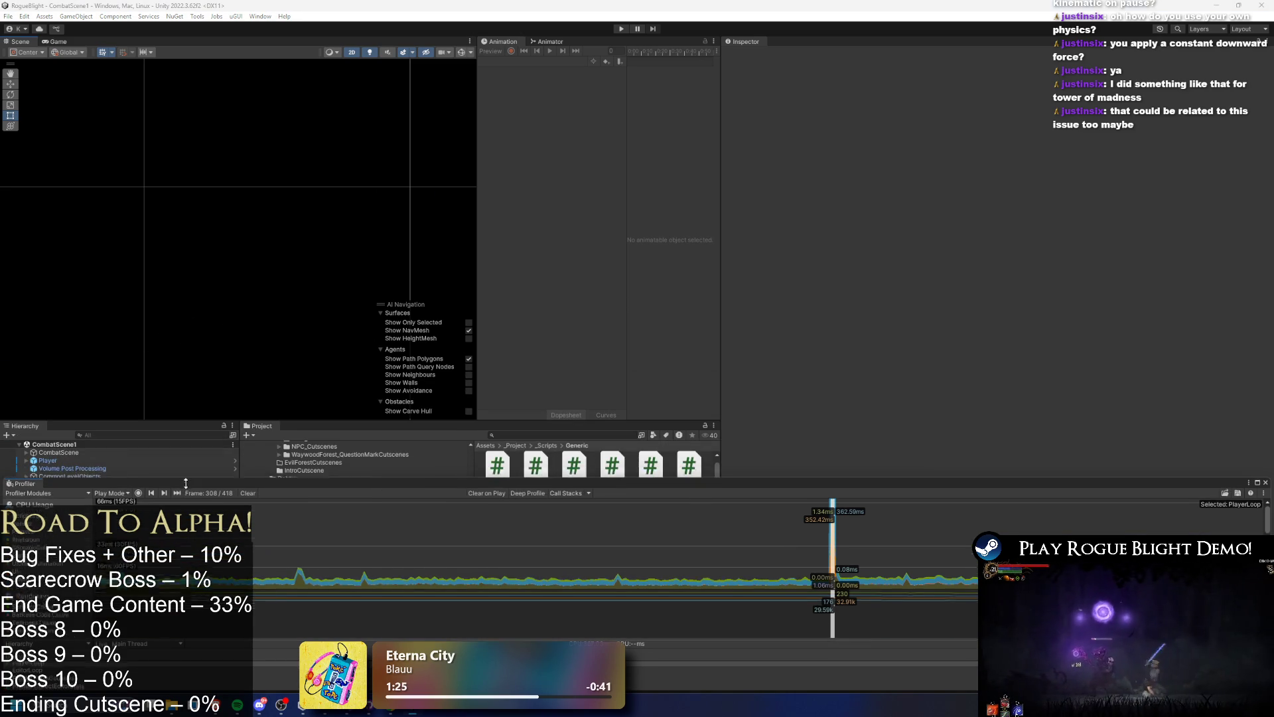
{"action": "left_click", "coordinate": [618, 30]}
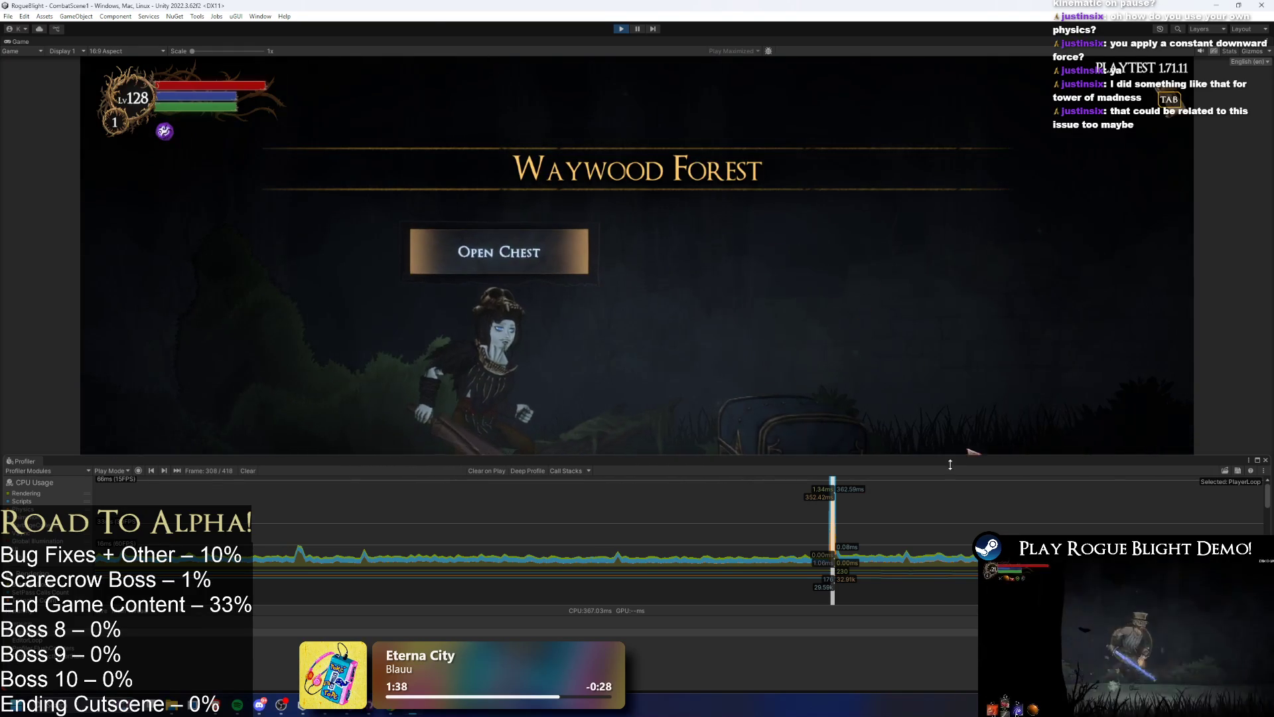
- Turn Profiler recording back on, clear its data, and pause the game with Escape
{"action": "left_click", "coordinate": [138, 470]}
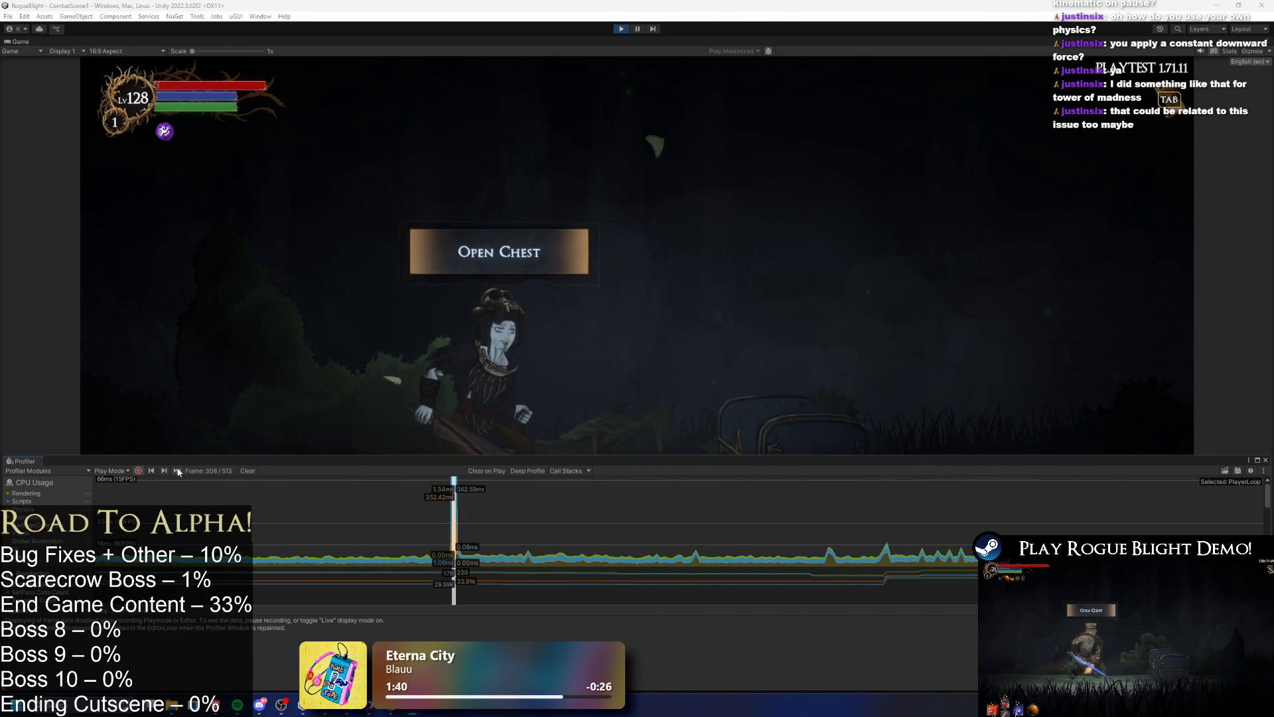
{"action": "left_click", "coordinate": [248, 471]}
{"action": "key", "text": "Escape"}
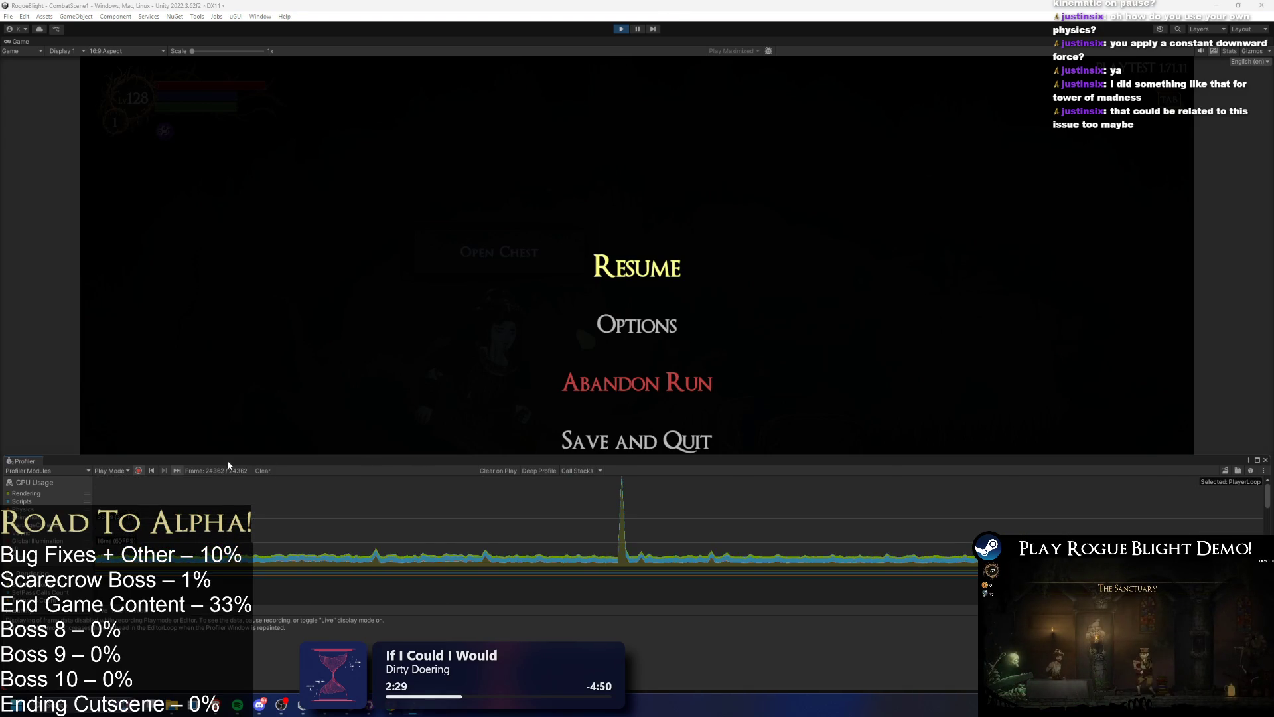
- Clear the Profiler, unpause with Escape, and stop recording once gameplay resumes
{"action": "left_click", "coordinate": [264, 471]}
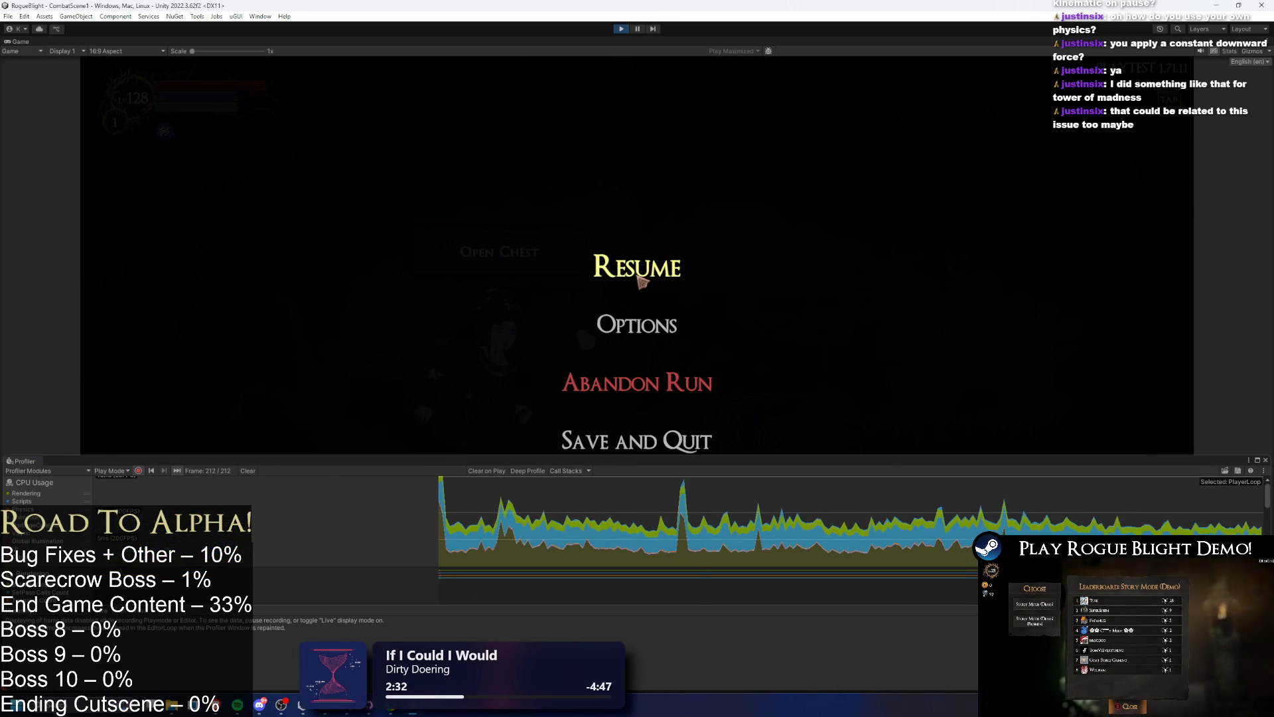
{"action": "key", "text": "Escape"}
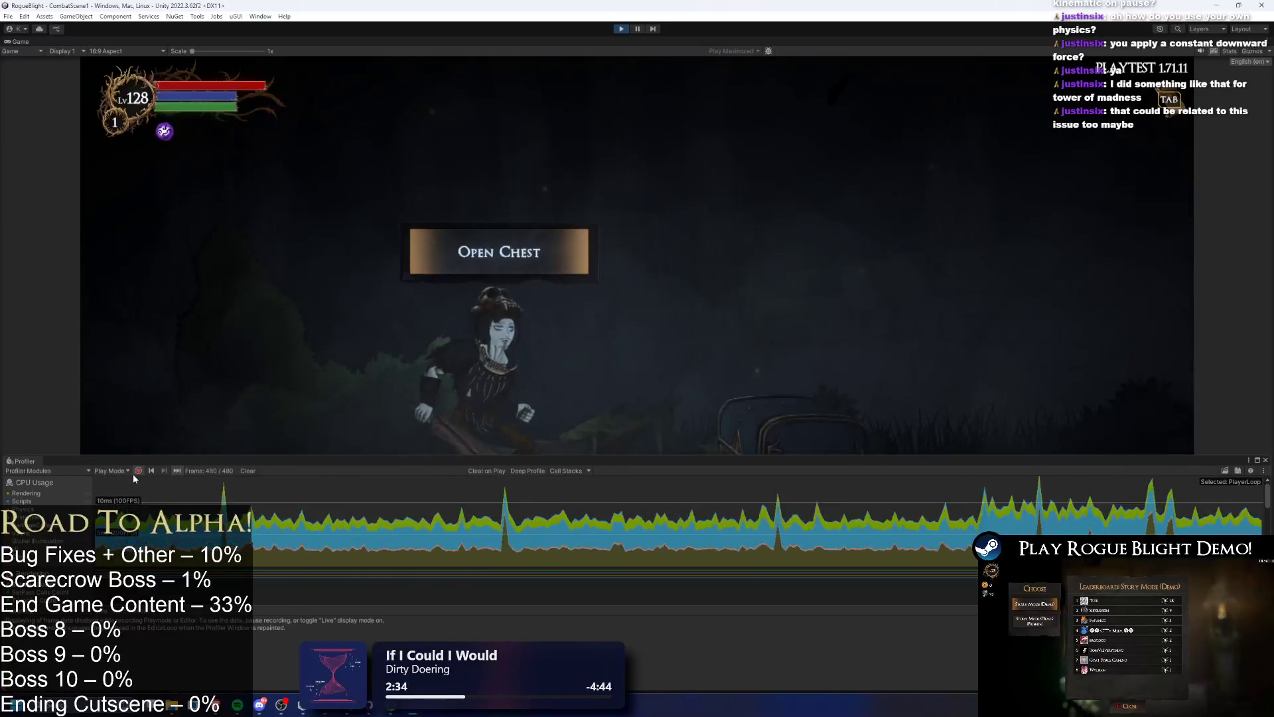
{"action": "left_click", "coordinate": [138, 471]}
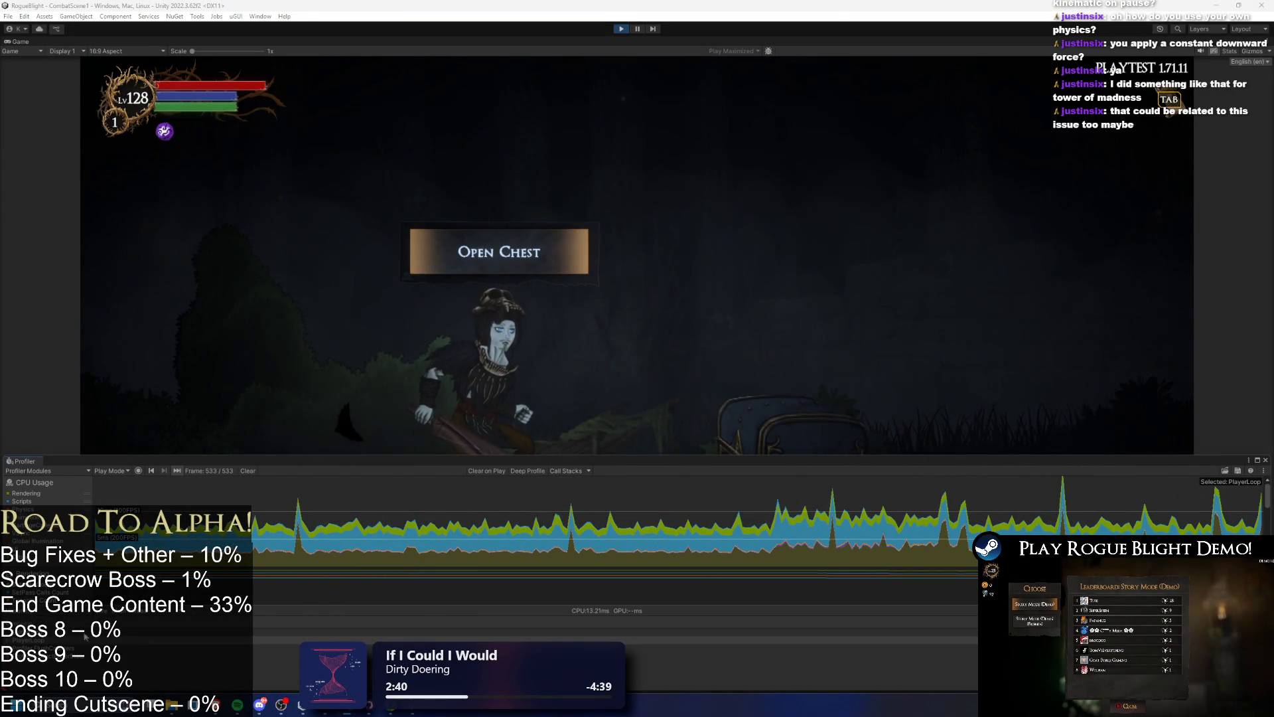
{"action": "key", "text": "alt+Tab"}
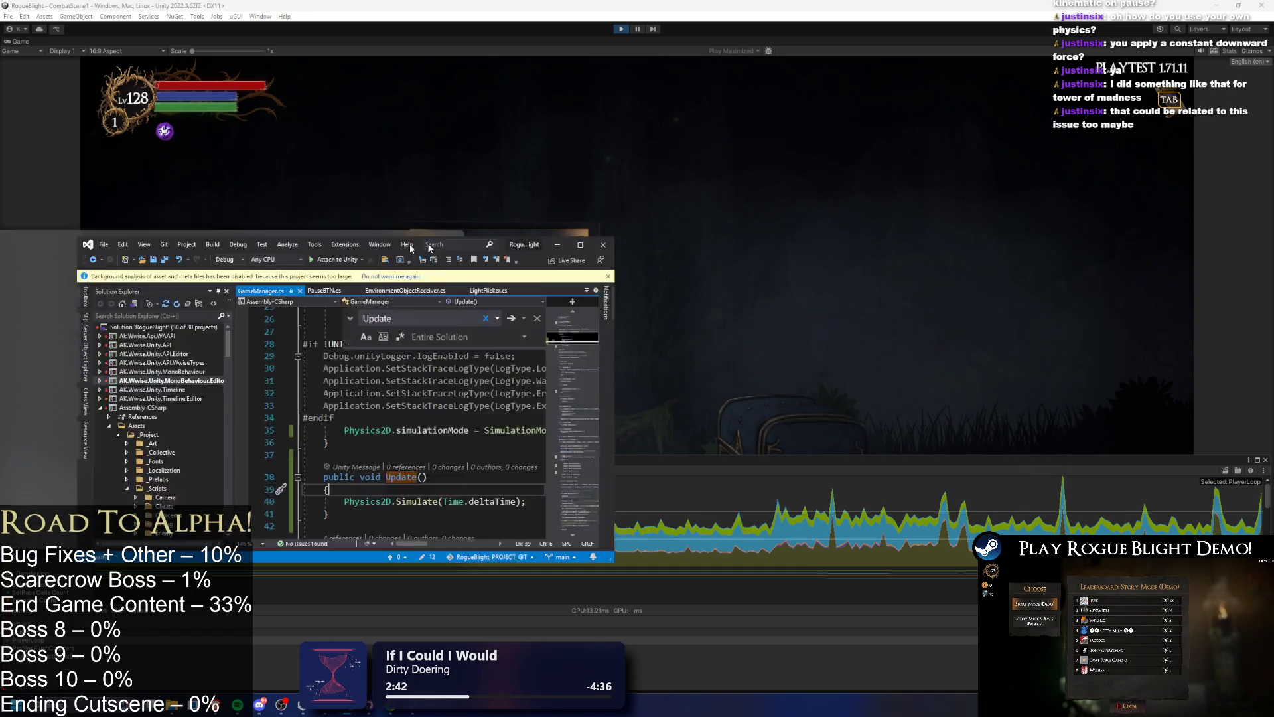
- Review GameManager.cs's simulation setup and Update method lines
{"action": "scroll", "coordinate": [406, 311], "scroll_direction": "up", "scroll_amount": 7, "text": "ctrl"}
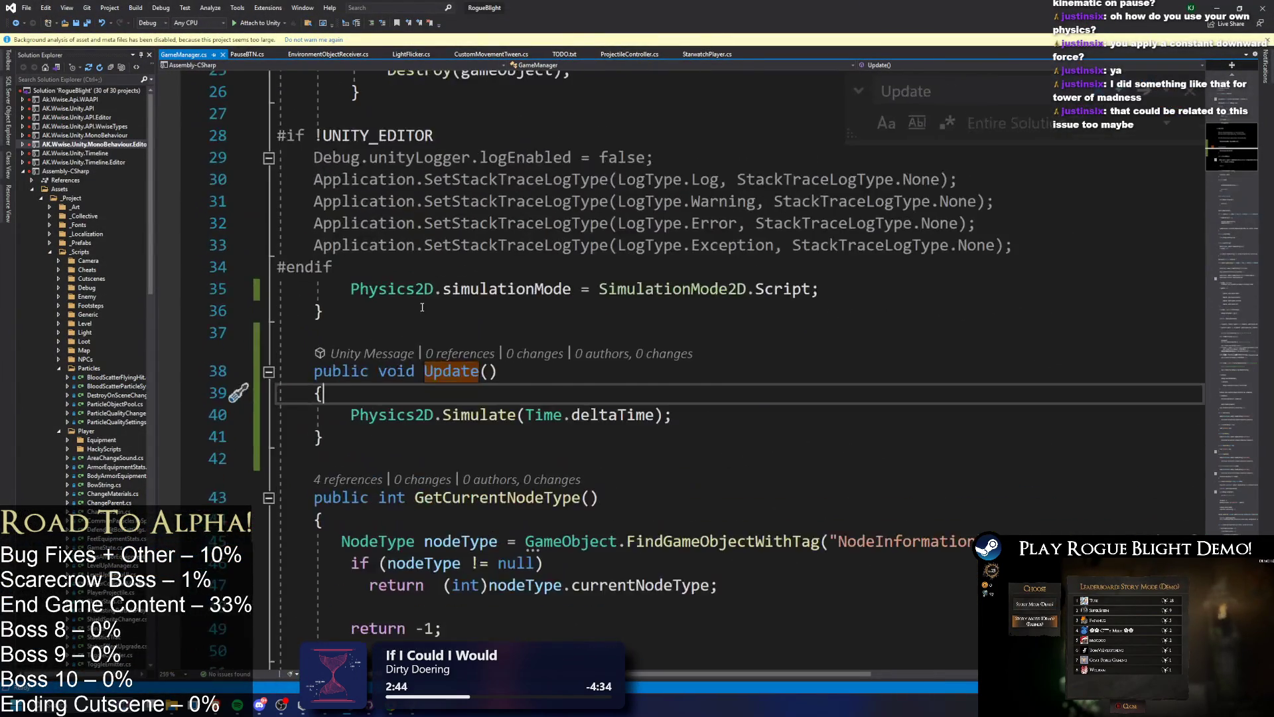
{"action": "mouse_move", "coordinate": [524, 402]}
{"action": "left_mouse_down"}
{"action": "mouse_move", "coordinate": [295, 329]}
{"action": "mouse_move", "coordinate": [290, 214]}
{"action": "left_mouse_up"}
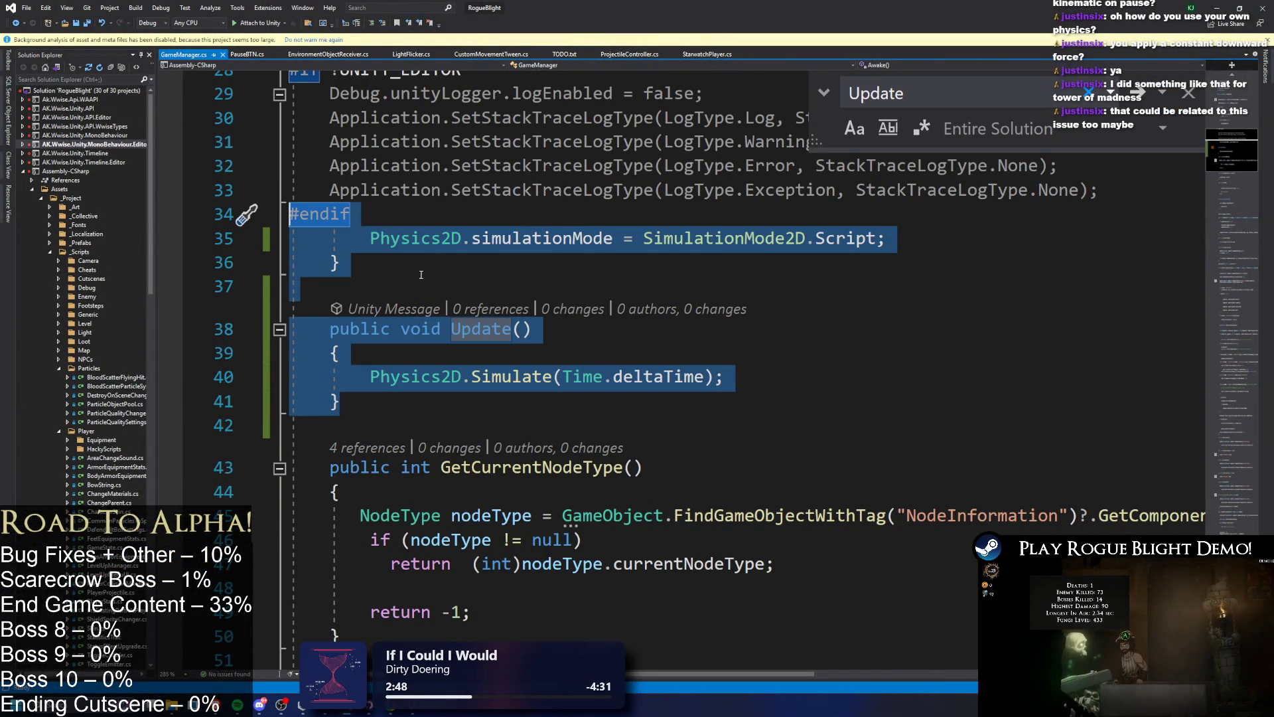
{"action": "left_click", "coordinate": [411, 239]}
{"action": "scroll", "coordinate": [530, 285], "scroll_direction": "up", "scroll_amount": 5}
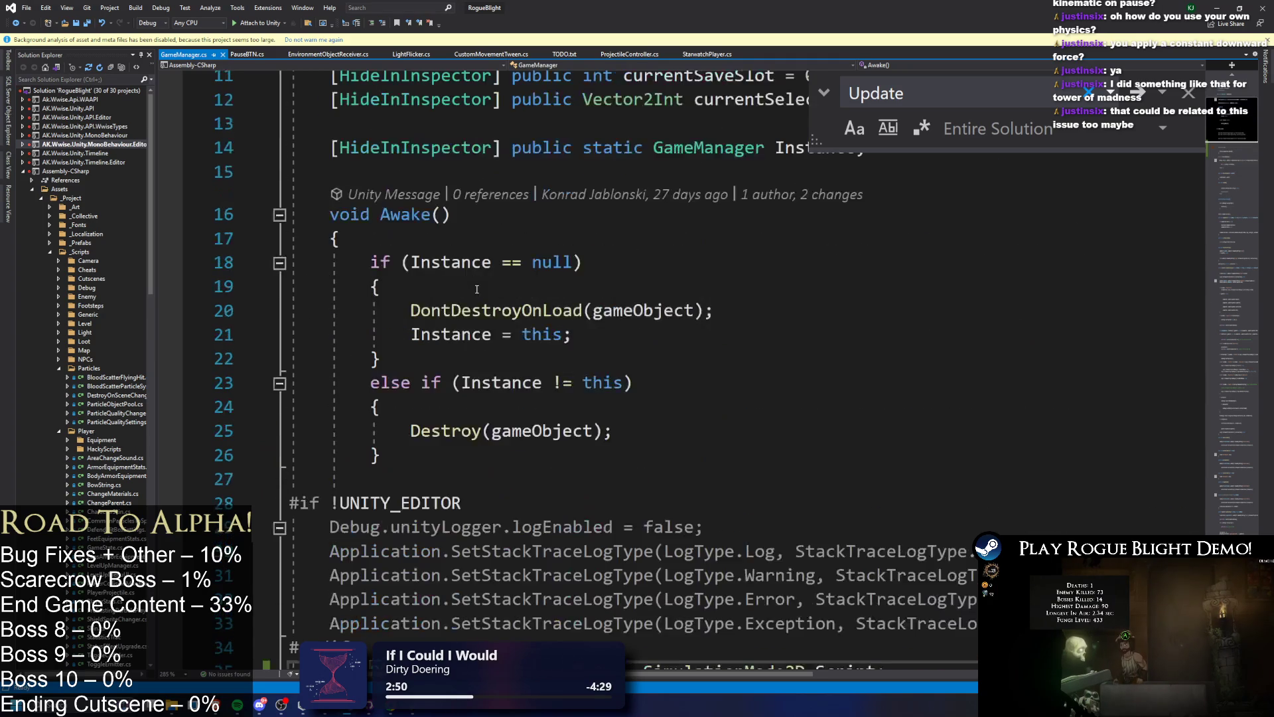
{"action": "scroll", "coordinate": [529, 286], "scroll_direction": "down", "scroll_amount": 6}
{"action": "scroll", "coordinate": [529, 286], "scroll_direction": "down", "scroll_amount": 1}
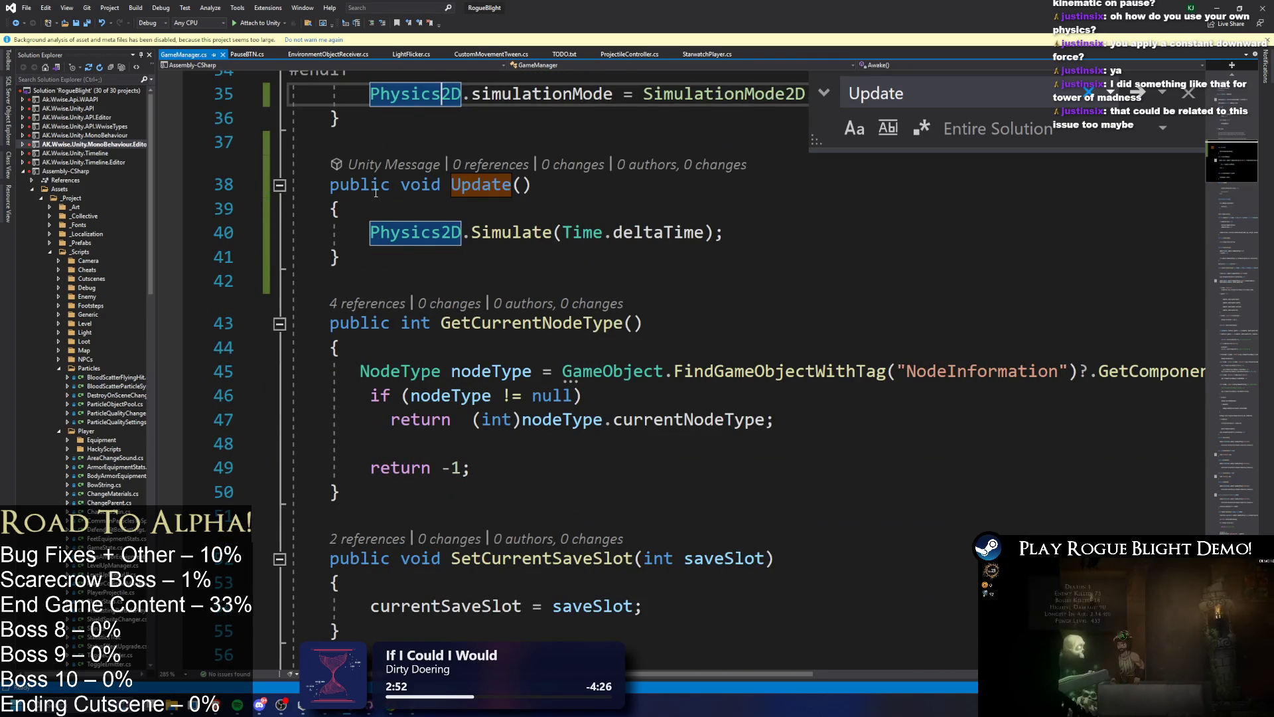
{"action": "scroll", "coordinate": [375, 192], "scroll_direction": "up", "scroll_amount": 1}
{"action": "mouse_move", "coordinate": [330, 166]}
{"action": "left_mouse_down"}
{"action": "mouse_move", "coordinate": [464, 328]}
{"action": "mouse_move", "coordinate": [732, 363]}
{"action": "mouse_move", "coordinate": [298, 281]}
{"action": "mouse_move", "coordinate": [251, 171]}
{"action": "left_mouse_up"}
- Select the Physics2D.Simulate statement on line 40, then place the caret after line 39's brace
{"action": "left_click", "coordinate": [732, 363]}
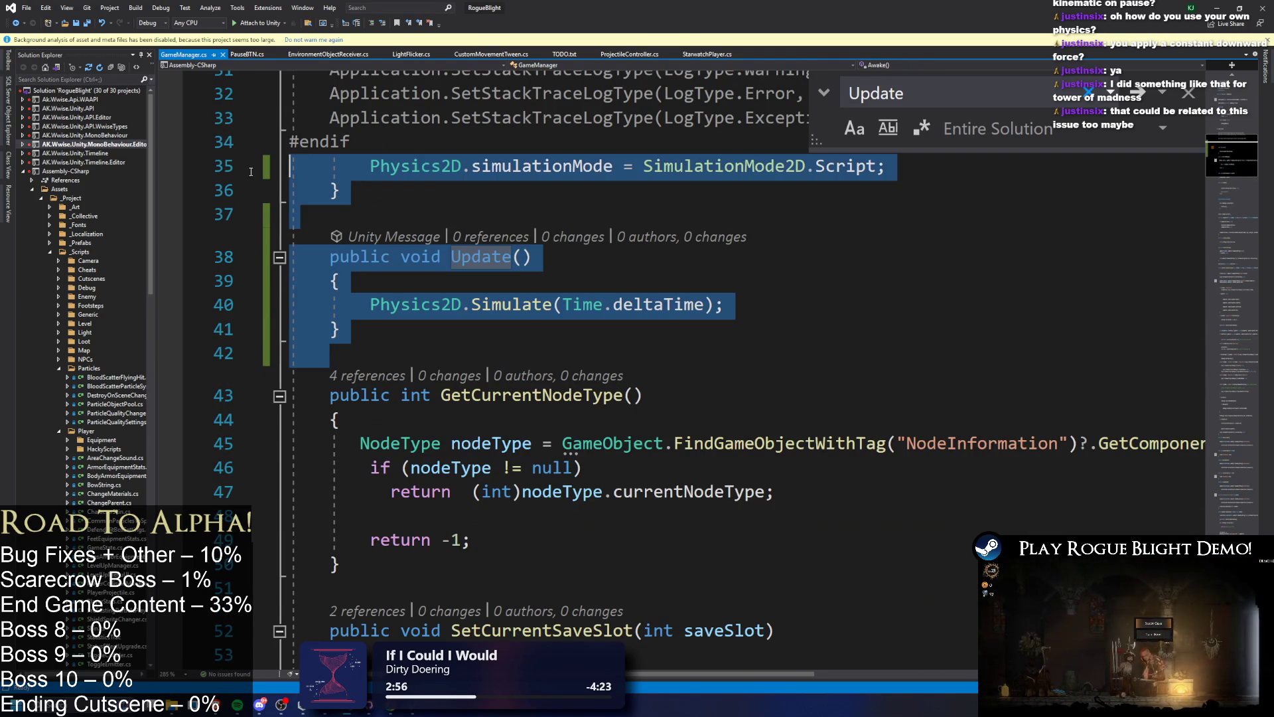
{"action": "left_click_drag", "start_coordinate": [340, 304], "coordinate": [727, 305]}
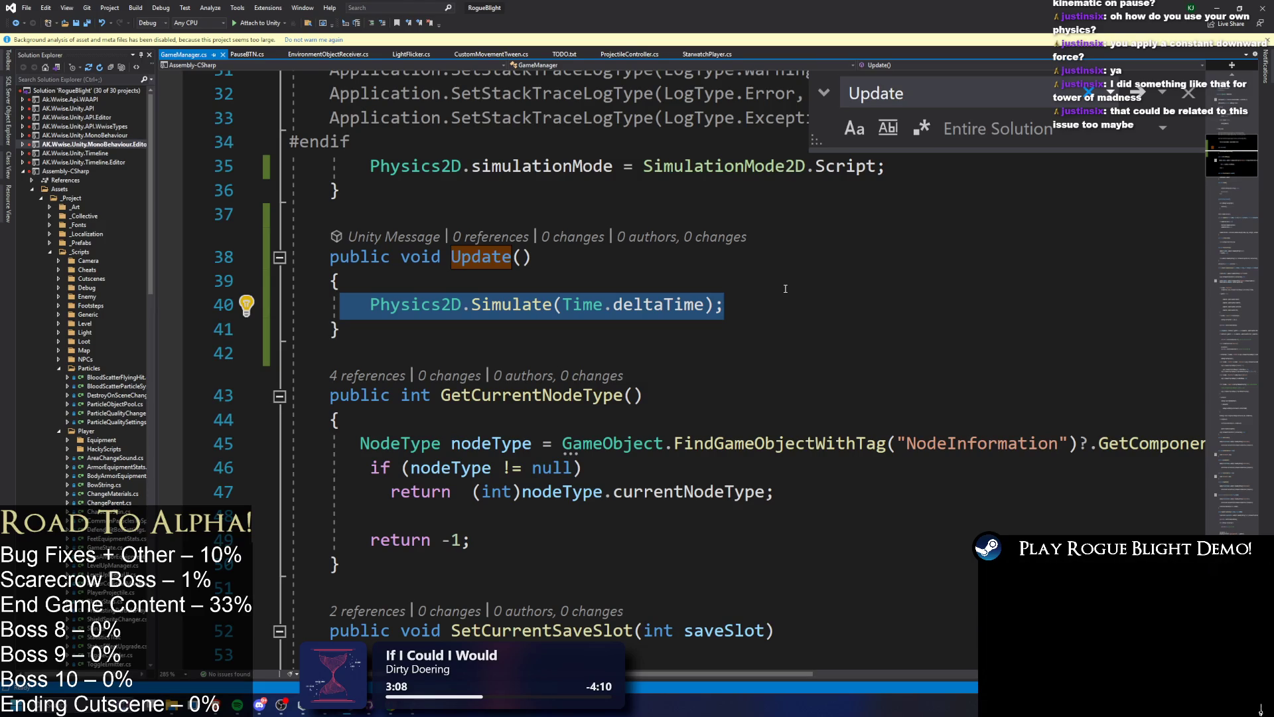
{"action": "left_click", "coordinate": [486, 256]}
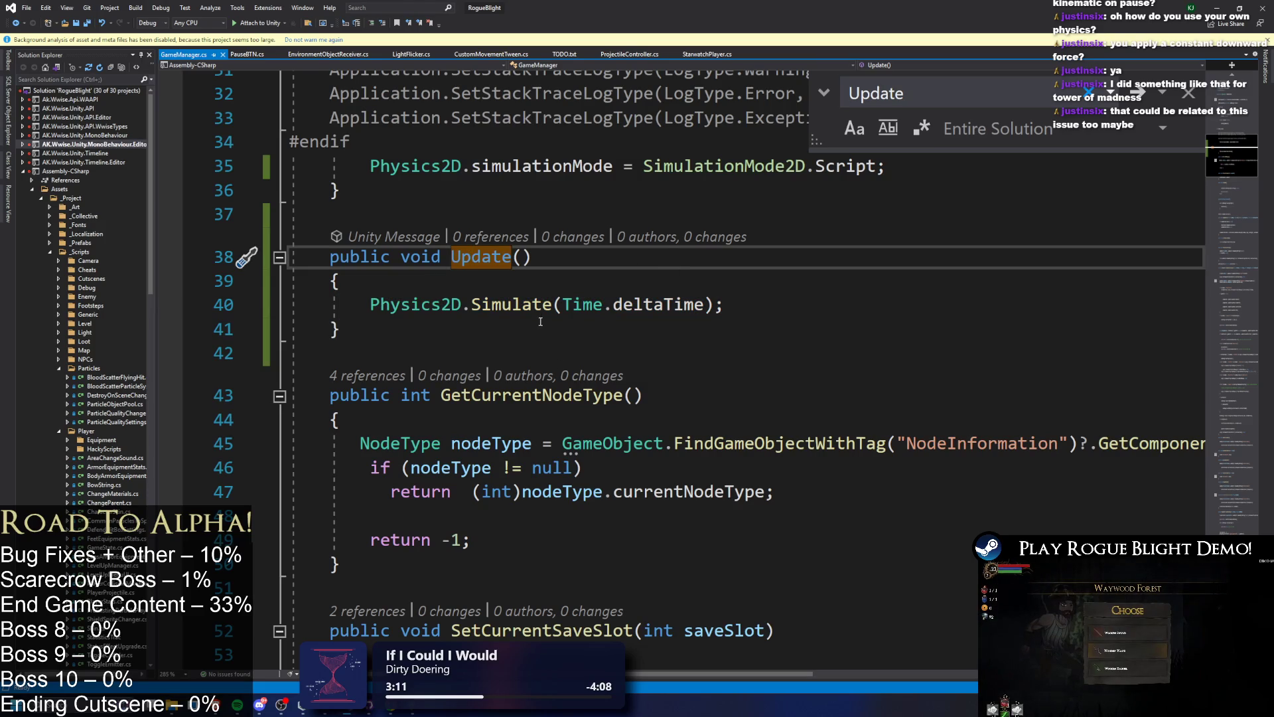
{"action": "left_click", "coordinate": [373, 315]}
{"action": "key", "text": "shift+End"}
{"action": "key", "text": "ctrl+c"}
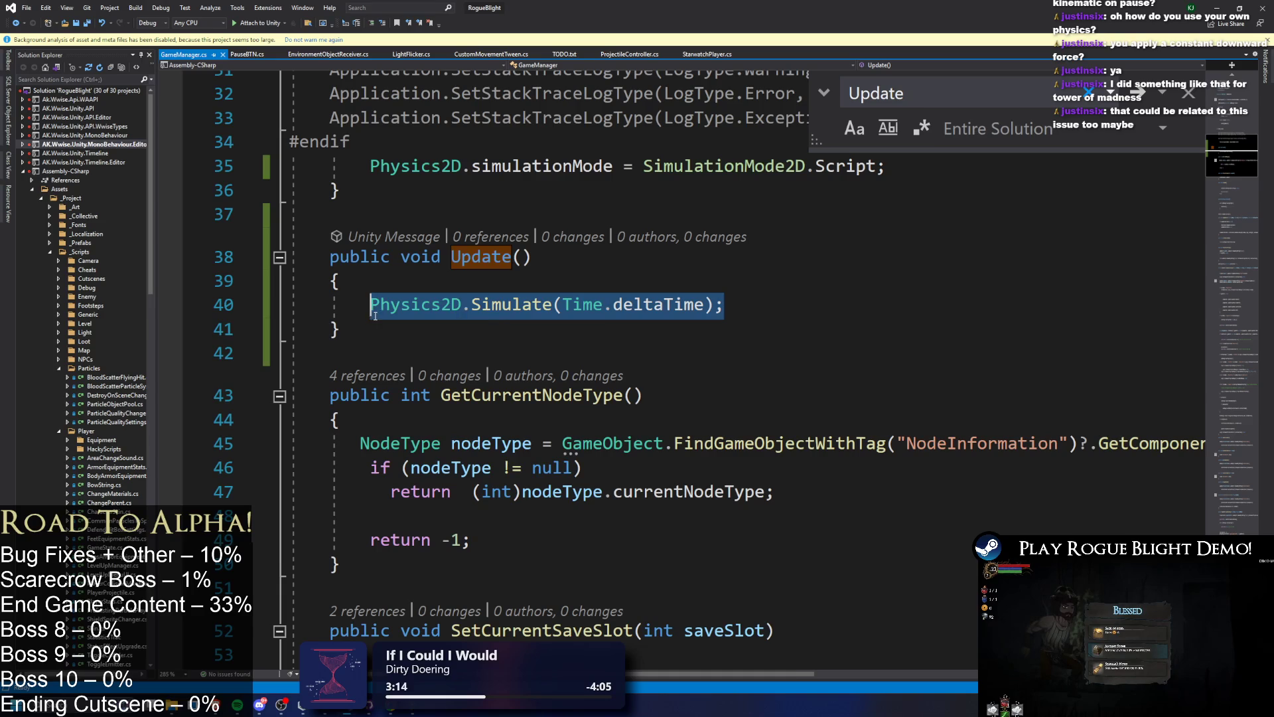
{"action": "left_click", "coordinate": [545, 282]}
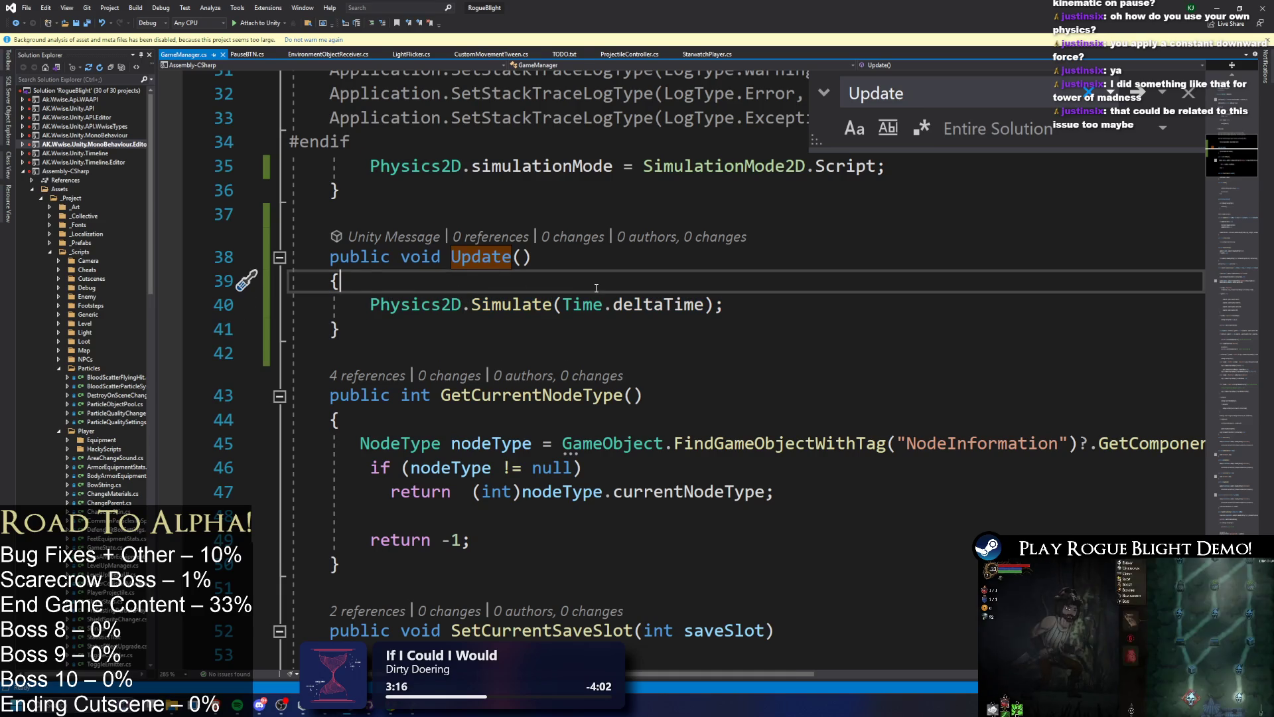
- Paste a duplicate Physics2D.Simulate(Time.deltaTime) statement inside Update
{"action": "key", "text": "Return"}
{"action": "key", "text": "Return"}
{"action": "key", "text": "Up"}
{"action": "key", "text": "ctrl+v"}
{"action": "left_click_drag", "start_coordinate": [369, 305], "coordinate": [726, 305]}
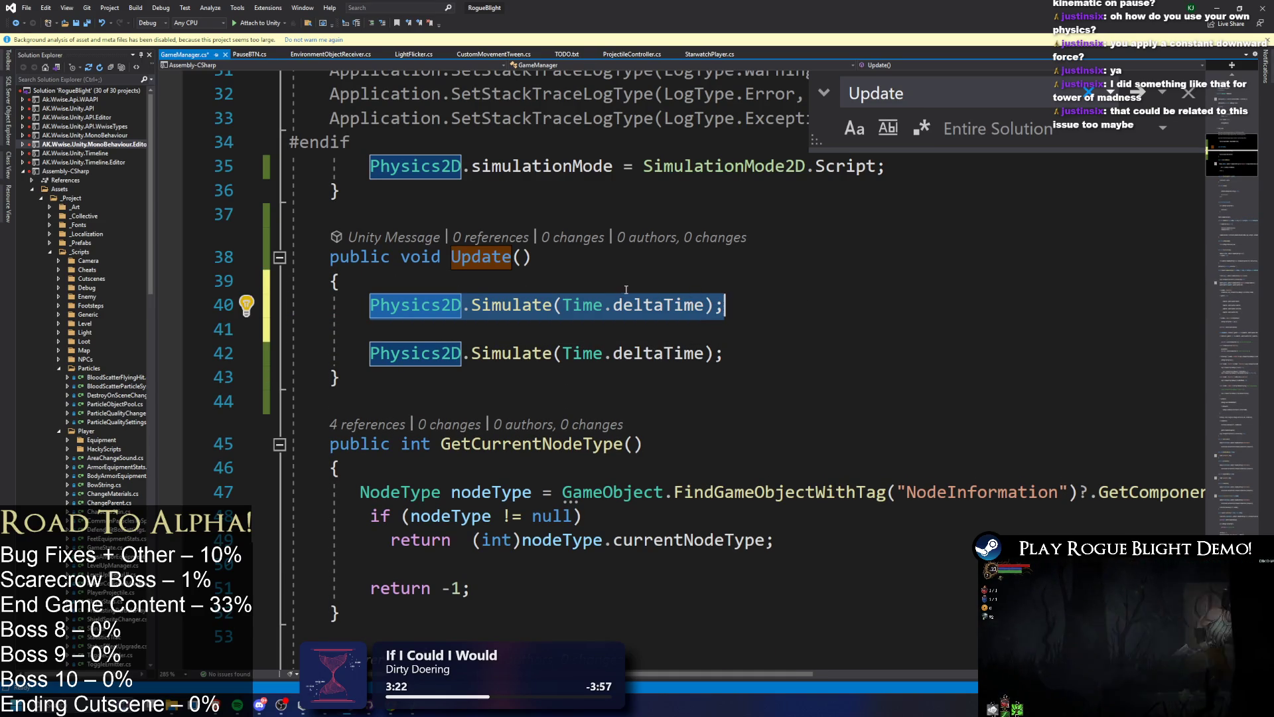
{"action": "left_click", "coordinate": [605, 305]}
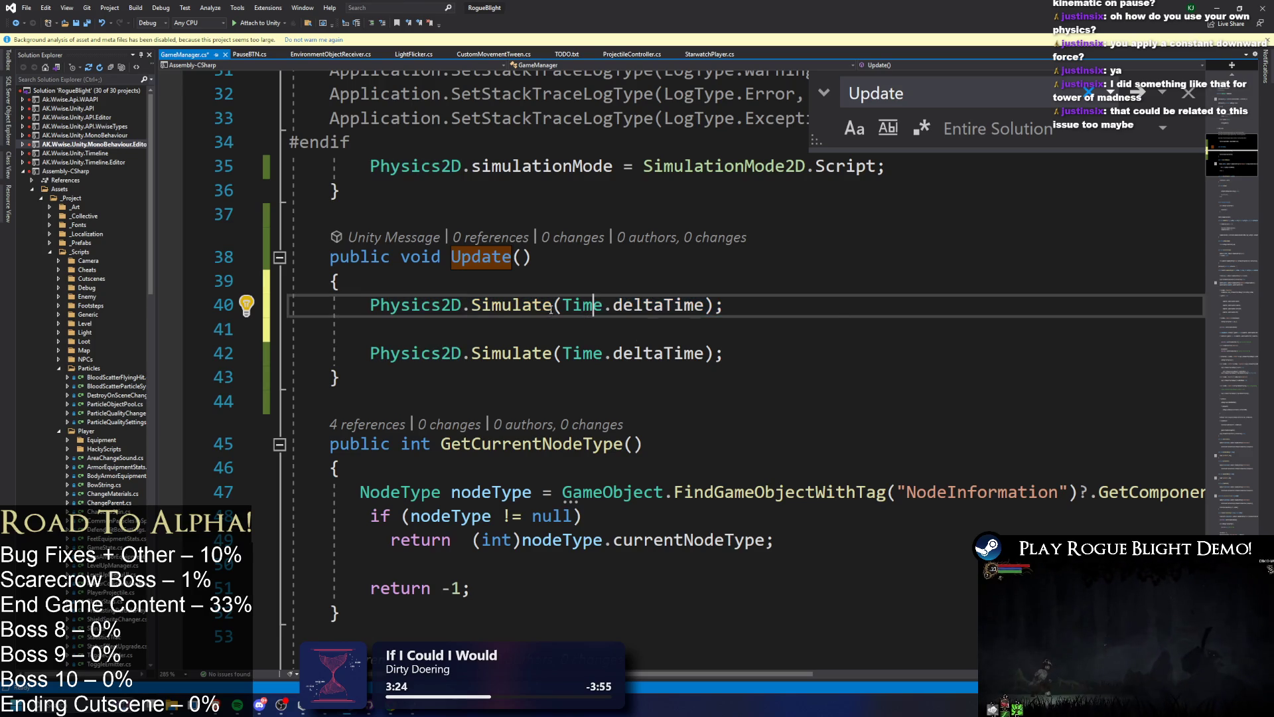
{"action": "left_click_drag", "start_coordinate": [605, 305], "coordinate": [708, 305]}
- Wrap the duplicate call in an if (Time.deltaTime != 0f) block
{"action": "key", "text": "Return"}
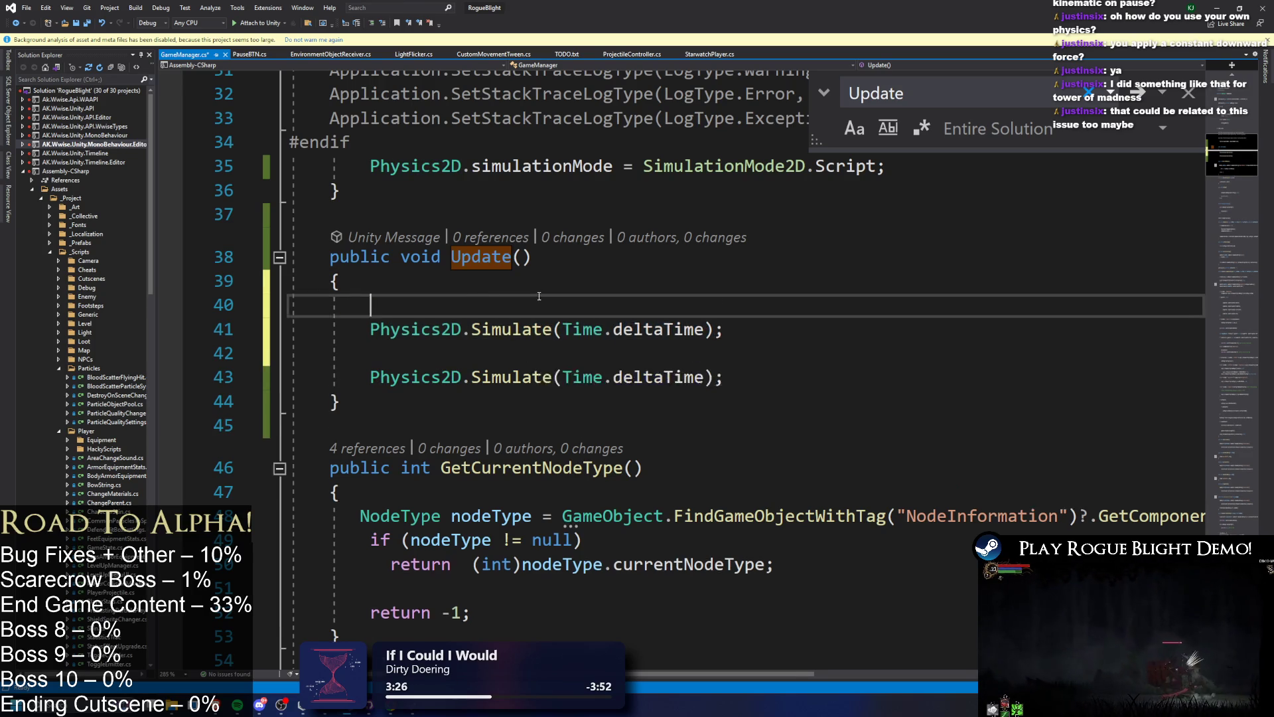
{"action": "key", "text": "Return"}
{"action": "key", "text": "Up"}
{"action": "type", "text": "(Time.deltaTime == 0f "}
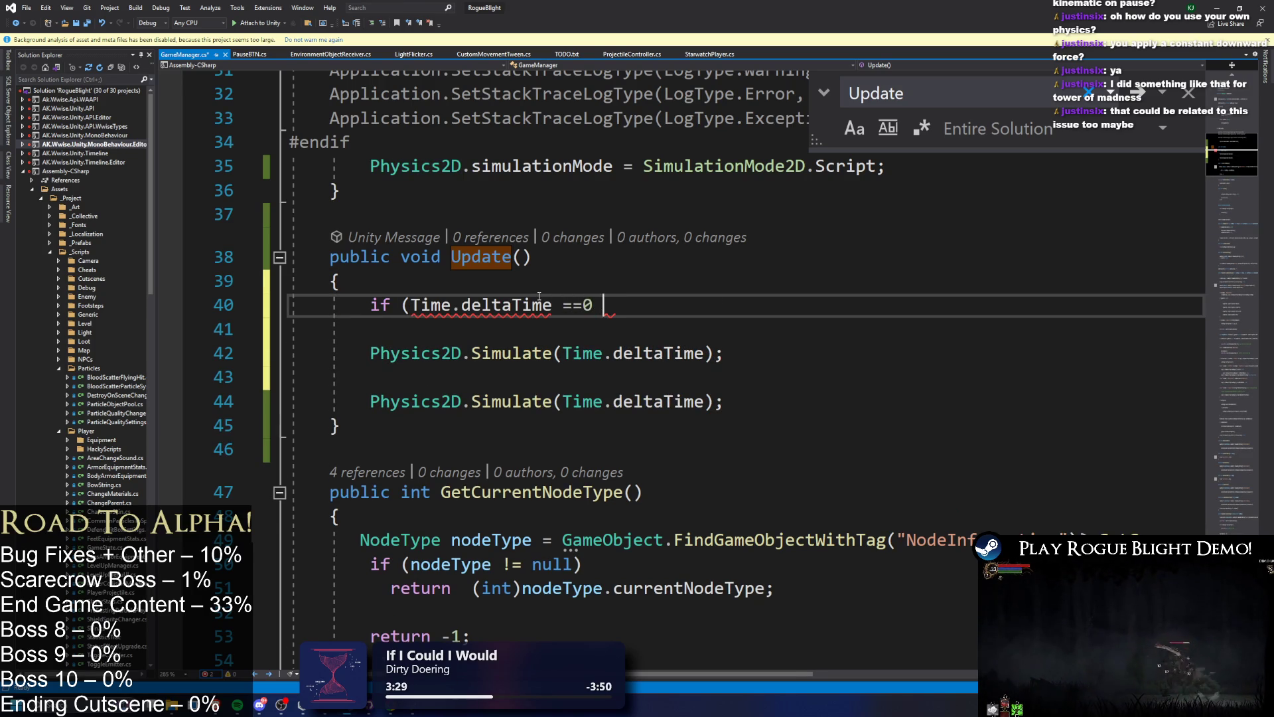
{"action": "type", "text": ")"}
{"action": "key", "text": "BackSpace"}
{"action": "key", "text": "BackSpace"}
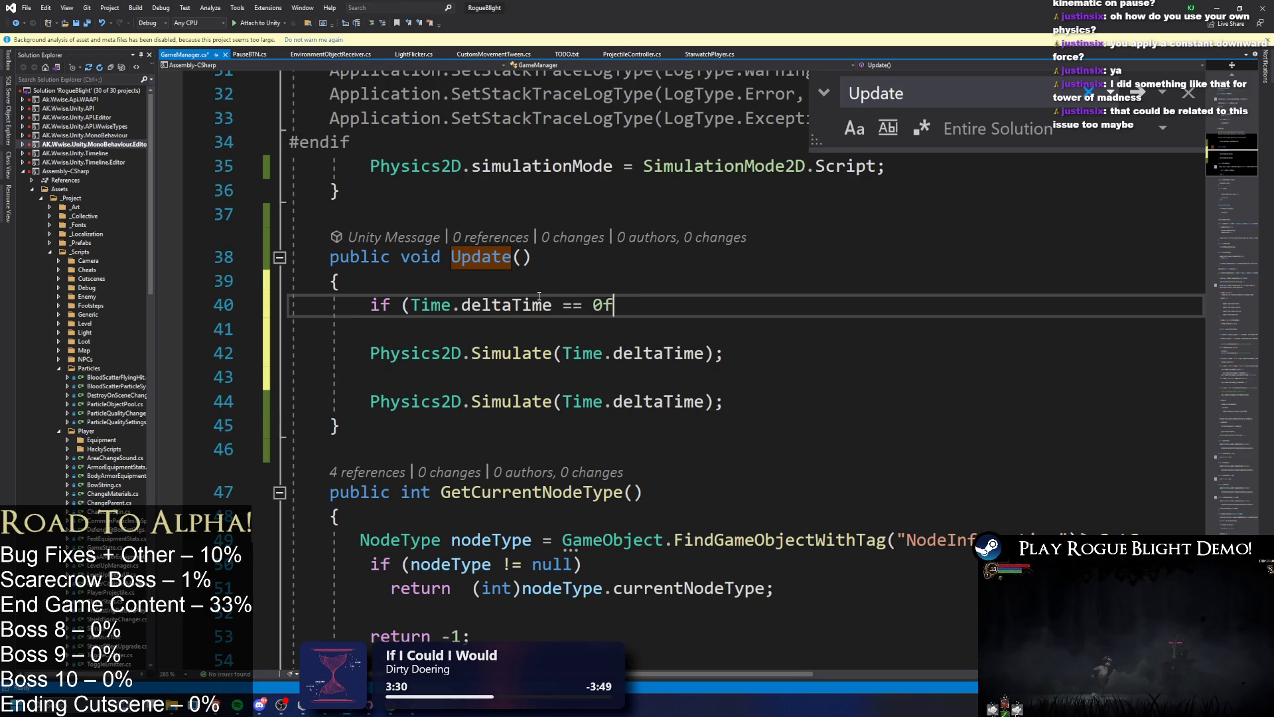
{"action": "key", "text": "Left"}
{"action": "key", "text": "BackSpace"}
{"action": "type", "text": "!"}
{"action": "key", "text": "End"}
{"action": "key", "text": "Return"}
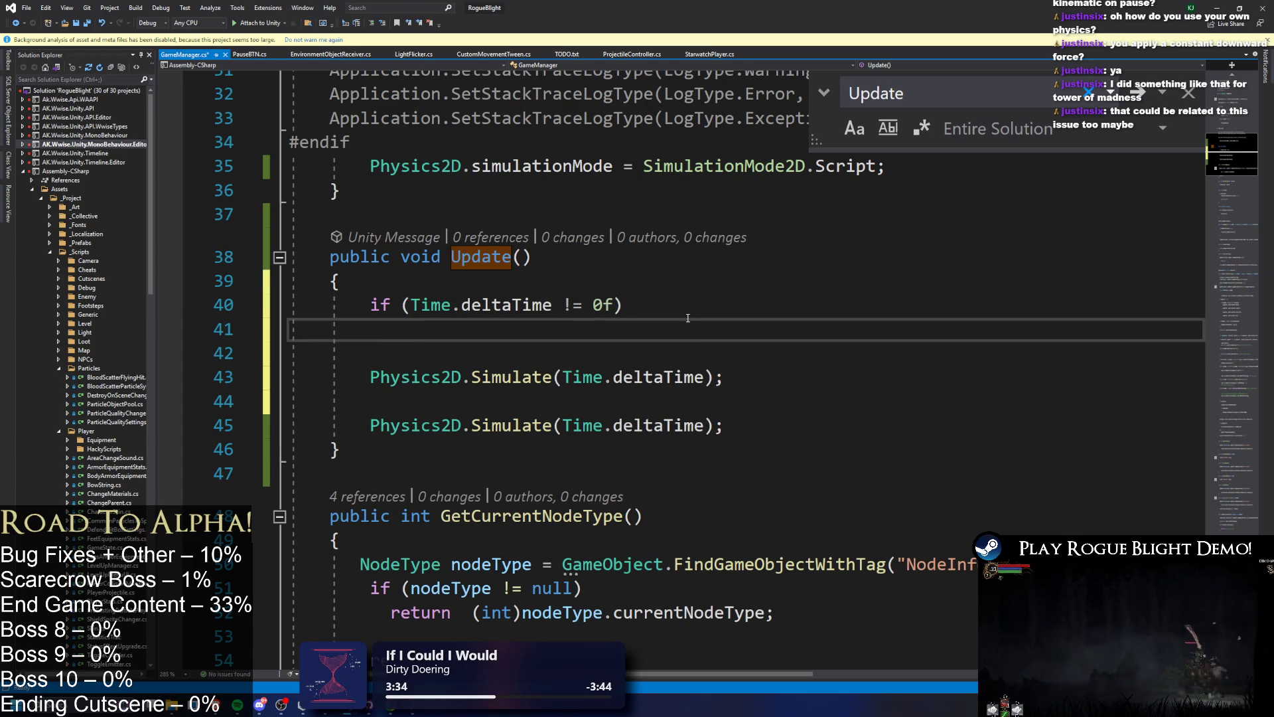
{"action": "key", "text": "Down"}
{"action": "key", "text": "Down"}
{"action": "key", "text": "Down"}
{"action": "type", "text": "}"}
{"action": "key", "text": "Up"}
{"action": "key", "text": "Up"}
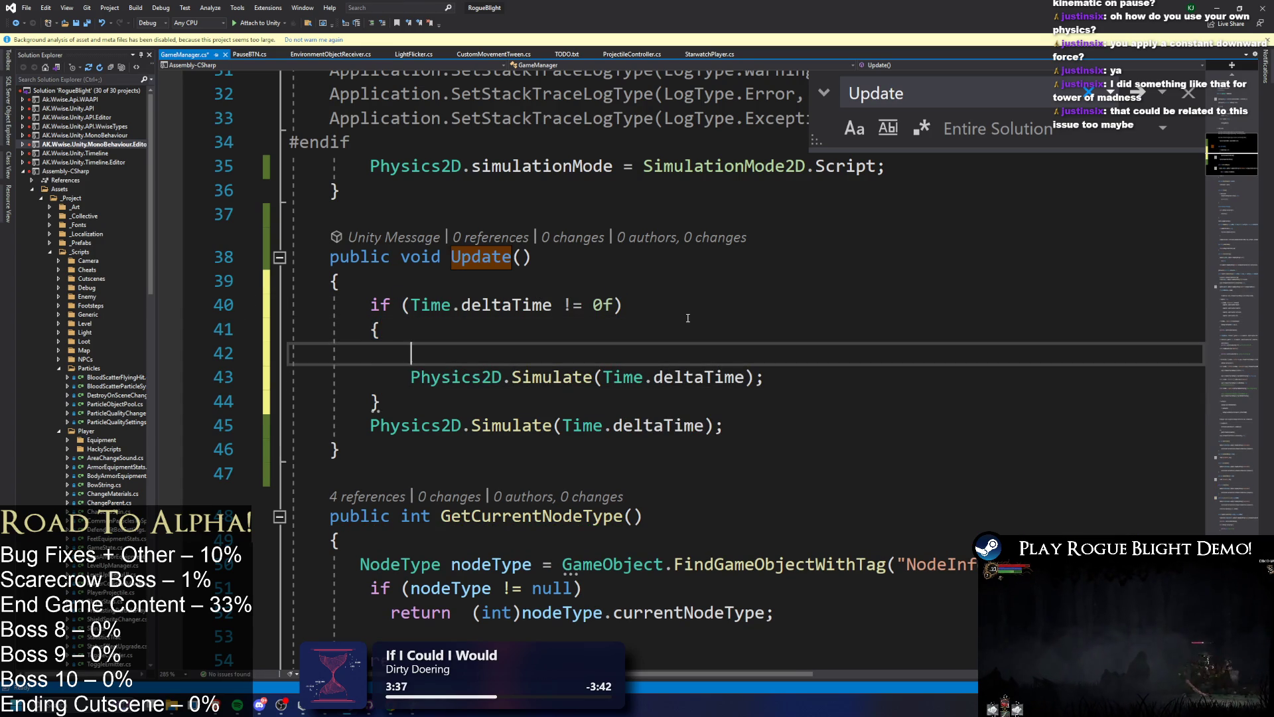
{"action": "key", "text": "BackSpace"}
- Delete the if block, leaving one unconditional Physics2D.Simulate(Time.deltaTime) call
{"action": "left_click", "coordinate": [420, 398]}
{"action": "key", "text": "BackSpace"}
{"action": "key", "text": "BackSpace"}
{"action": "key", "text": "BackSpace"}
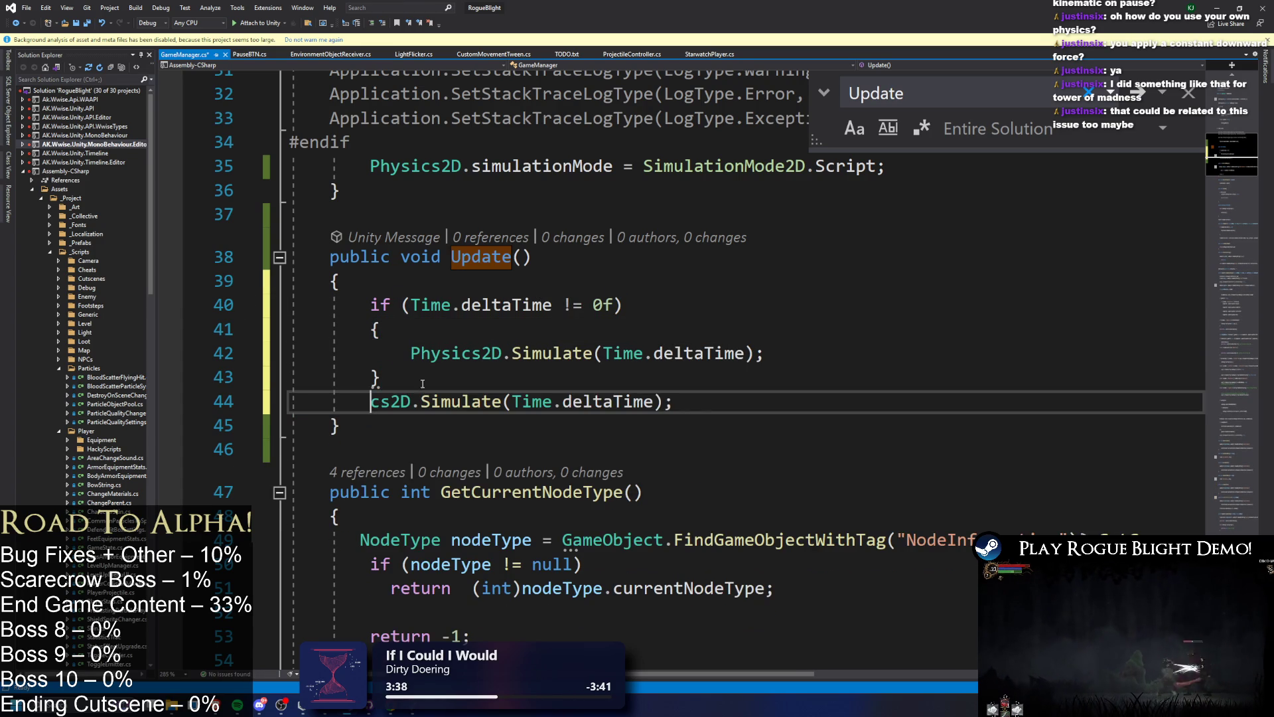
{"action": "key", "text": "ctrl+z"}
{"action": "key", "text": "Return"}
{"action": "mouse_move", "coordinate": [417, 375]}
{"action": "left_mouse_down"}
{"action": "mouse_move", "coordinate": [320, 280]}
{"action": "mouse_move", "coordinate": [673, 296]}
{"action": "left_mouse_up"}
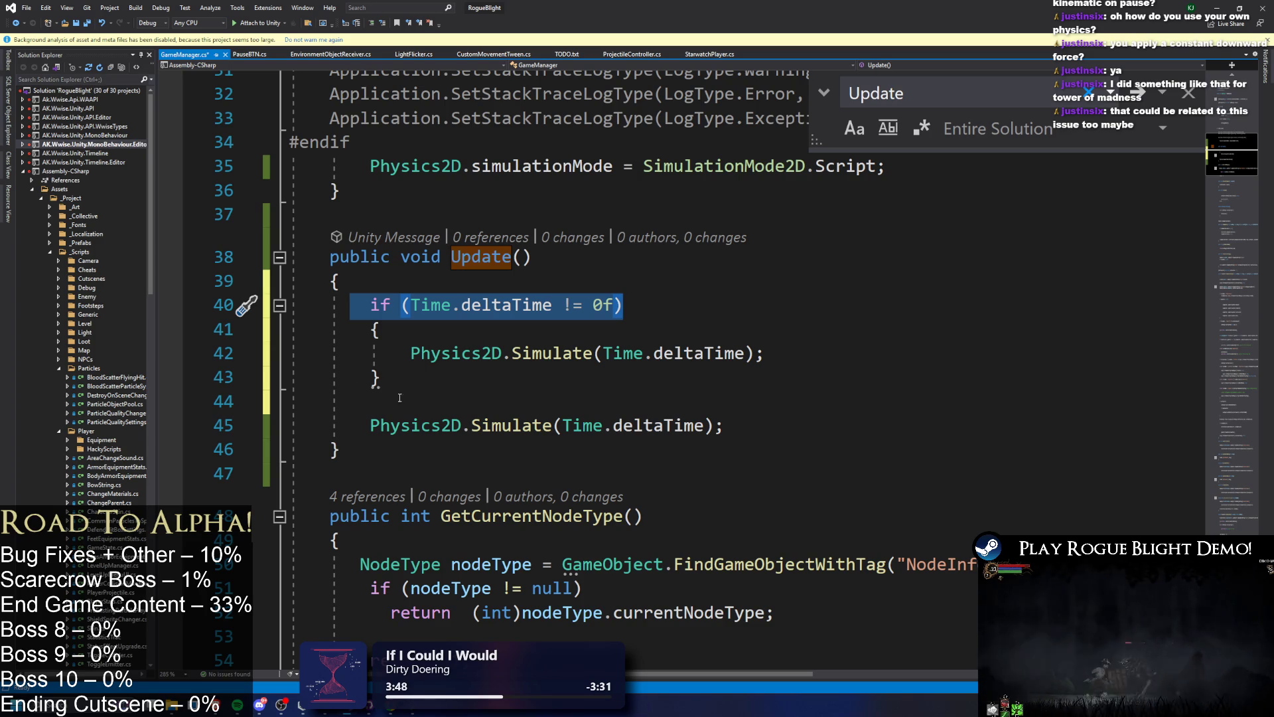
{"action": "left_click_drag", "start_coordinate": [401, 353], "coordinate": [805, 350]}
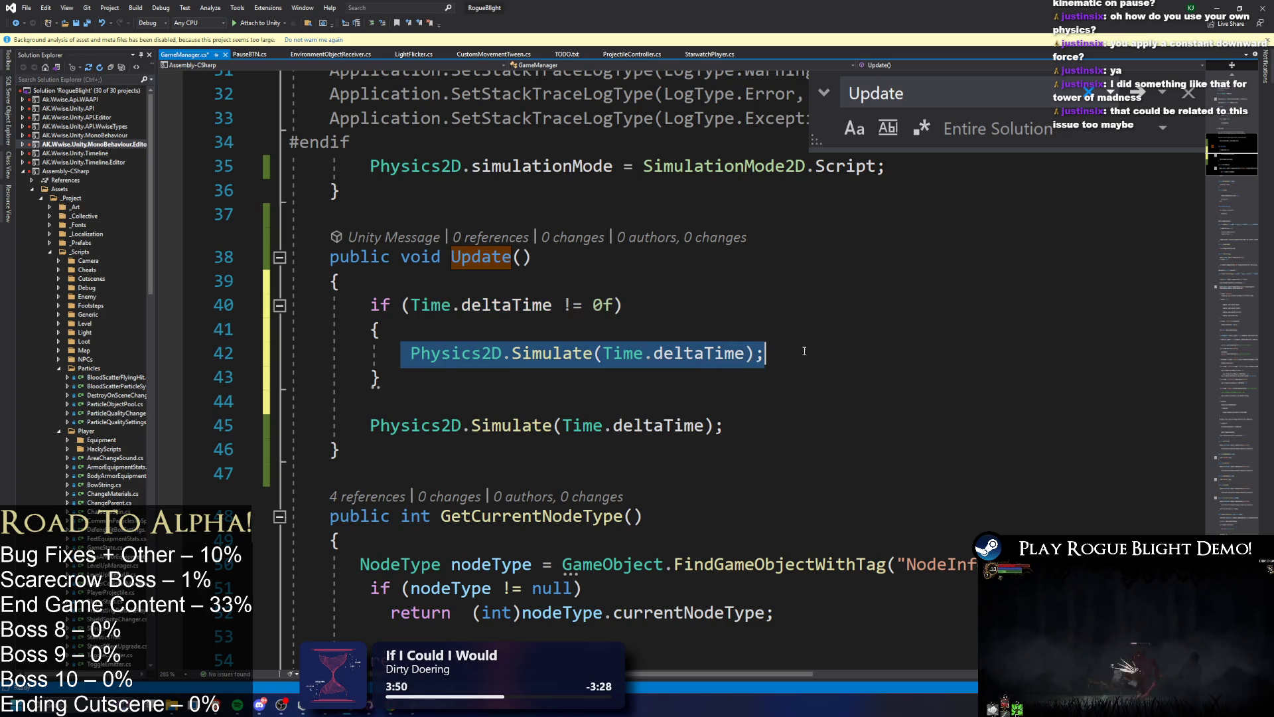
{"action": "mouse_move", "coordinate": [451, 401]}
{"action": "left_mouse_down"}
{"action": "mouse_move", "coordinate": [382, 377]}
{"action": "mouse_move", "coordinate": [369, 289]}
{"action": "left_mouse_up"}
{"action": "key", "text": "Delete"}
{"action": "type", "text": "{"}
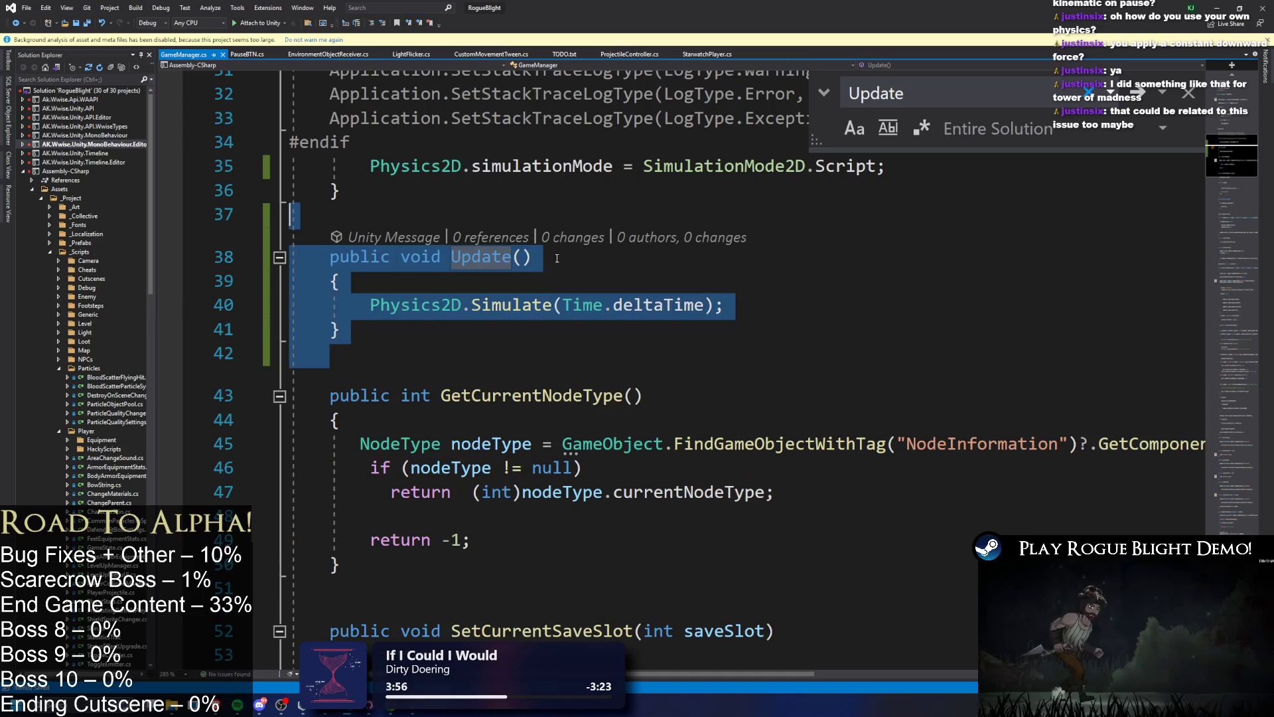
- Read the Quick Info tooltips for deltaTime and Physics2D.Simulate in Update
{"action": "left_click", "coordinate": [644, 305]}
{"action": "double_click", "coordinate": [644, 307]}
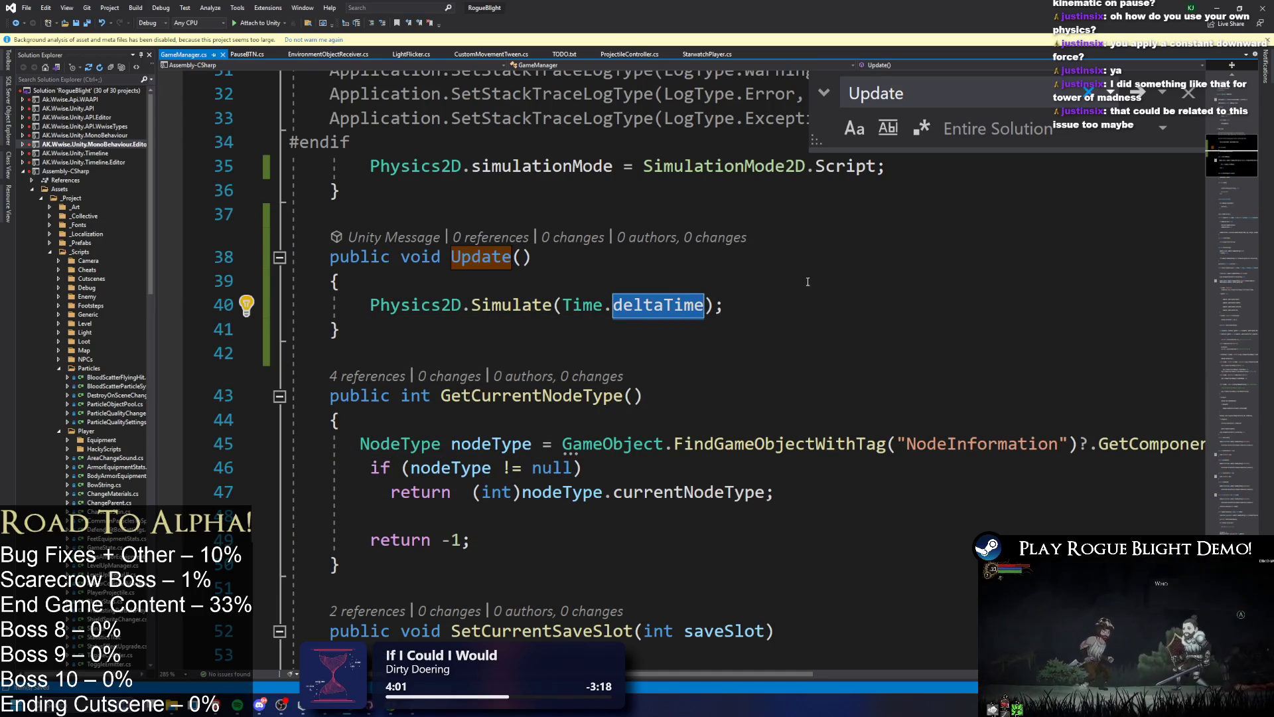
{"action": "mouse_move", "coordinate": [675, 319]}
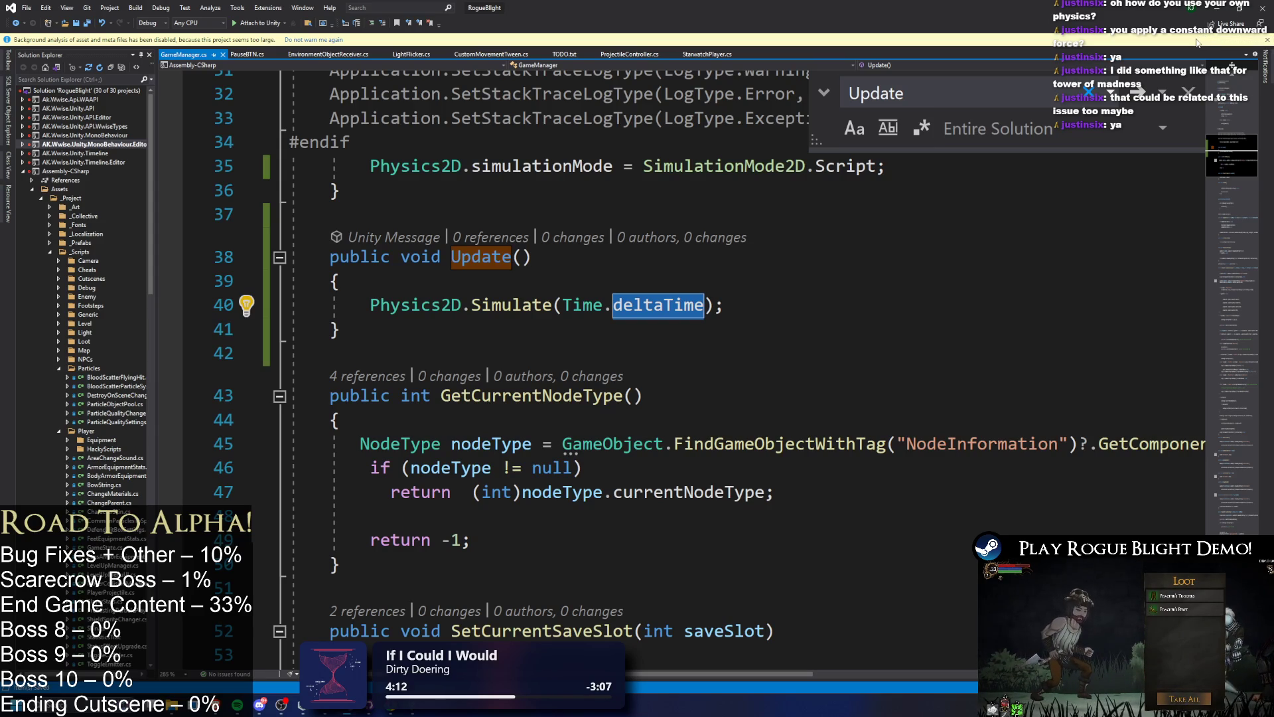
{"action": "mouse_move", "coordinate": [499, 309]}
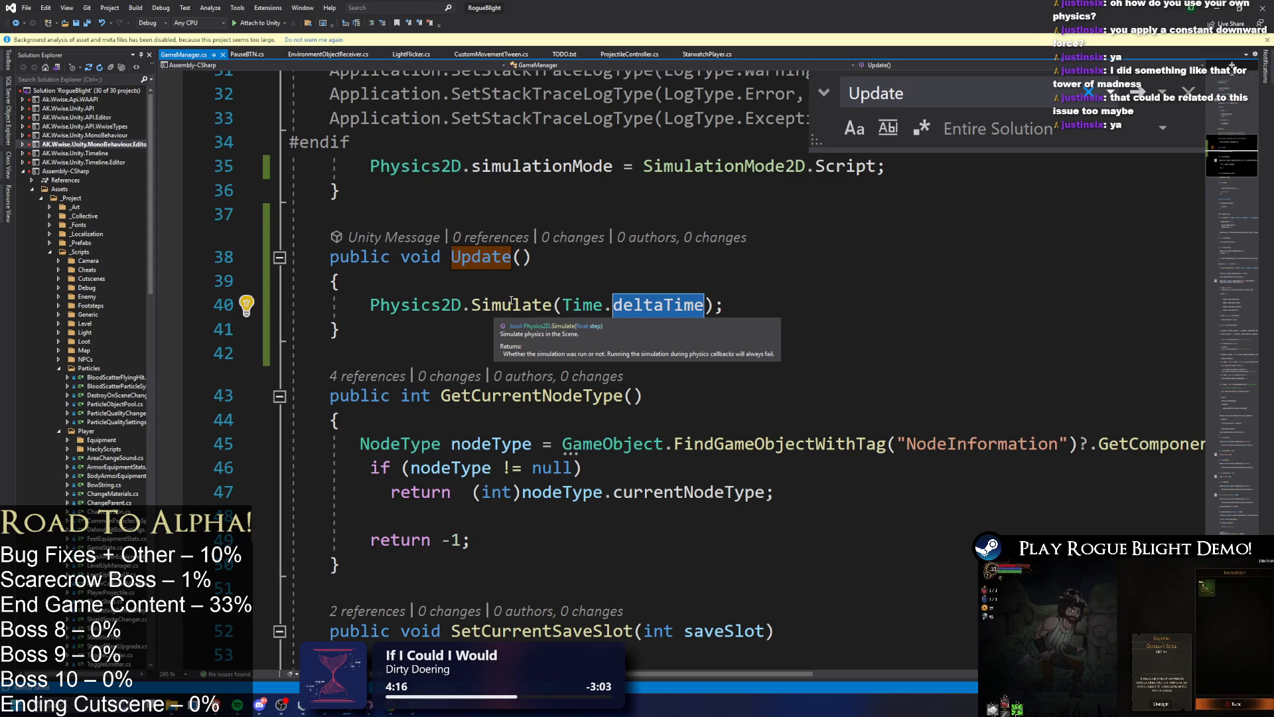
{"action": "left_click", "coordinate": [736, 268]}
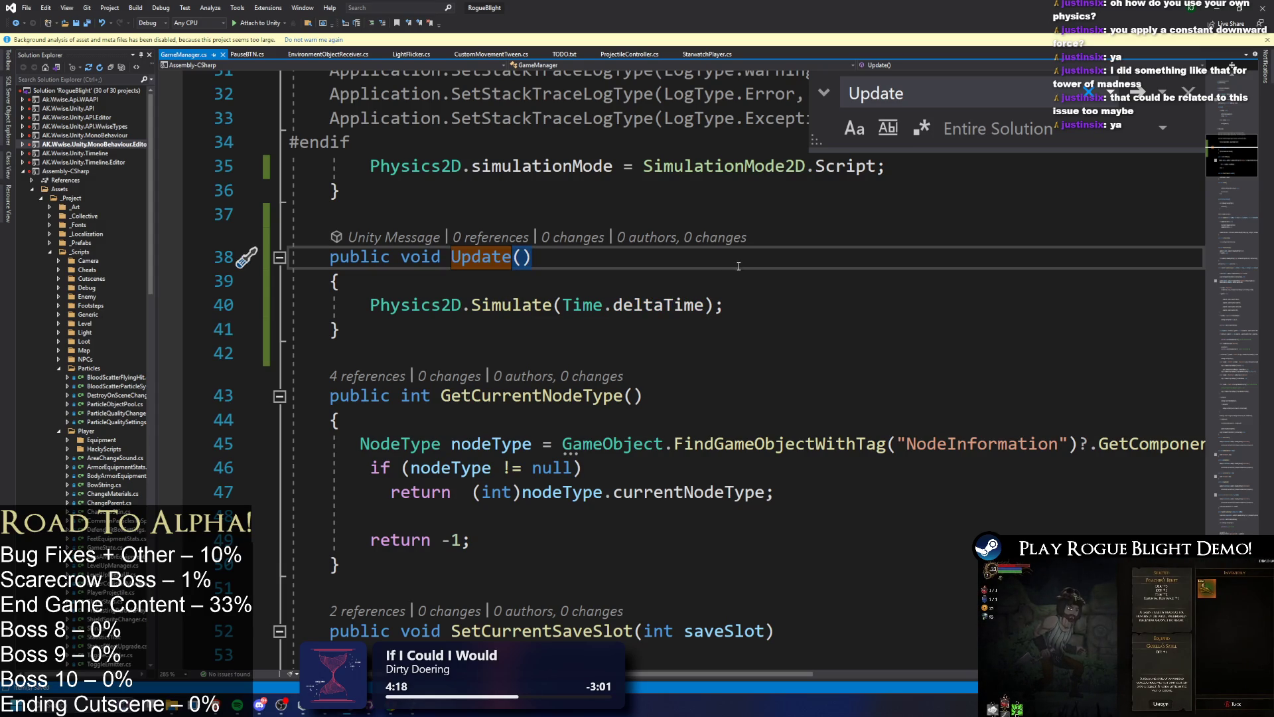
- Select the pause setup and Update code, then return to the Unity Editor
{"action": "left_click", "coordinate": [695, 298]}
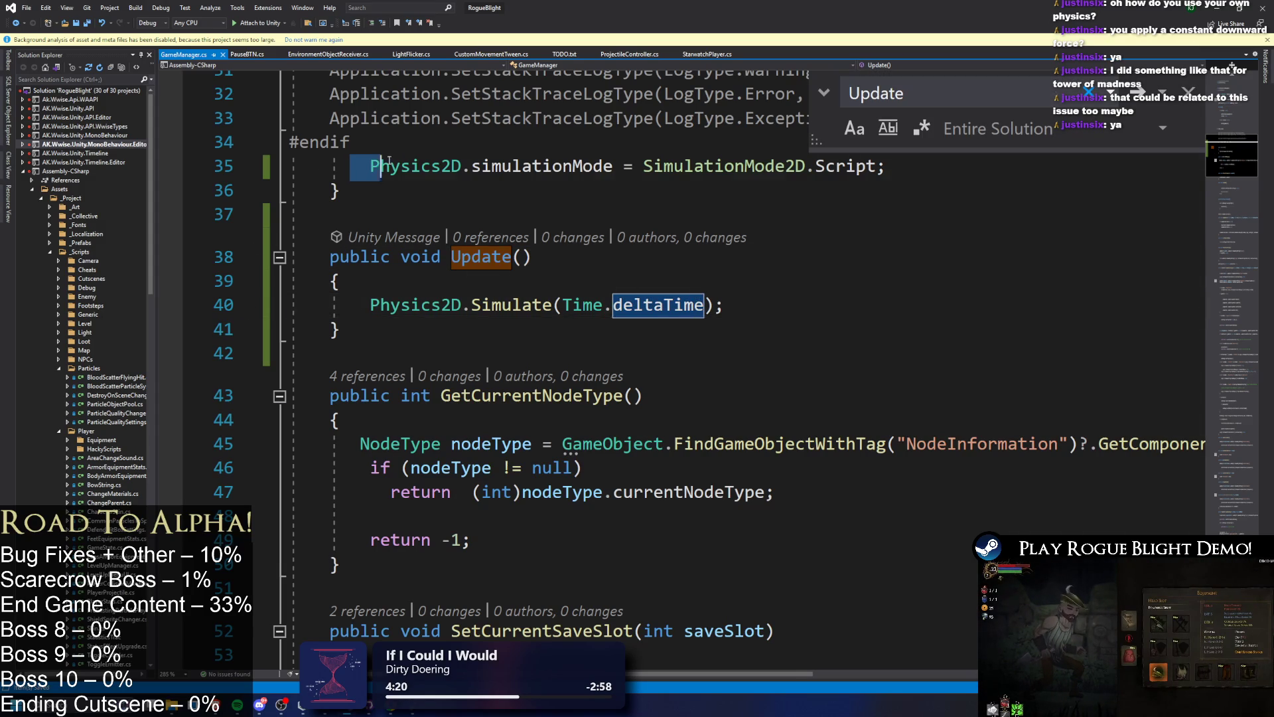
{"action": "left_click_drag", "start_coordinate": [350, 166], "coordinate": [340, 330]}
{"action": "key", "text": "alt+Tab"}
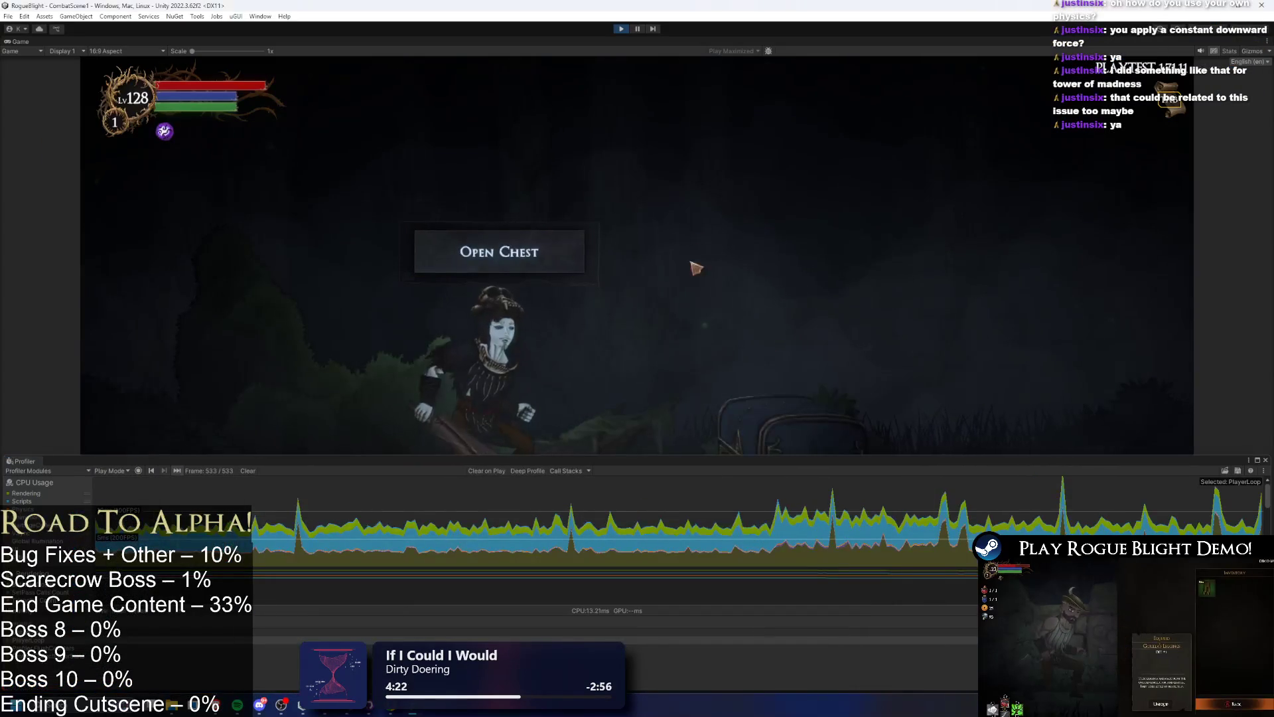
- Exit Play mode and return to the normal editor layout
{"action": "left_click", "coordinate": [782, 328]}
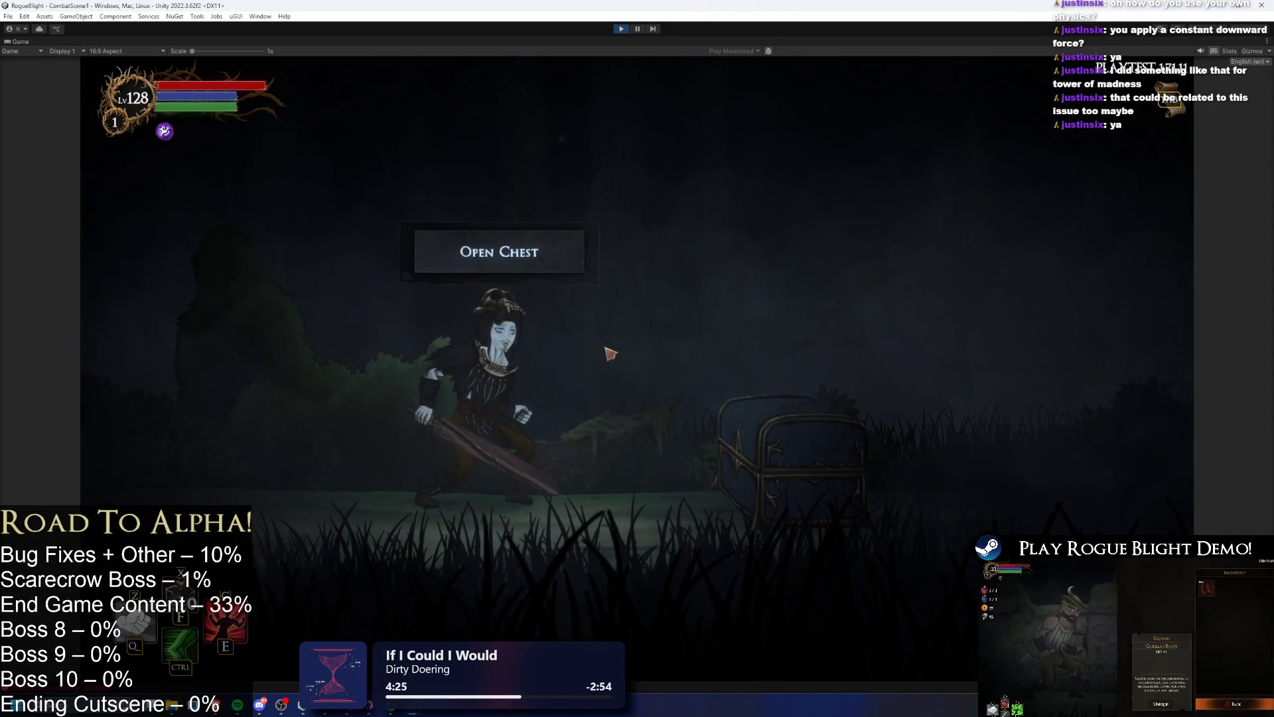
{"action": "key", "text": "ctrl+p"}
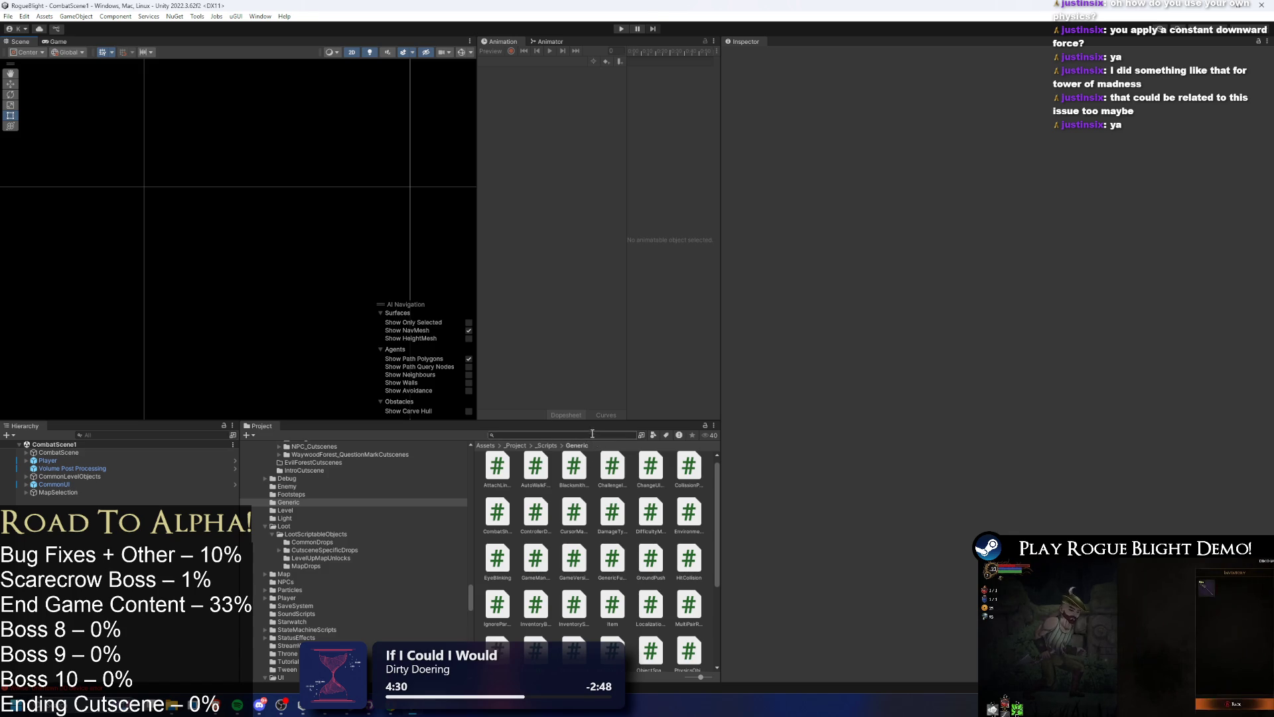
{"action": "key", "text": "shift+space"}
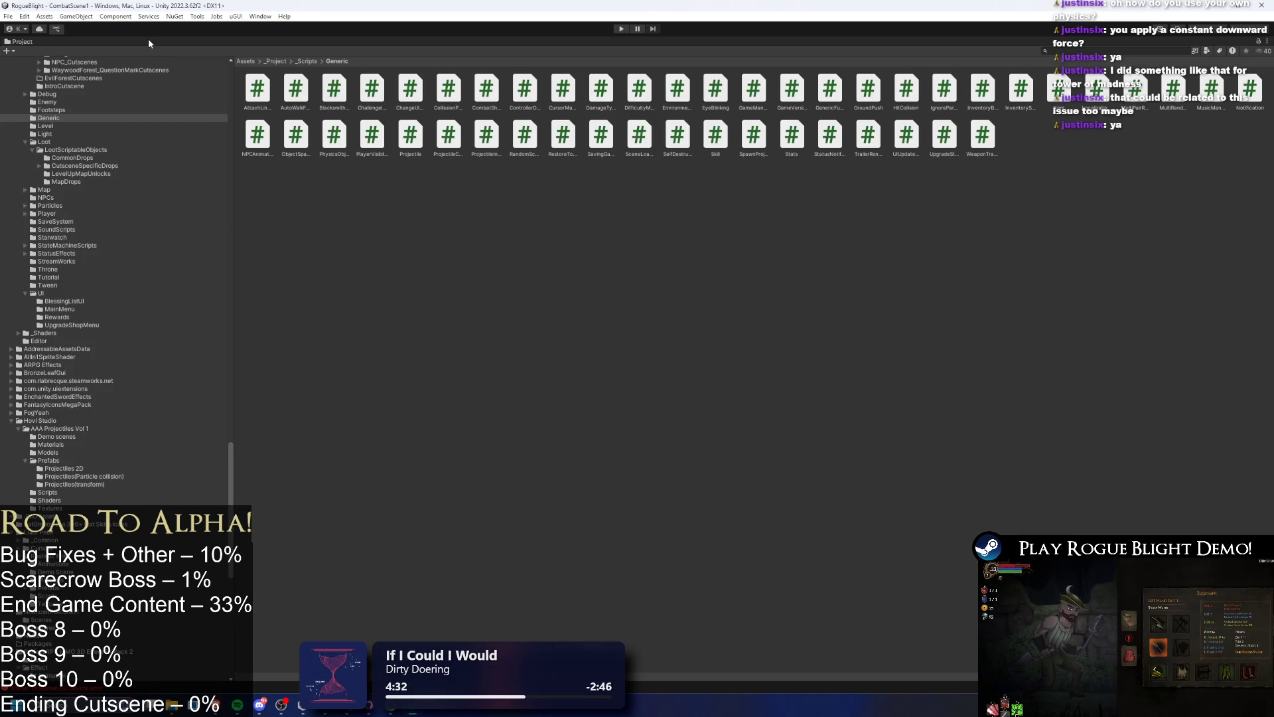
{"action": "key", "text": "shift+space"}
{"action": "key", "text": "shift+space"}
{"action": "key", "text": "shift+space"}
- Search the Project for 'start point' and open the StartPoint scene
{"action": "left_click", "coordinate": [565, 435]}
{"action": "type", "text": "s"}
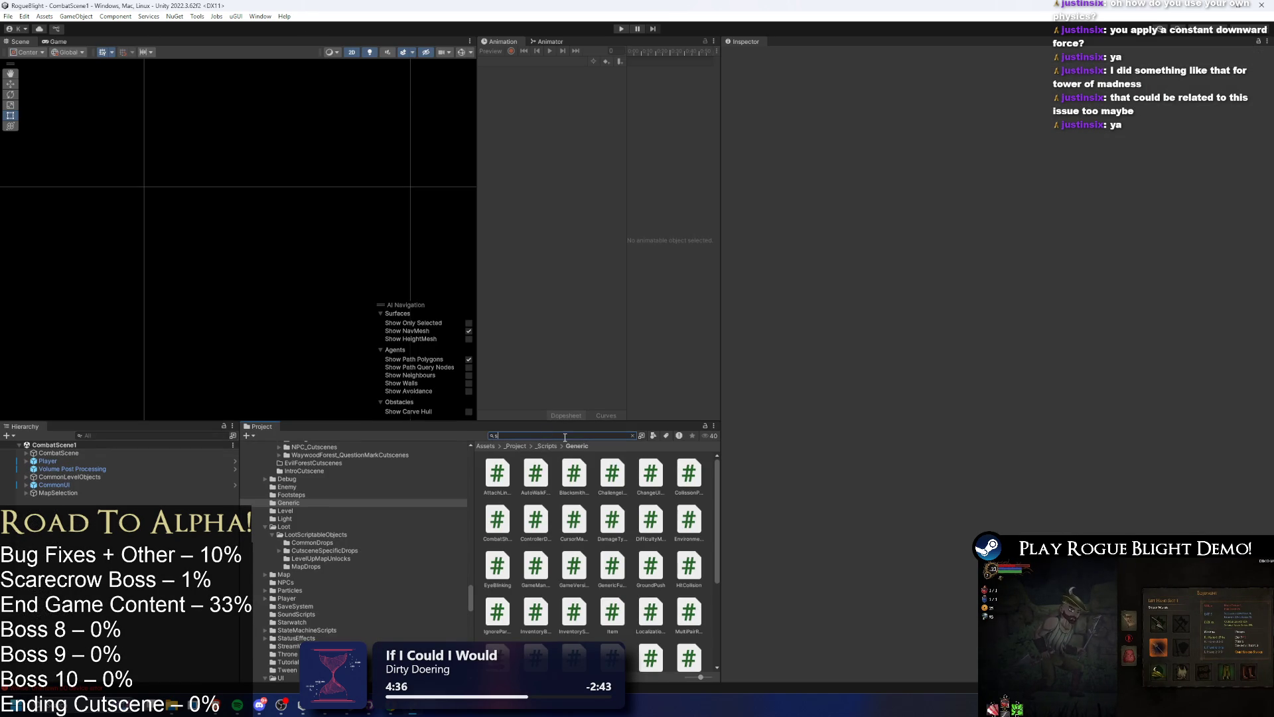
{"action": "type", "text": "tart point"}
{"action": "double_click", "coordinate": [535, 472]}
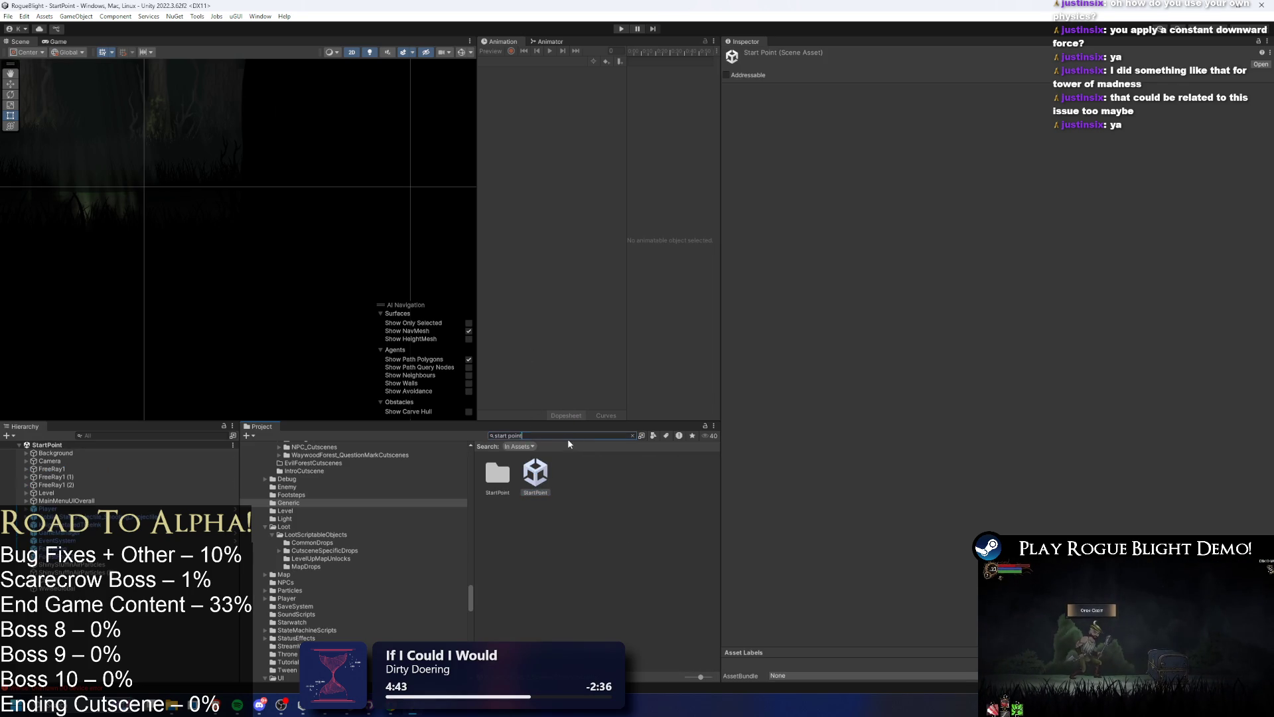
- Clear the asset search and run the StartPoint scene briefly in Play mode
{"action": "key", "text": "BackSpace"}
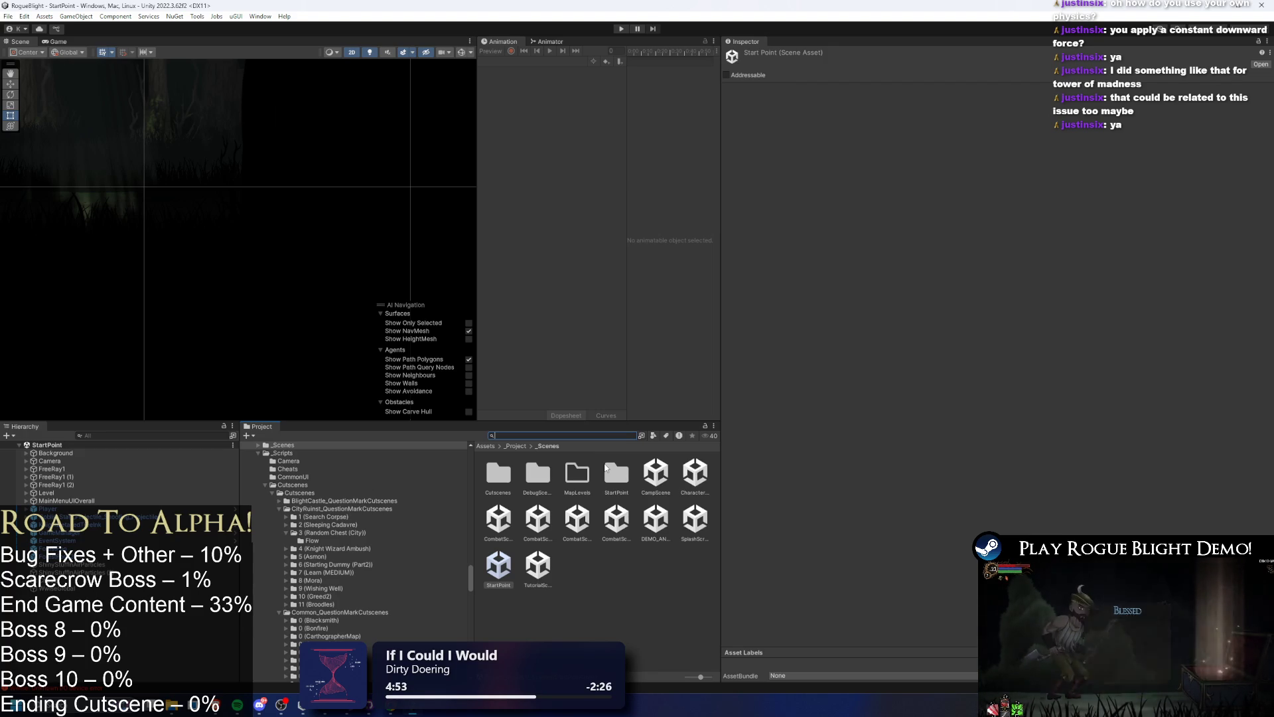
{"action": "left_click", "coordinate": [621, 28]}
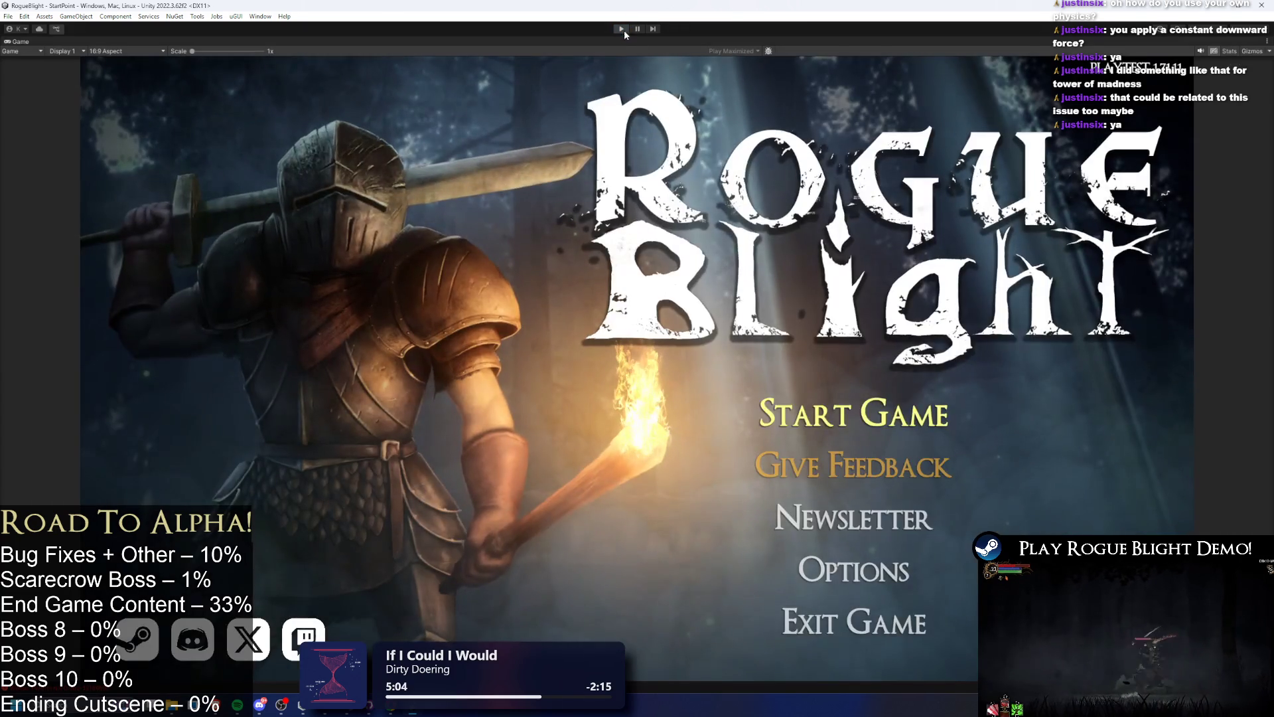
{"action": "left_click", "coordinate": [622, 30]}
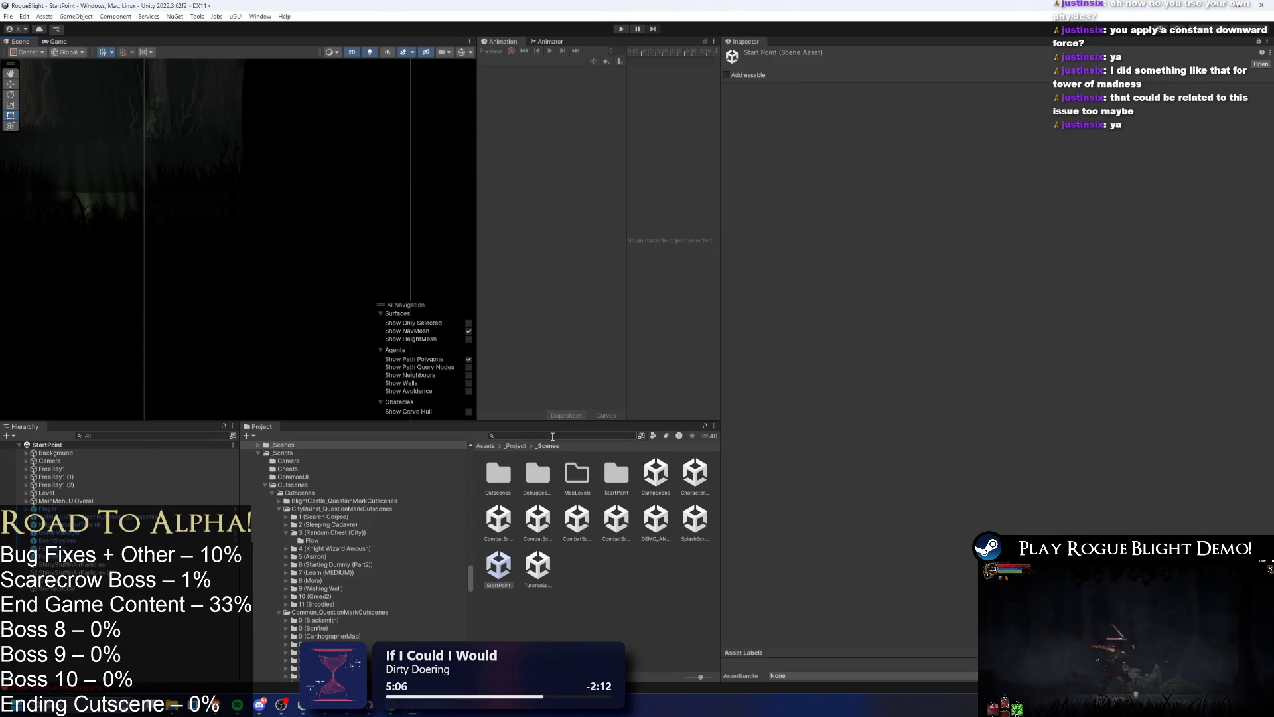
- Clear the search field and search the Project window for 'story mode'
{"action": "key", "text": "BackSpace"}
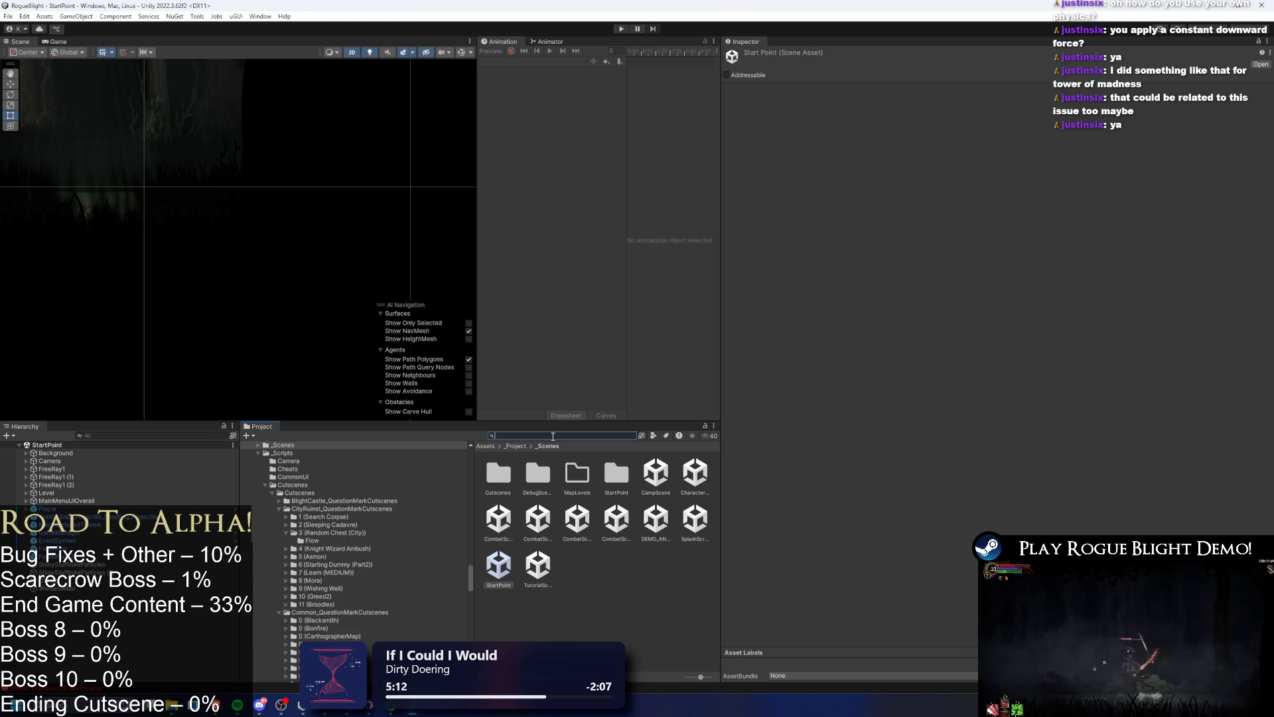
{"action": "type", "text": "TODO"}
{"action": "key", "text": "BackSpace"}
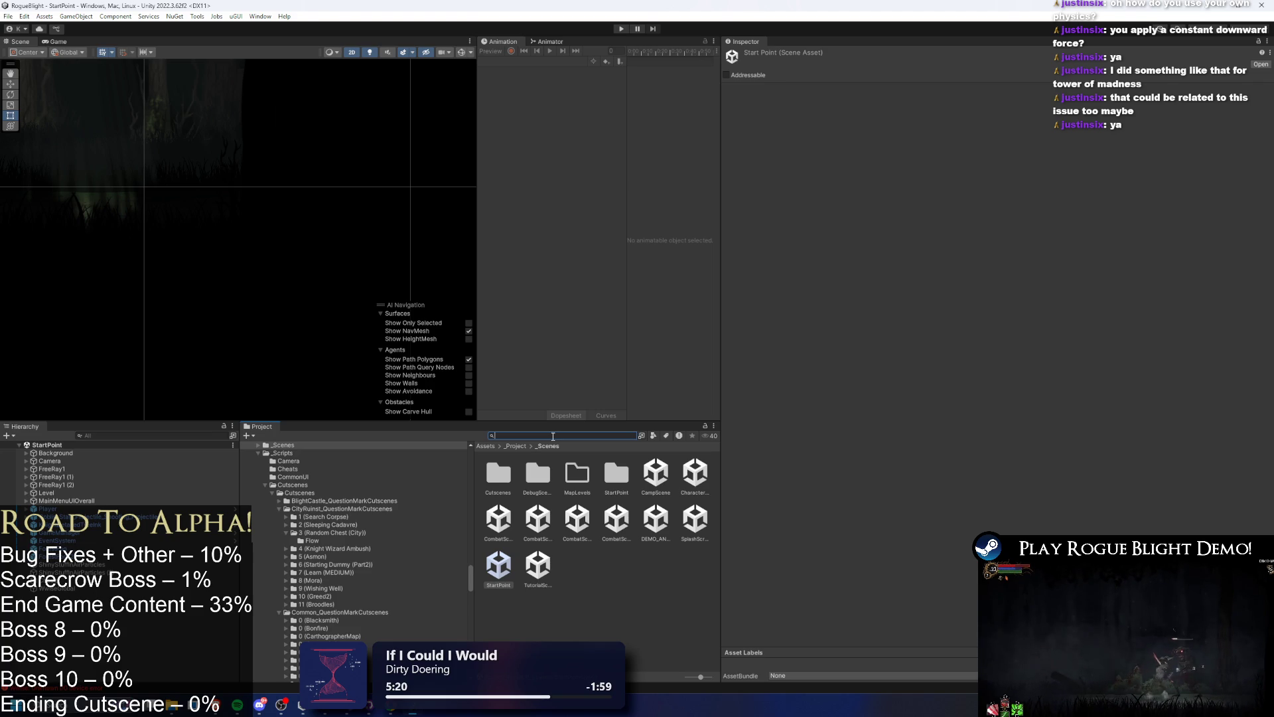
{"action": "type", "text": "story mode"}
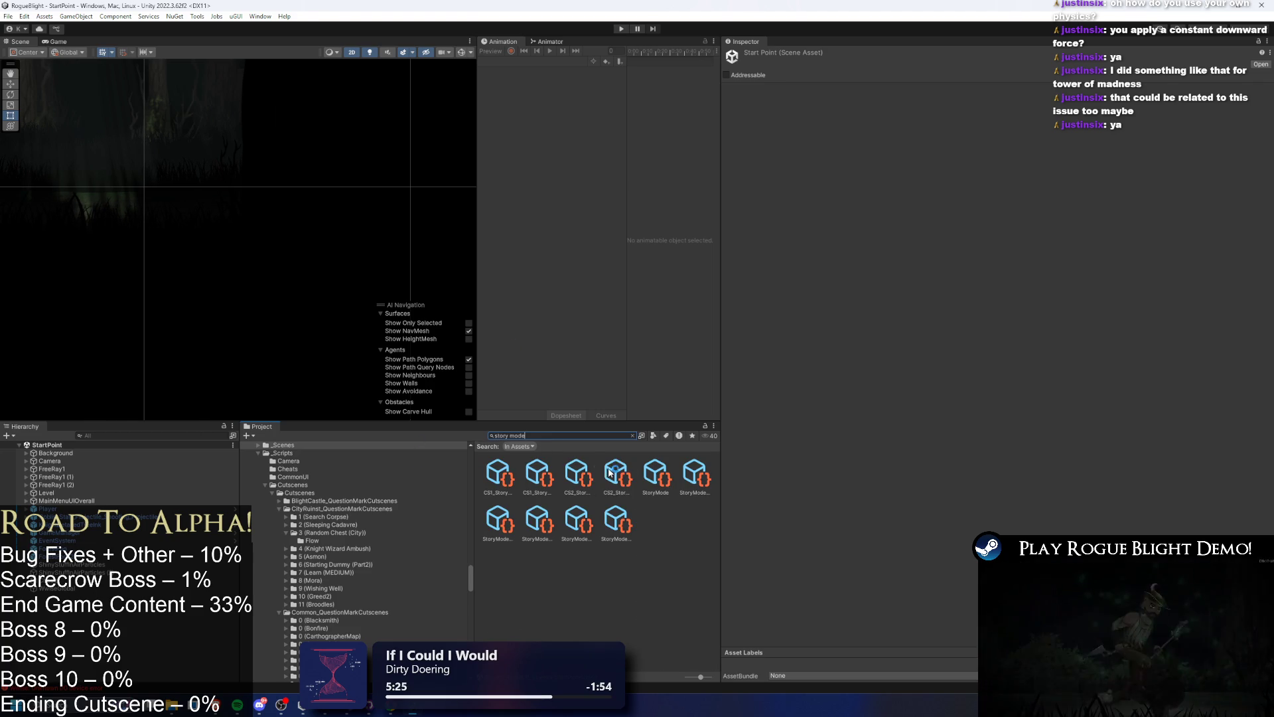
- Set the StoryMode asset's Map Element 0 to Forest_Map
{"action": "left_click", "coordinate": [656, 472]}
{"action": "left_click", "coordinate": [1264, 111]}
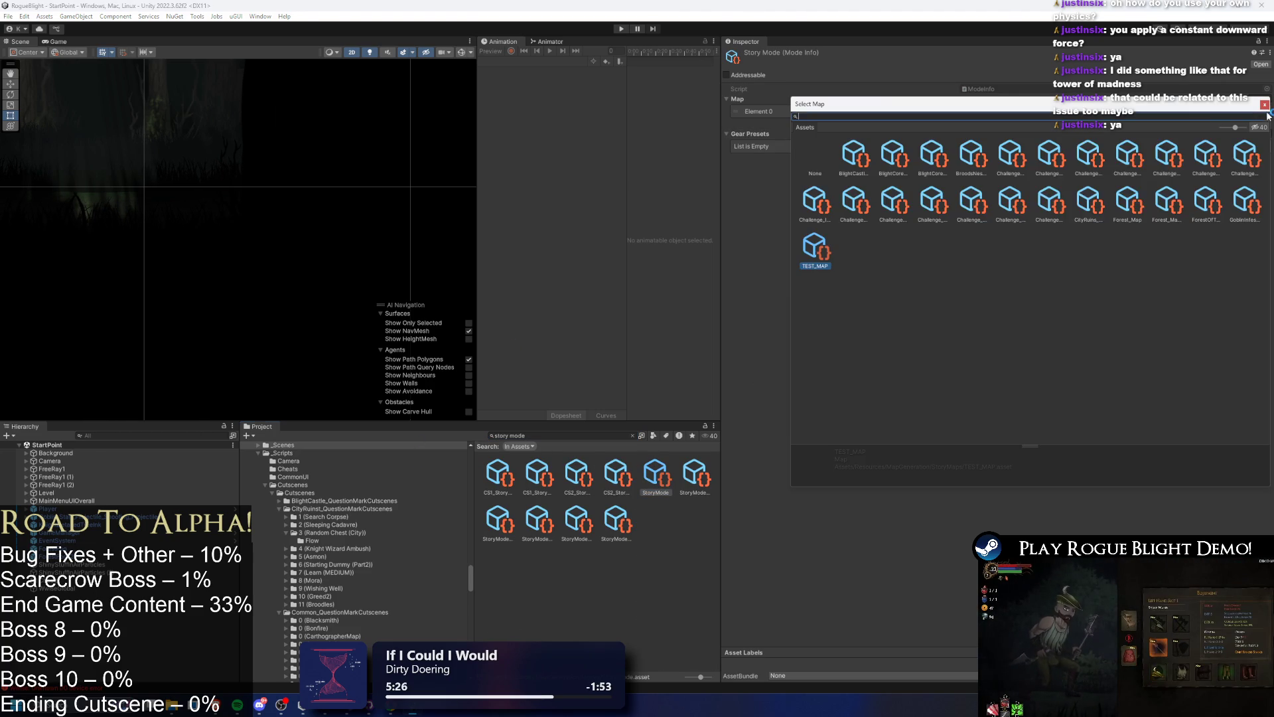
{"action": "type", "text": "forest map"}
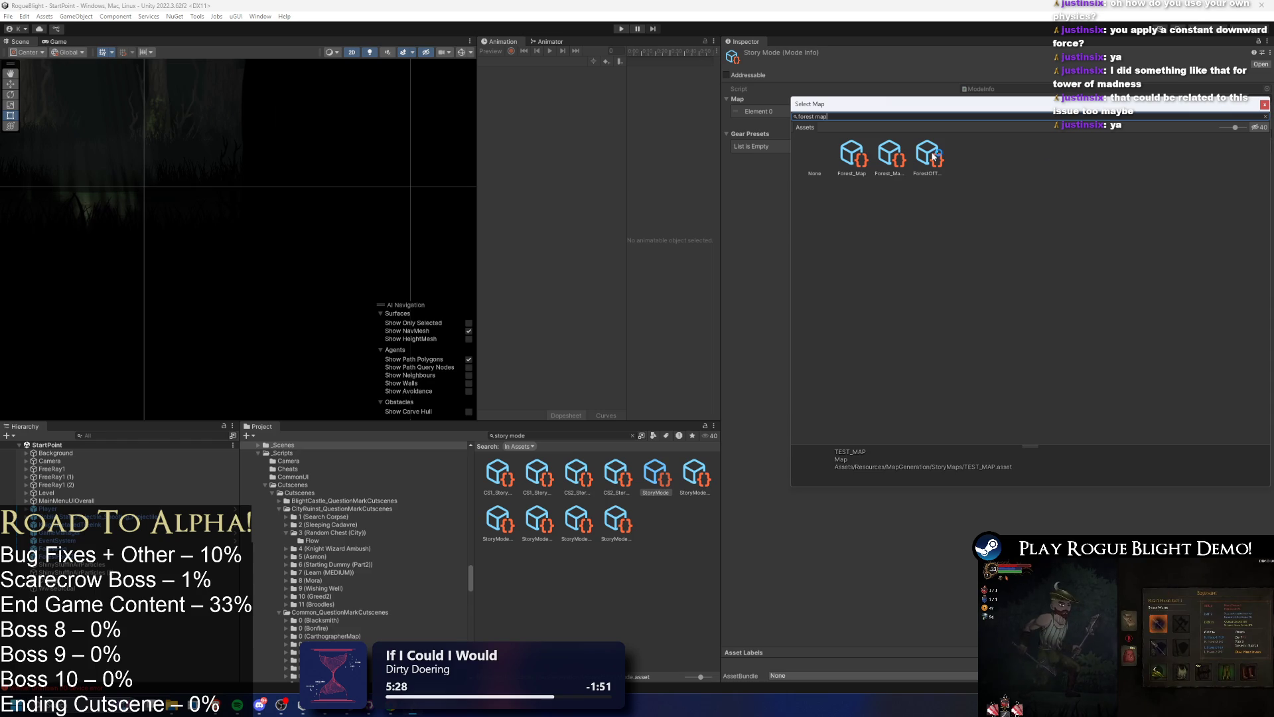
{"action": "left_click", "coordinate": [852, 154]}
{"action": "double_click", "coordinate": [853, 154]}
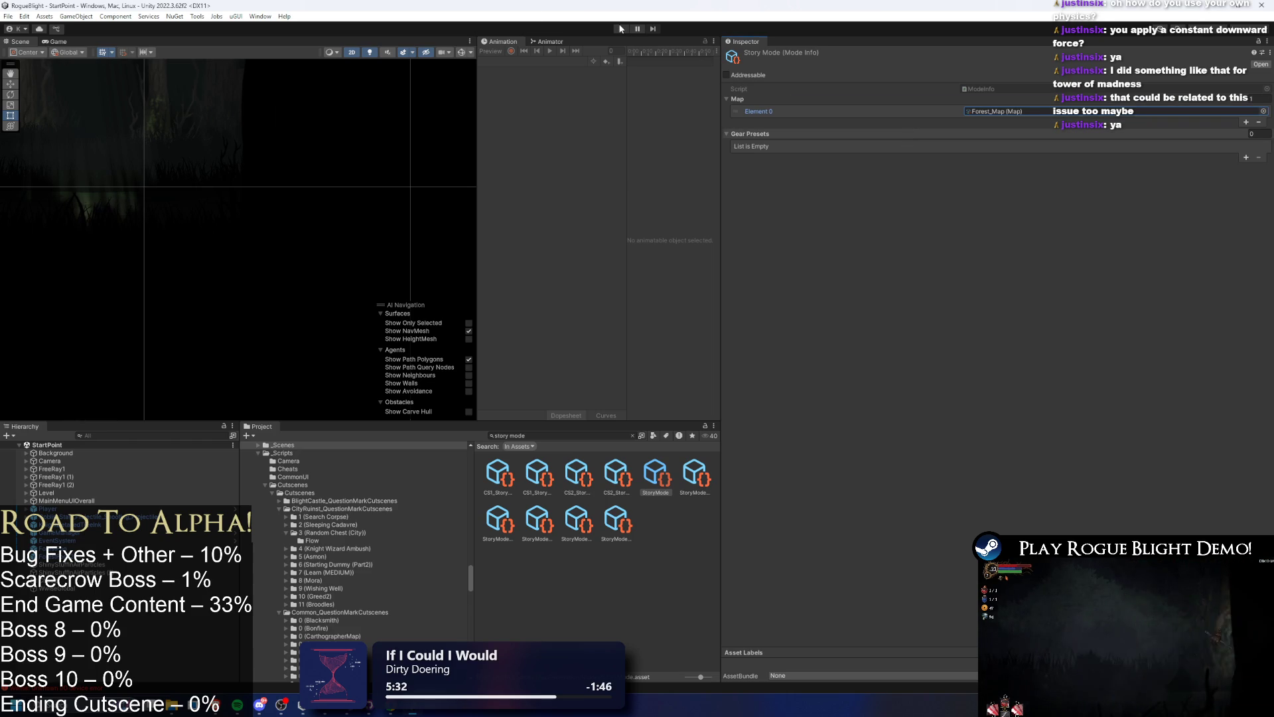
- Save the project, start Play mode, and switch back to Visual Studio
{"action": "key", "text": "ctrl+s"}
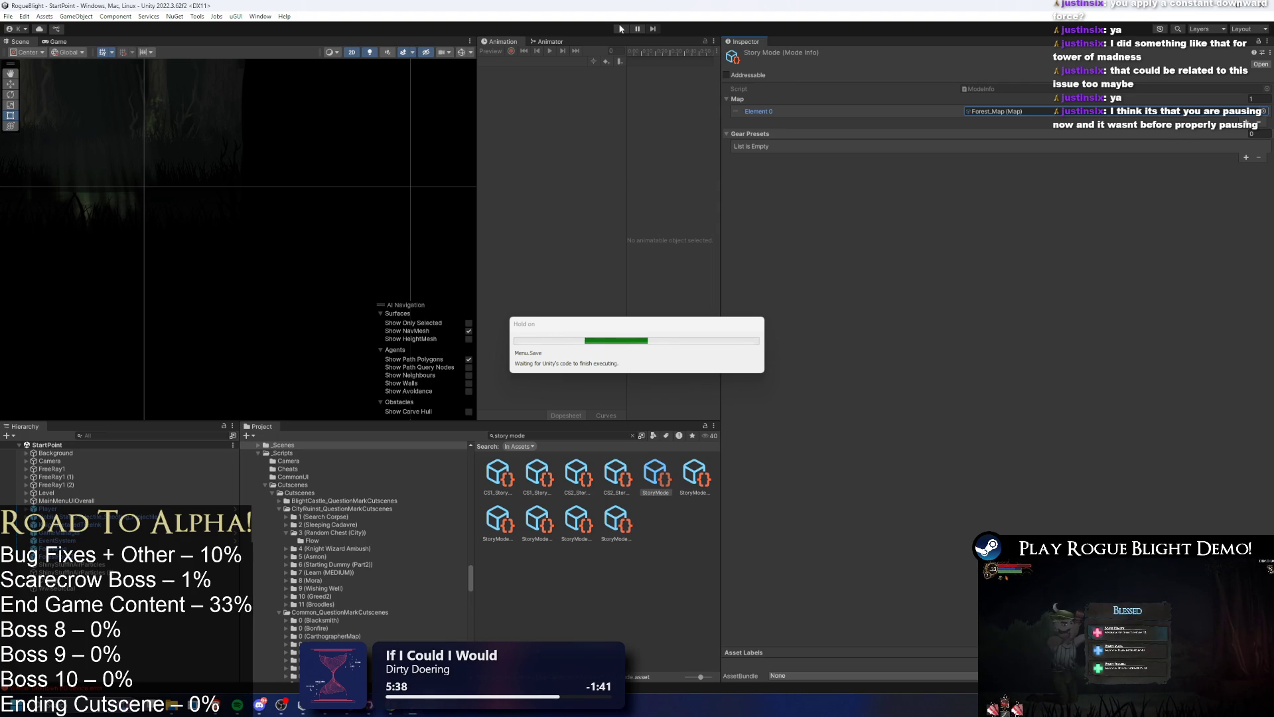
{"action": "left_click", "coordinate": [621, 28]}
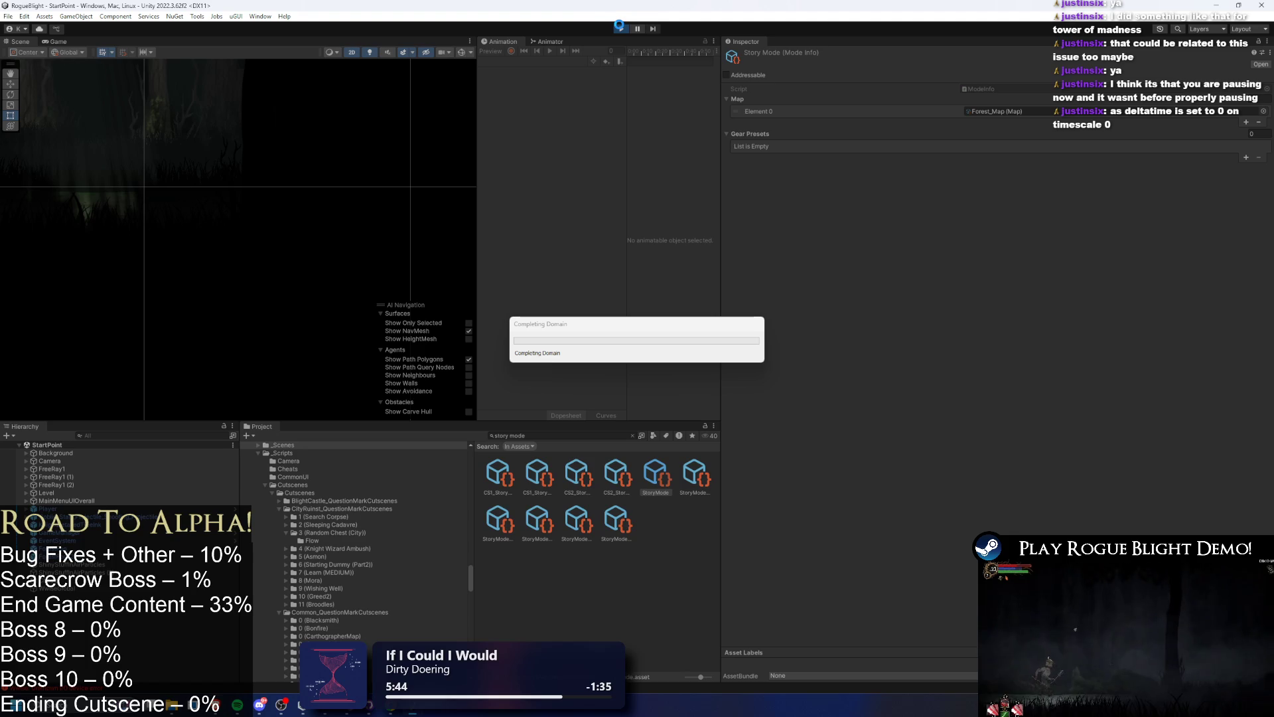
{"action": "key", "text": "alt+Tab"}
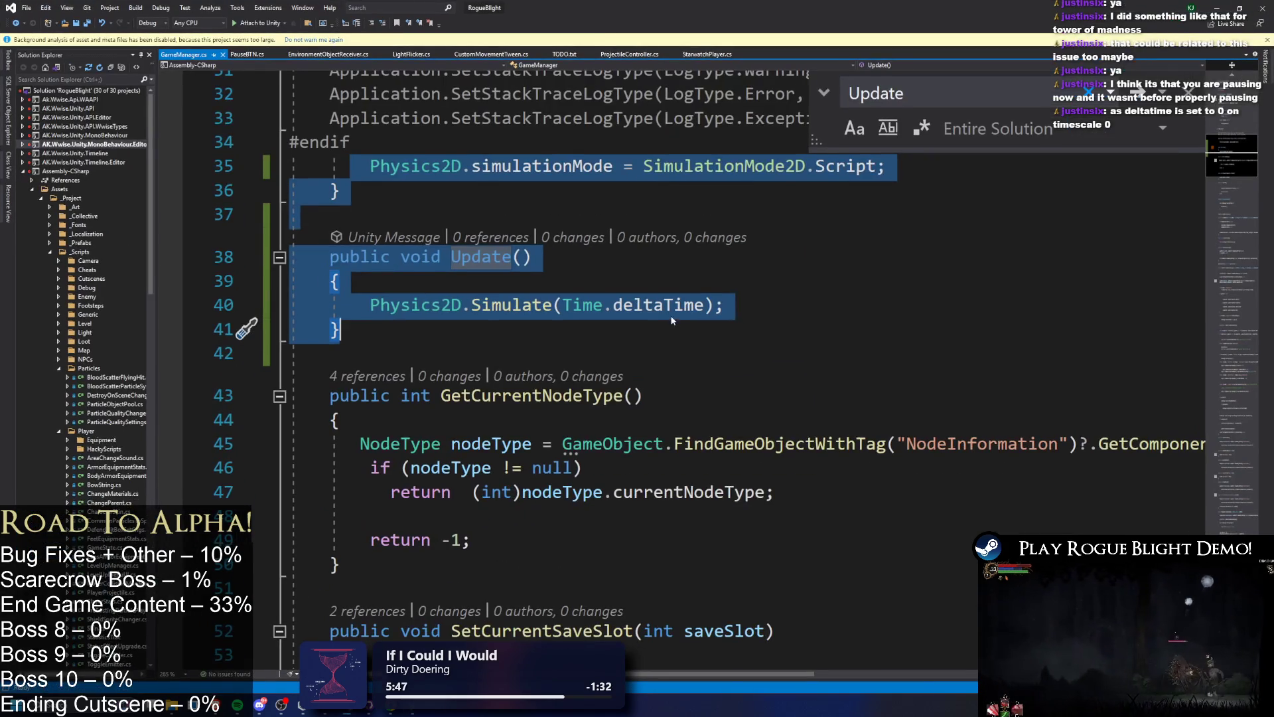
{"action": "left_click_drag", "start_coordinate": [725, 307], "coordinate": [369, 307]}
{"action": "double_click", "coordinate": [627, 305]}
{"action": "left_click", "coordinate": [733, 311]}
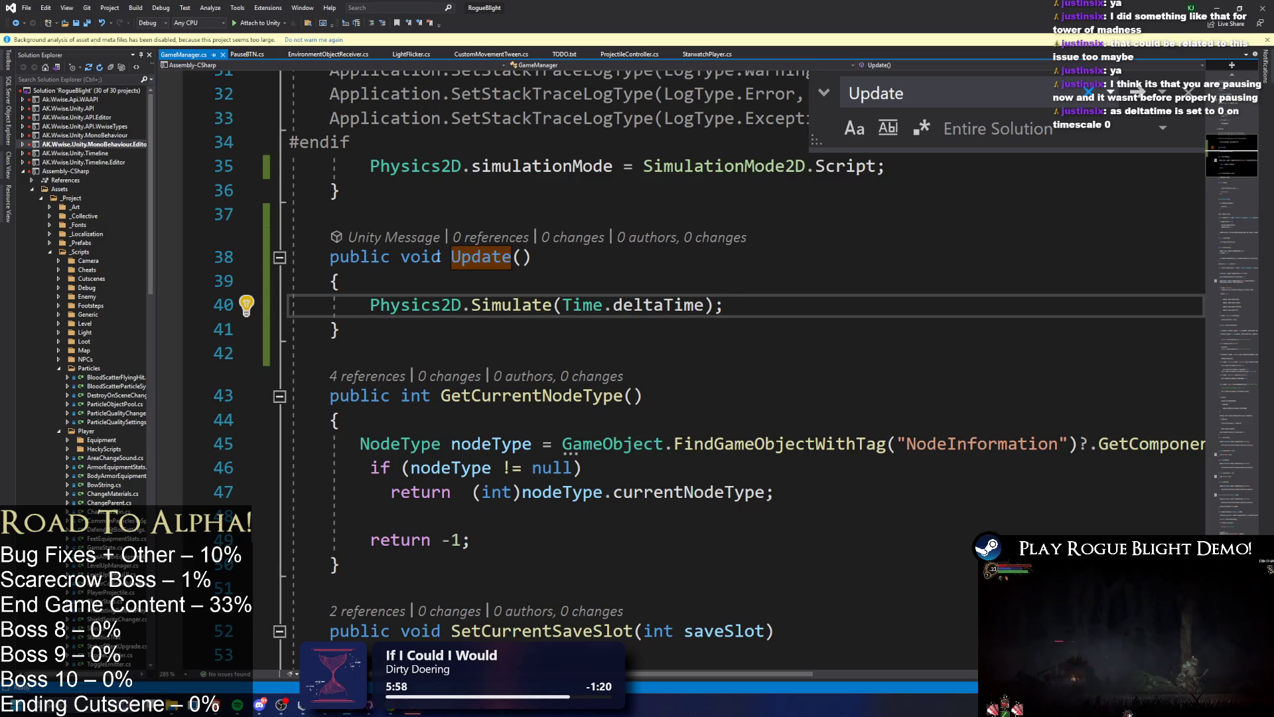
{"action": "left_click", "coordinate": [452, 257]}
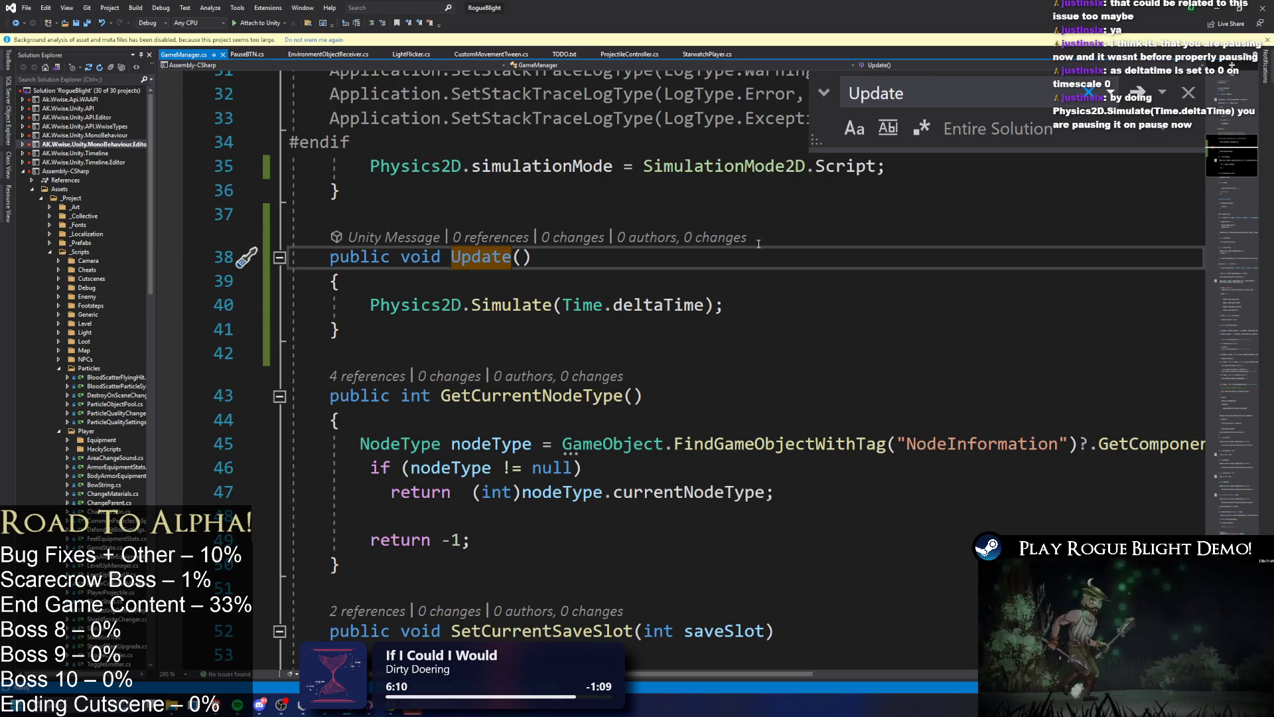
{"action": "left_click_drag", "start_coordinate": [562, 304], "coordinate": [704, 305]}
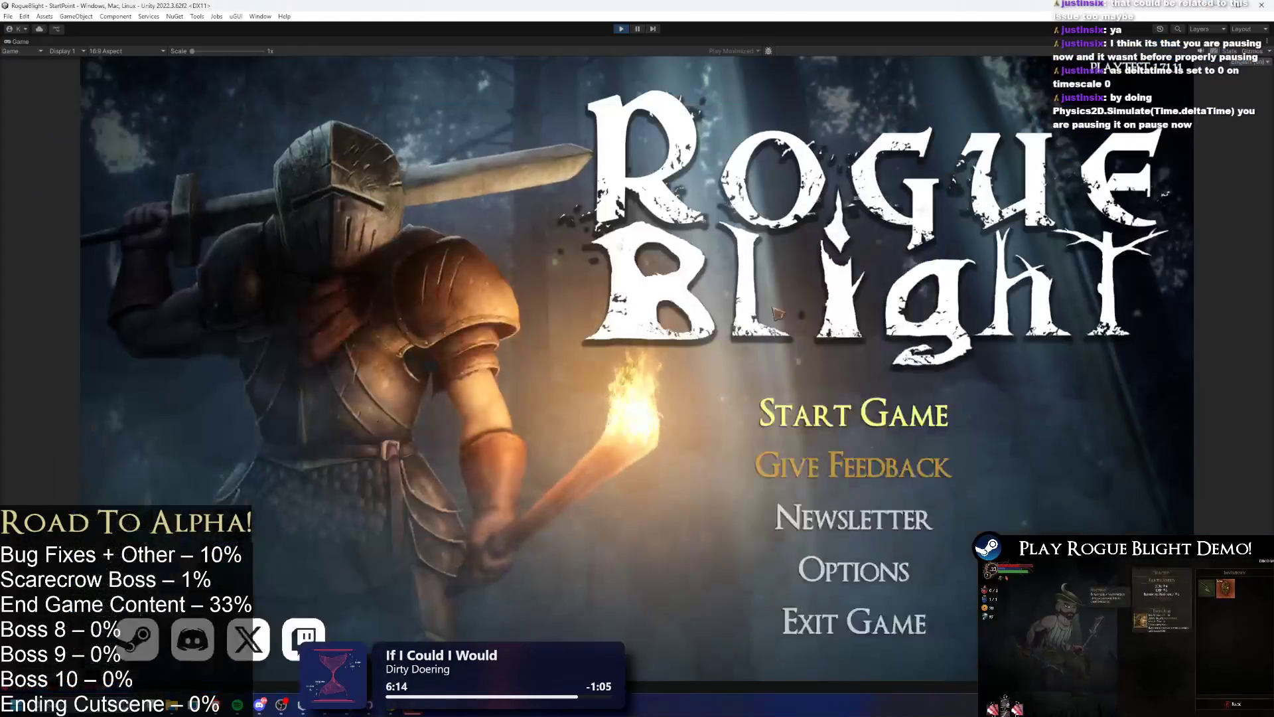
- Start the game from the title screen and abandon the current run
{"action": "left_click", "coordinate": [842, 398]}
{"action": "left_click", "coordinate": [844, 352]}
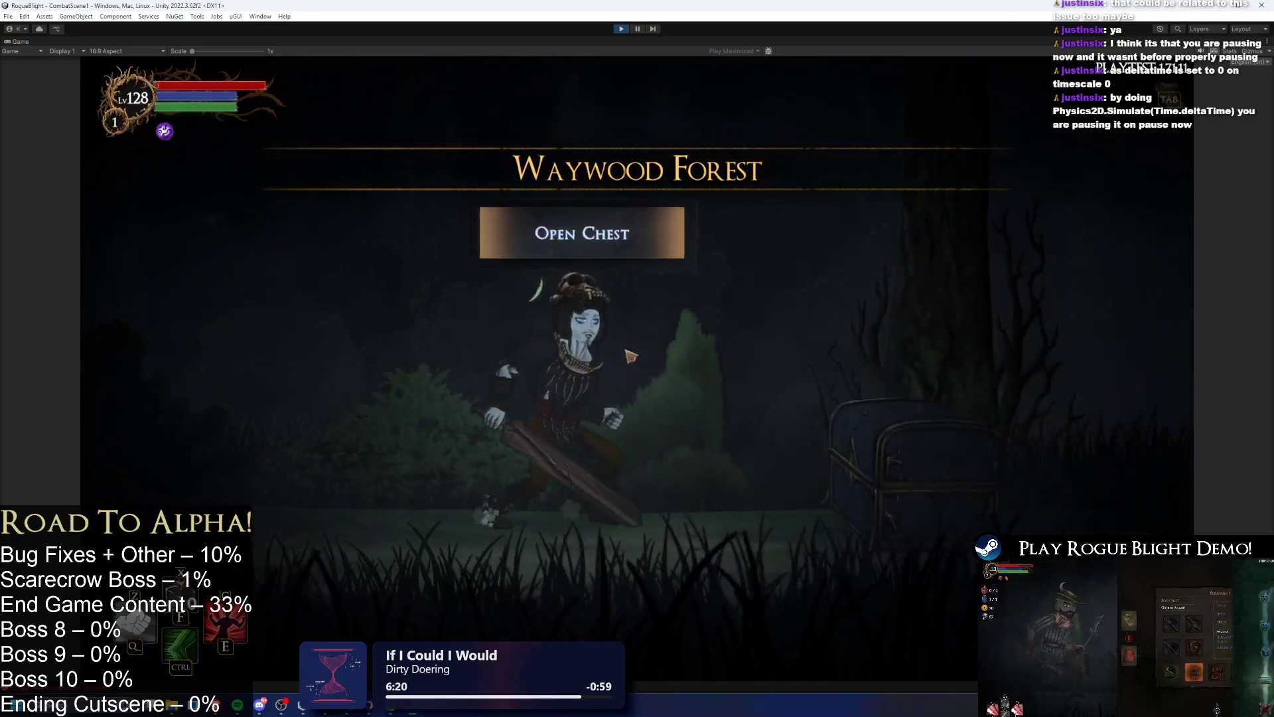
{"action": "key", "text": "Escape"}
{"action": "left_click", "coordinate": [647, 378]}
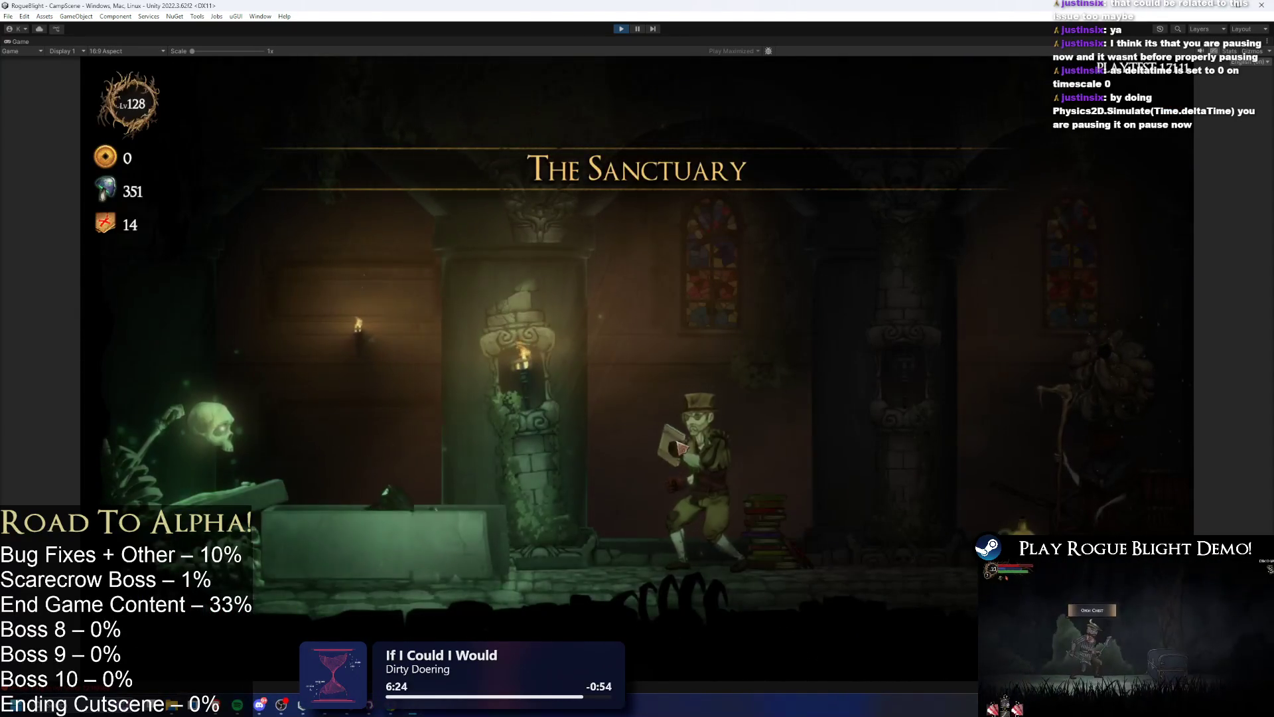
- Walk the character through the Sanctuary over to the cart merchant
{"action": "key", "text": "d"}
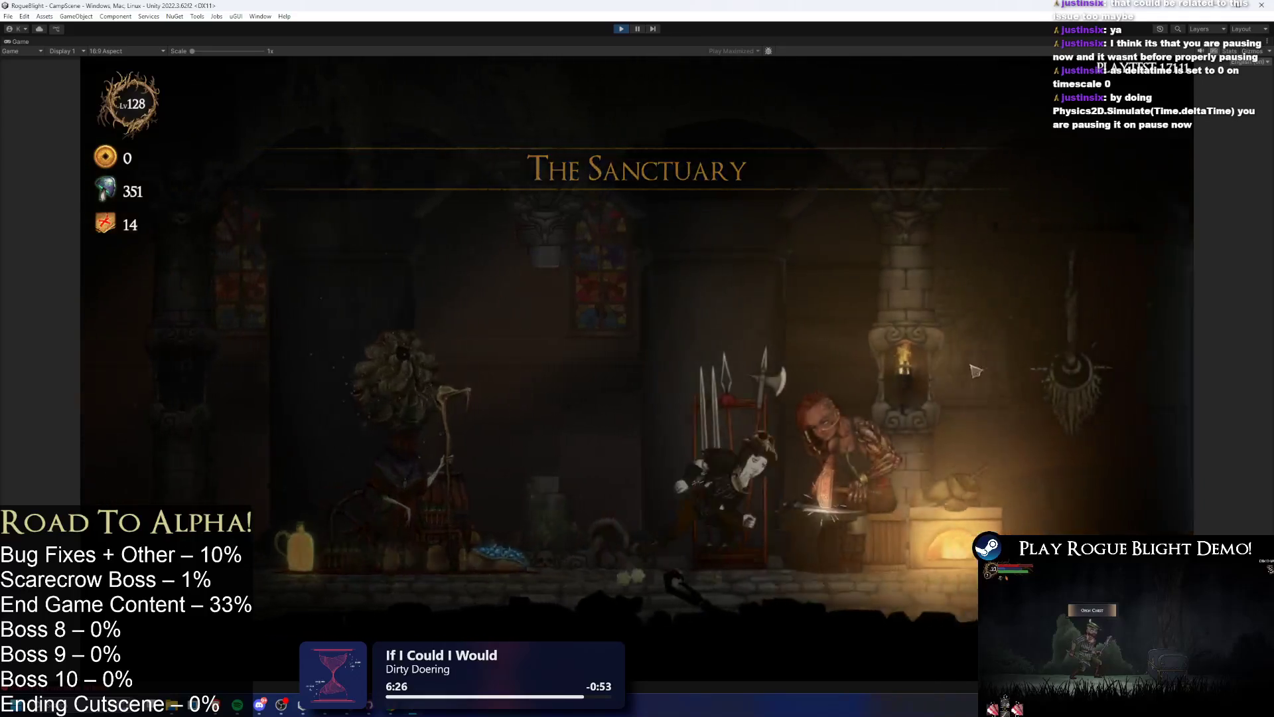
{"action": "key", "text": "d"}
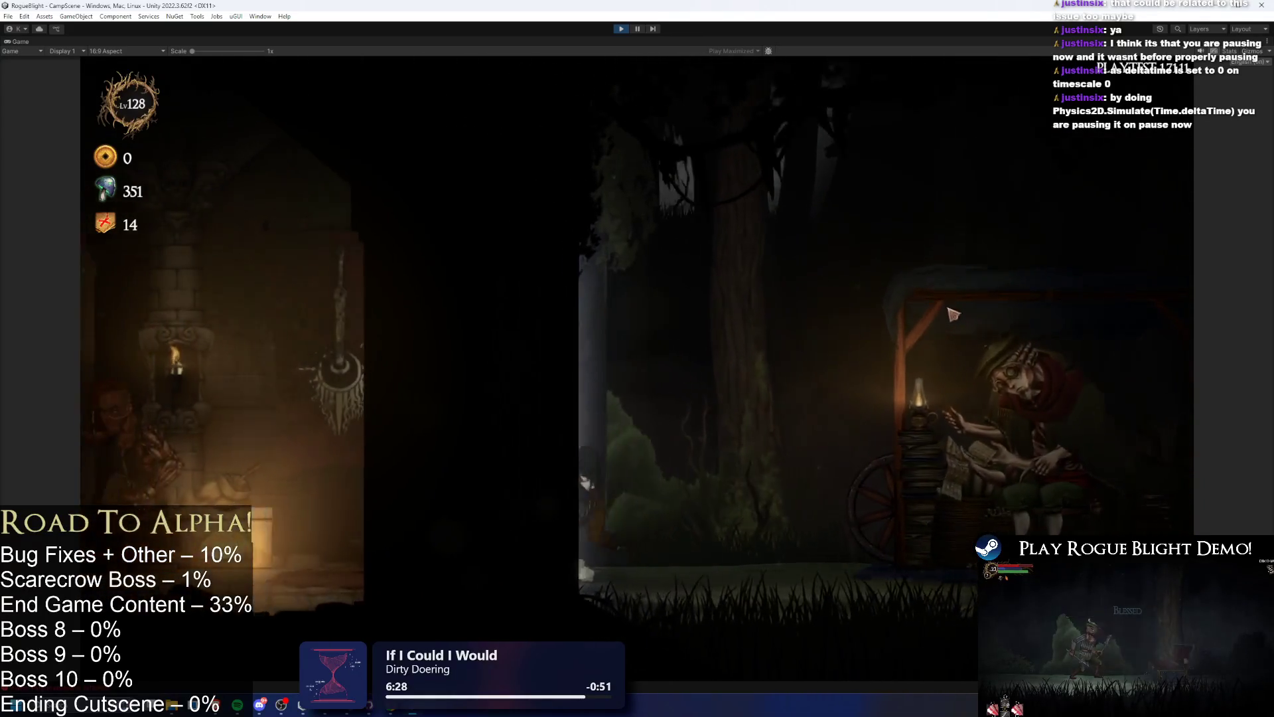
{"action": "key", "text": "a"}
{"action": "key", "text": "e"}
{"action": "key", "text": "a"}
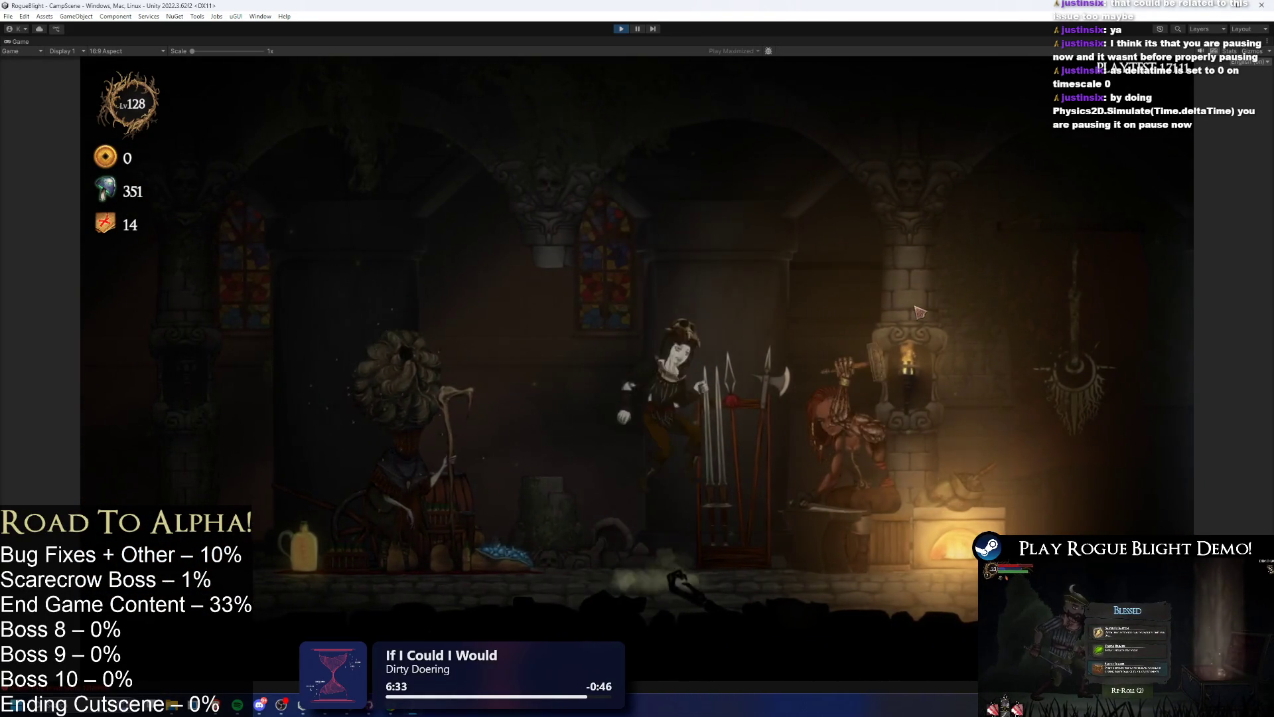
{"action": "key", "text": "d"}
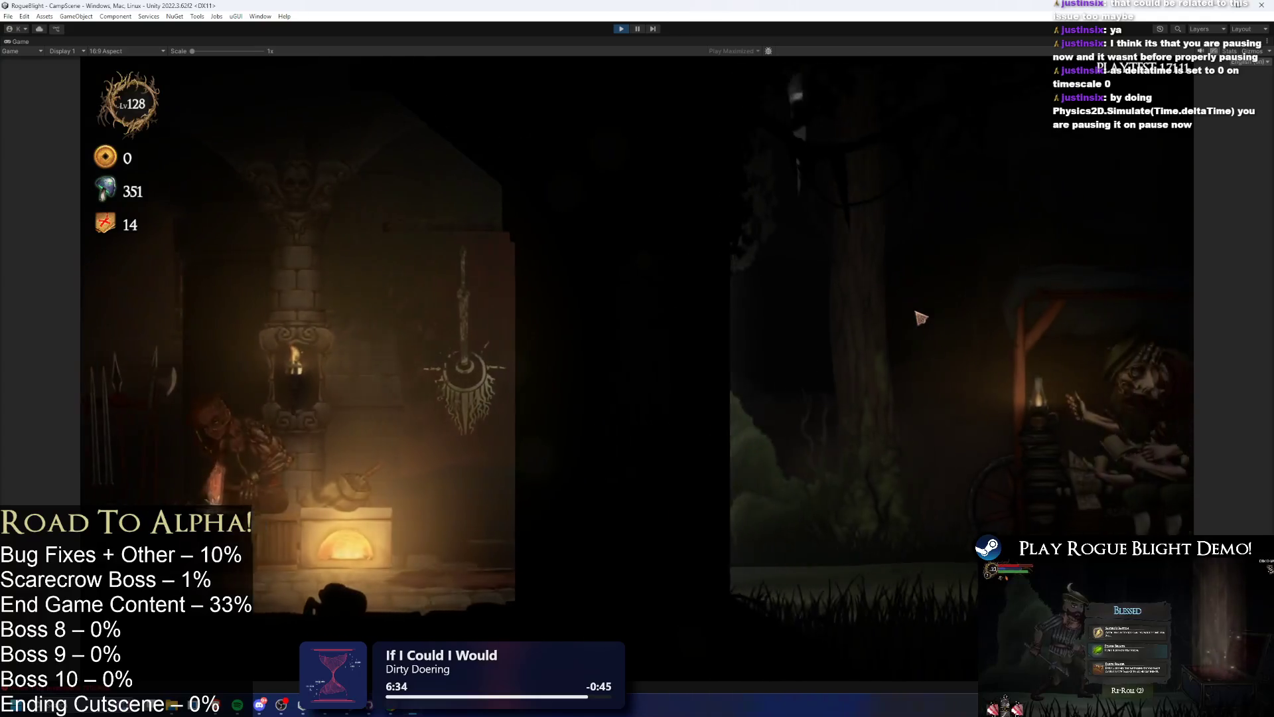
{"action": "key", "text": "d"}
{"action": "key", "text": "a"}
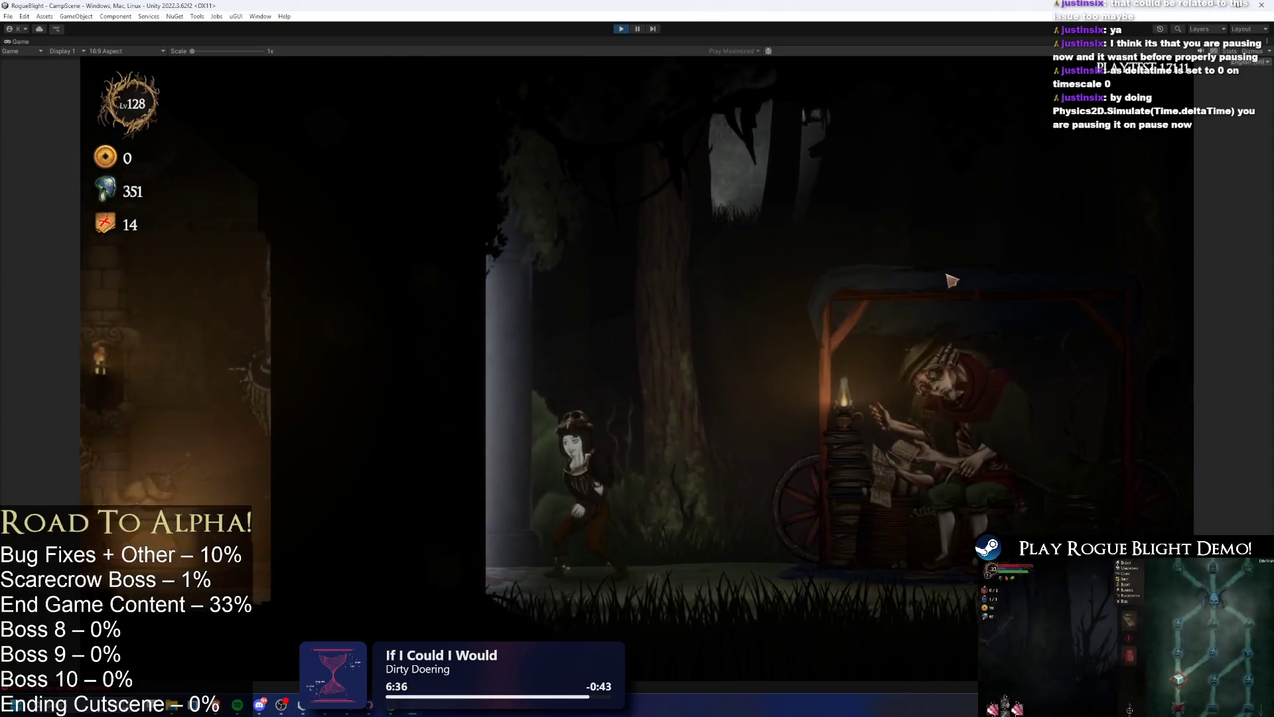
{"action": "key", "text": "a"}
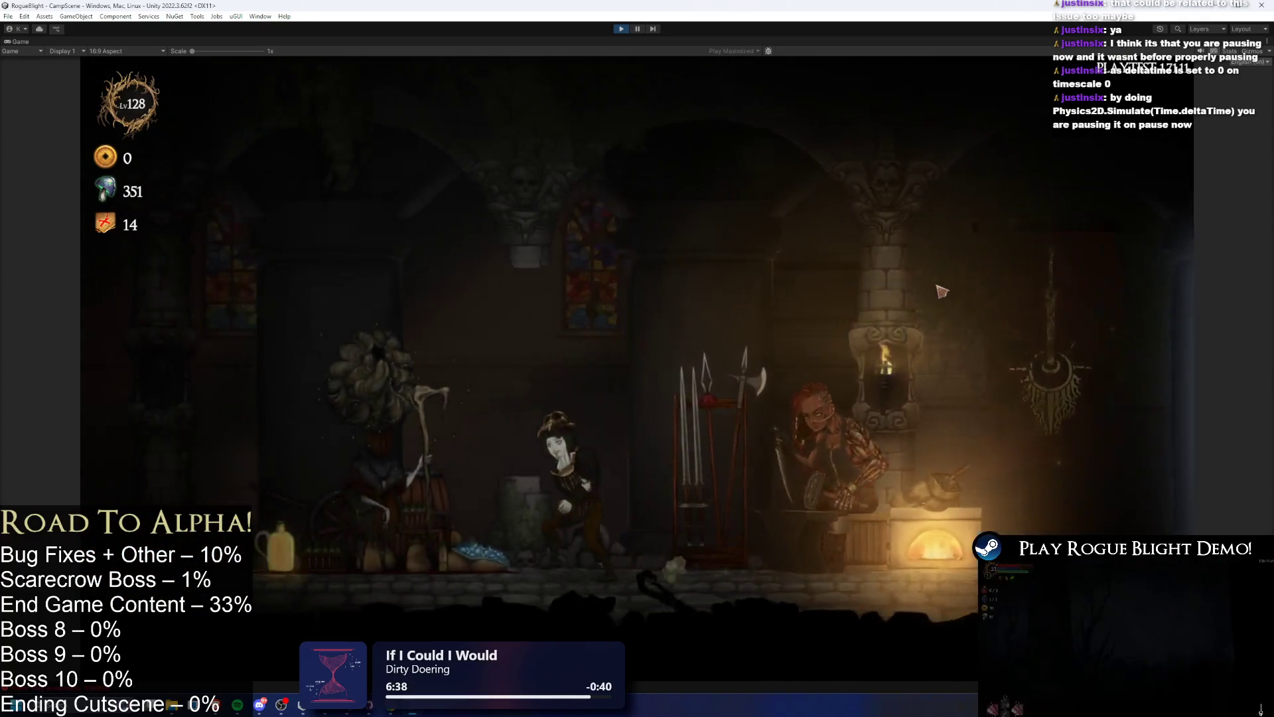
{"action": "key", "text": "a"}
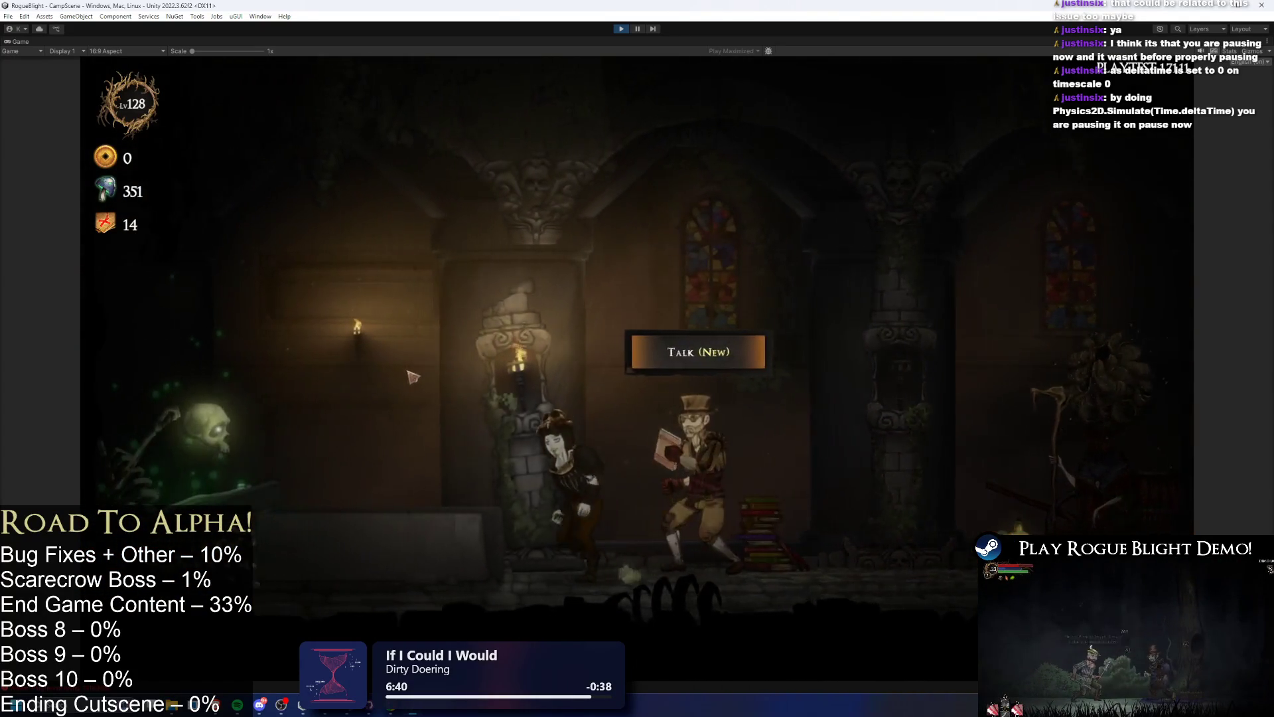
{"action": "key", "text": "d"}
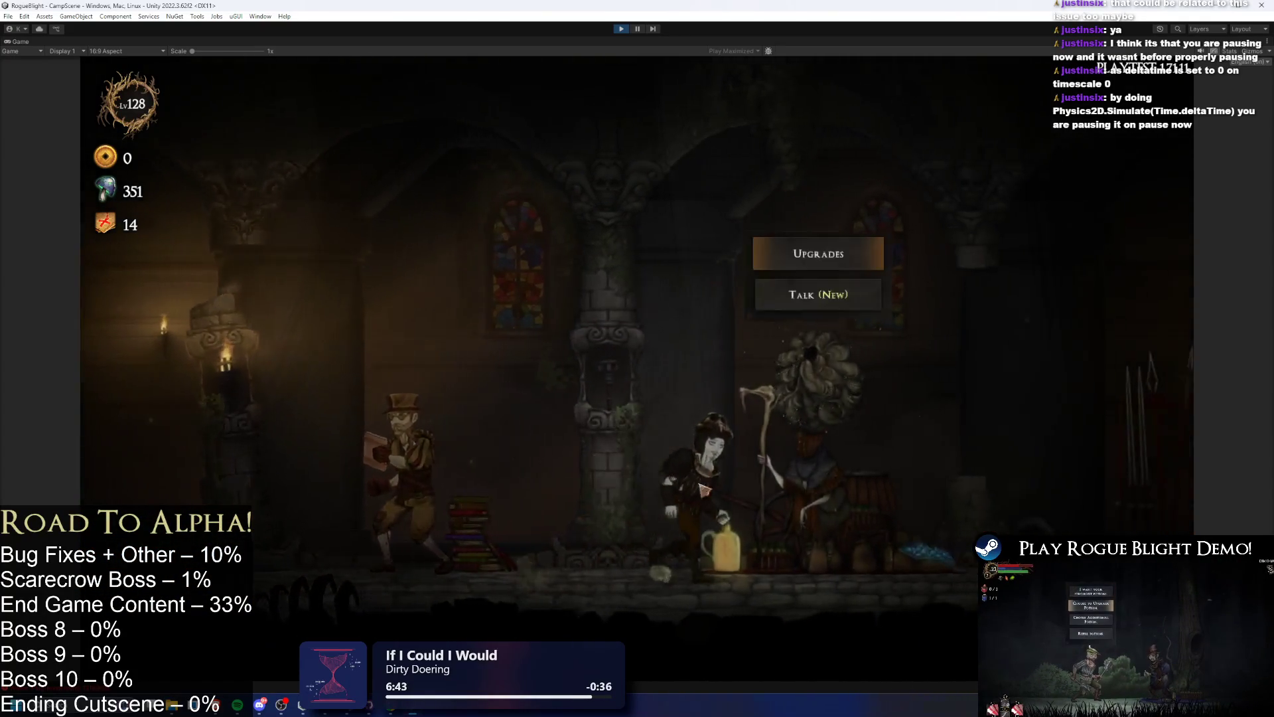
{"action": "key", "text": "a"}
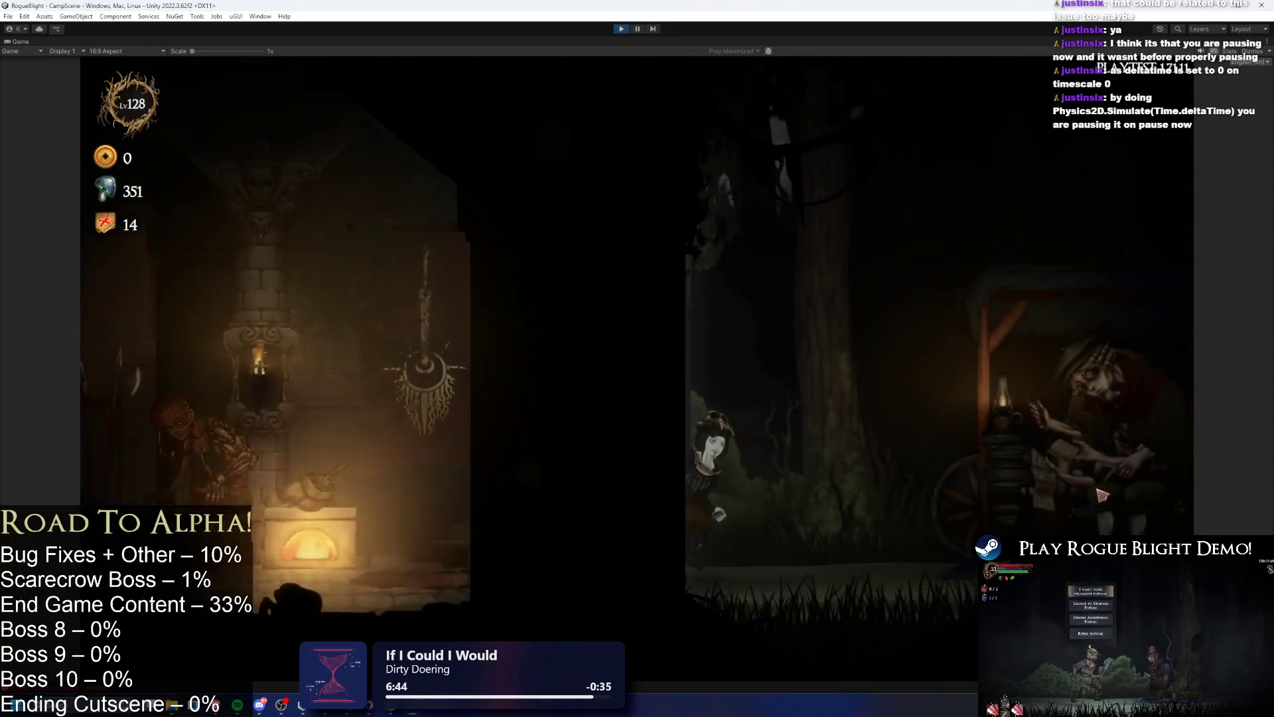
{"action": "key", "text": "alt+Tab"}
- Talk to the cart merchant and start the Waywood Forest map via Select Maps
{"action": "key", "text": "e"}
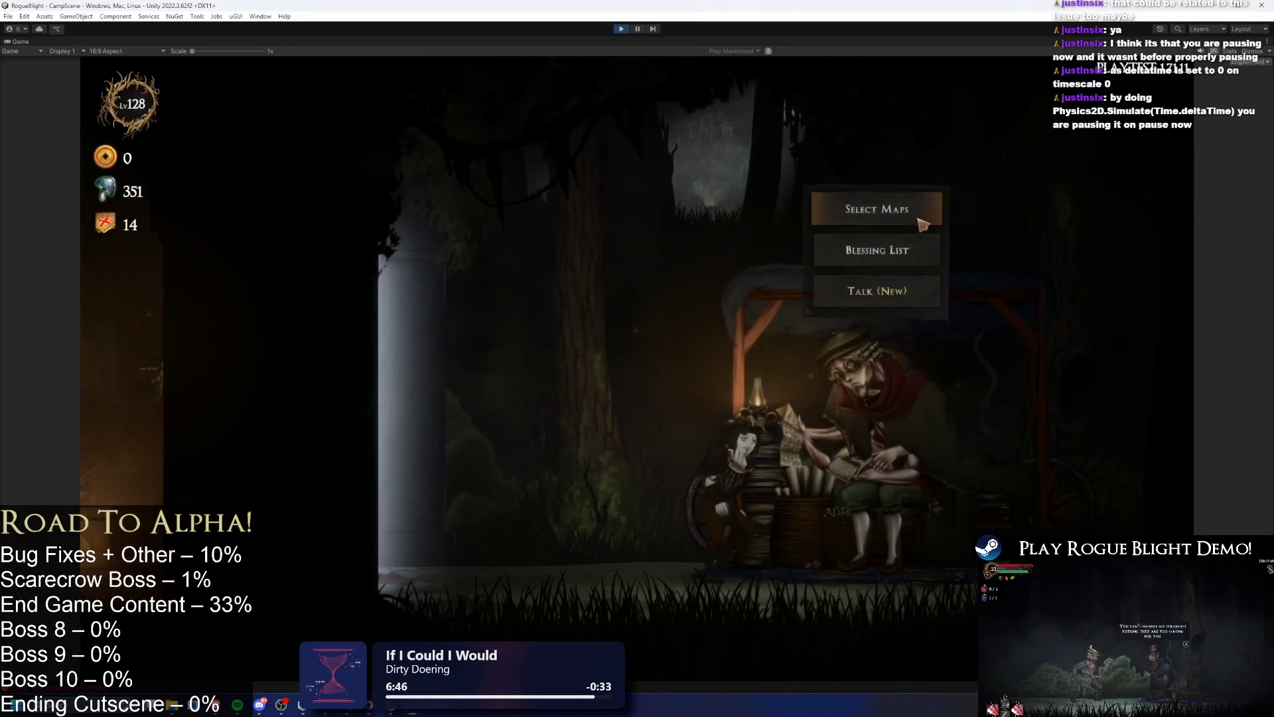
{"action": "left_click", "coordinate": [896, 285]}
{"action": "left_click", "coordinate": [779, 326]}
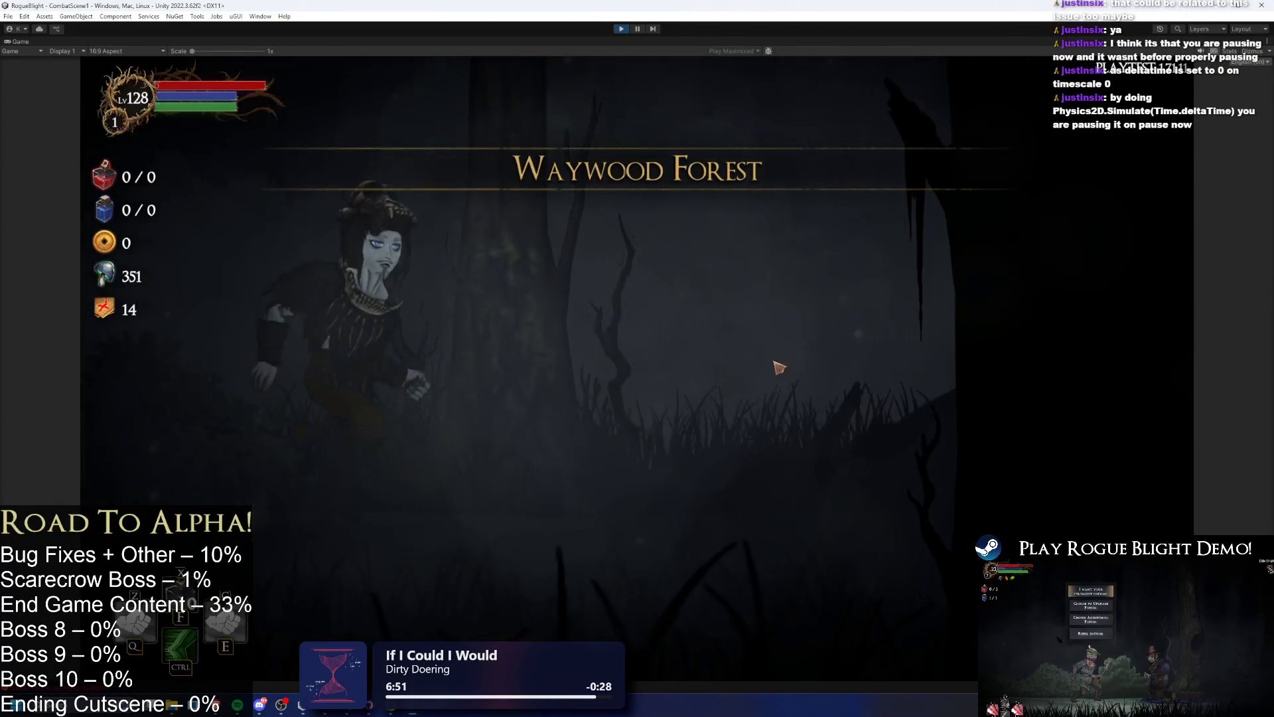
{"action": "key", "text": "Tab"}
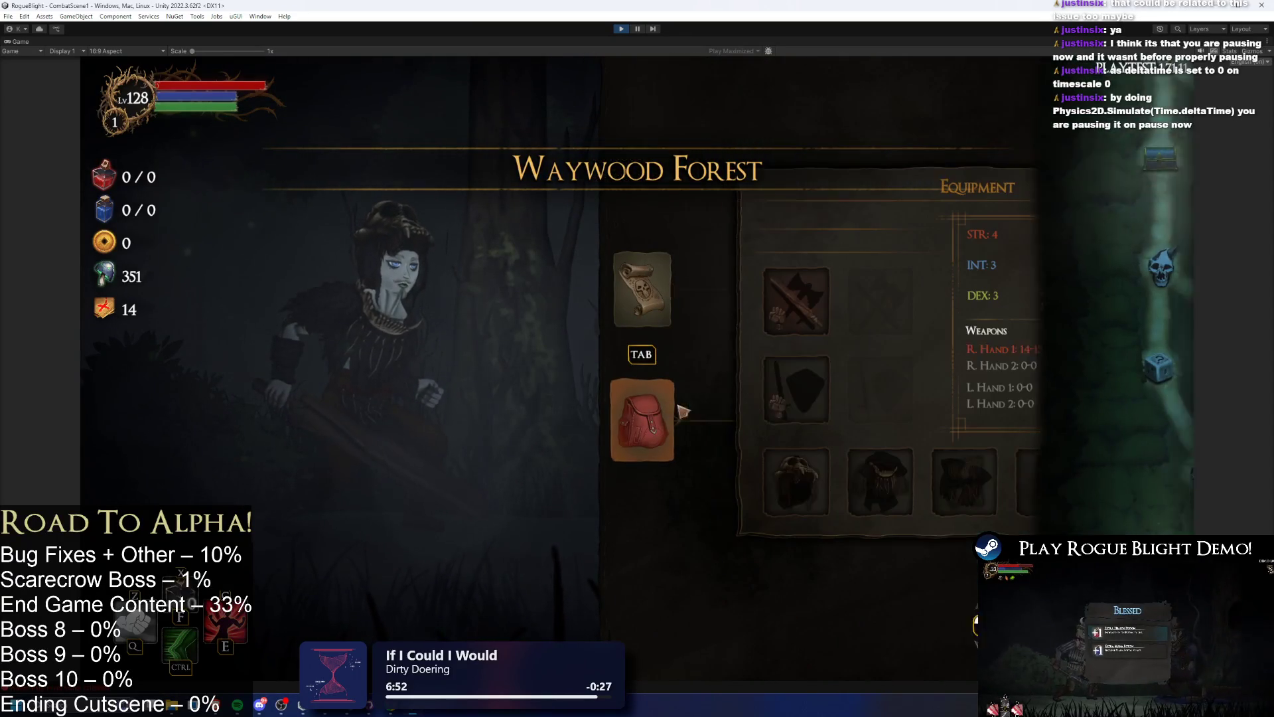
- Add all gear with the G cheat and browse the hand-slot weapon inventory
{"action": "key", "text": "g"}
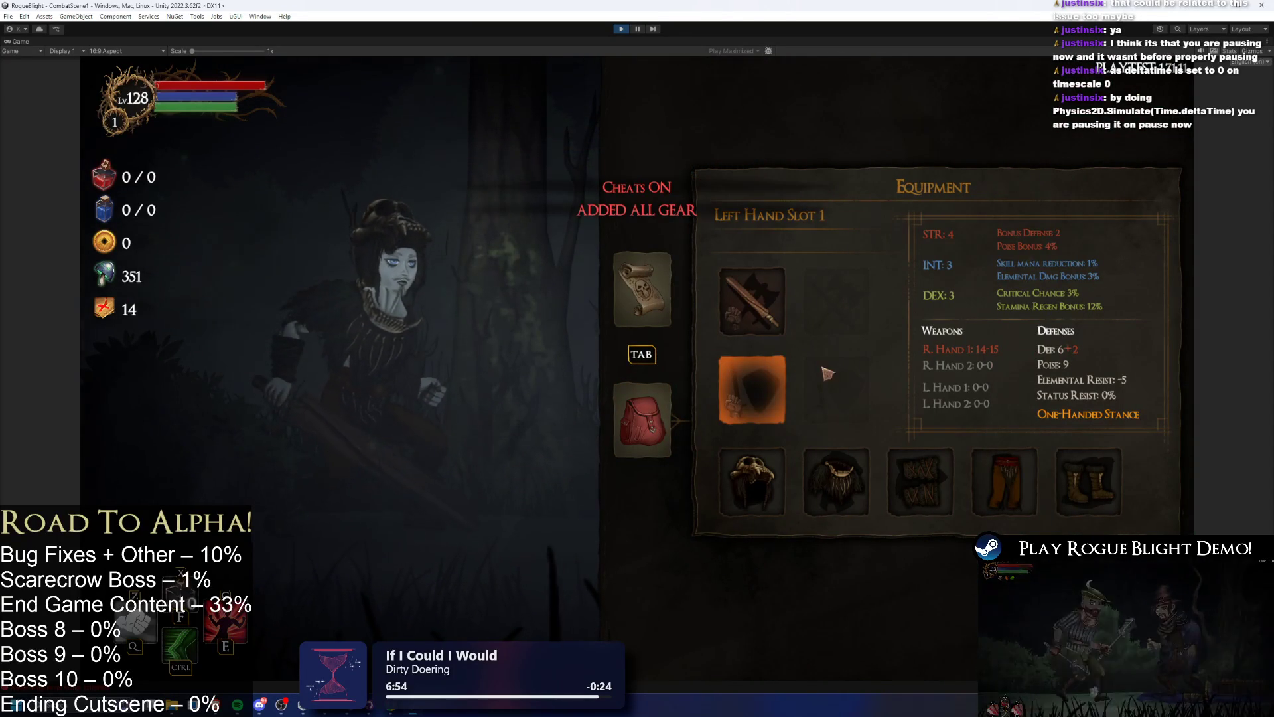
{"action": "key", "text": "Return"}
{"action": "key", "text": "Right"}
{"action": "key", "text": "Right"}
{"action": "key", "text": "Down"}
{"action": "key", "text": "Down"}
{"action": "key", "text": "Down"}
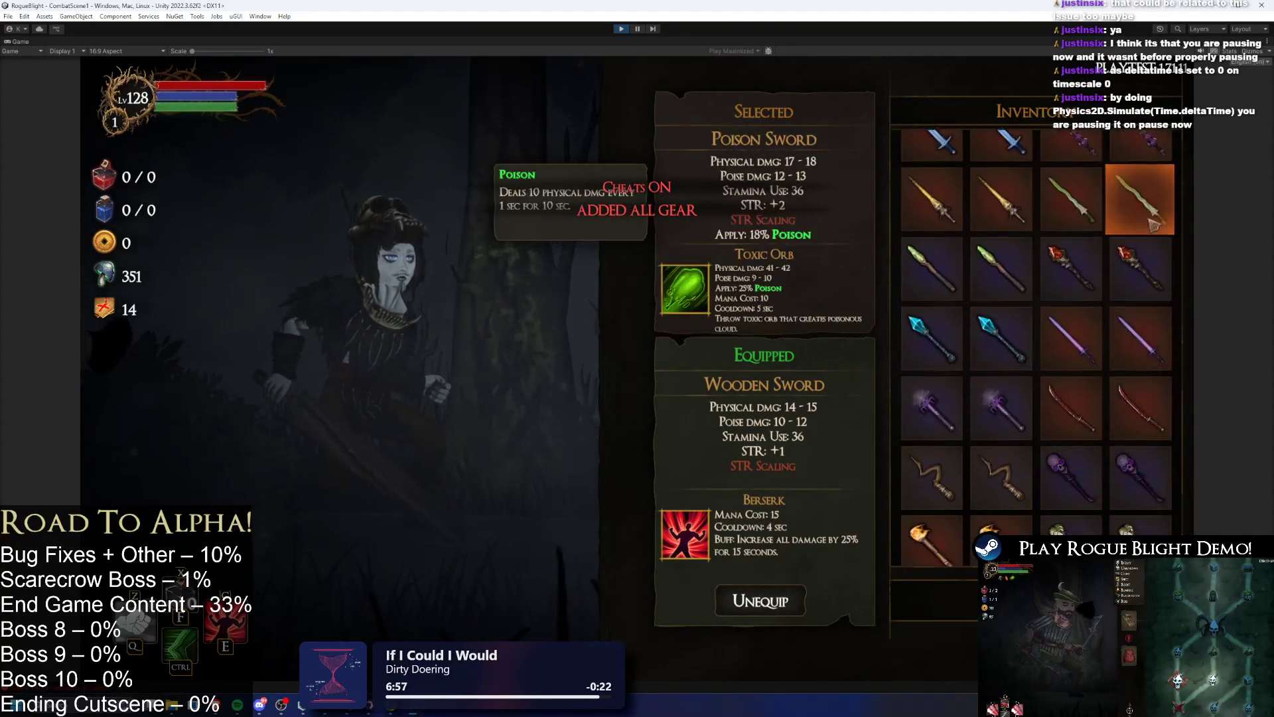
{"action": "key", "text": "Down"}
{"action": "key", "text": "Down"}
{"action": "key", "text": "Down"}
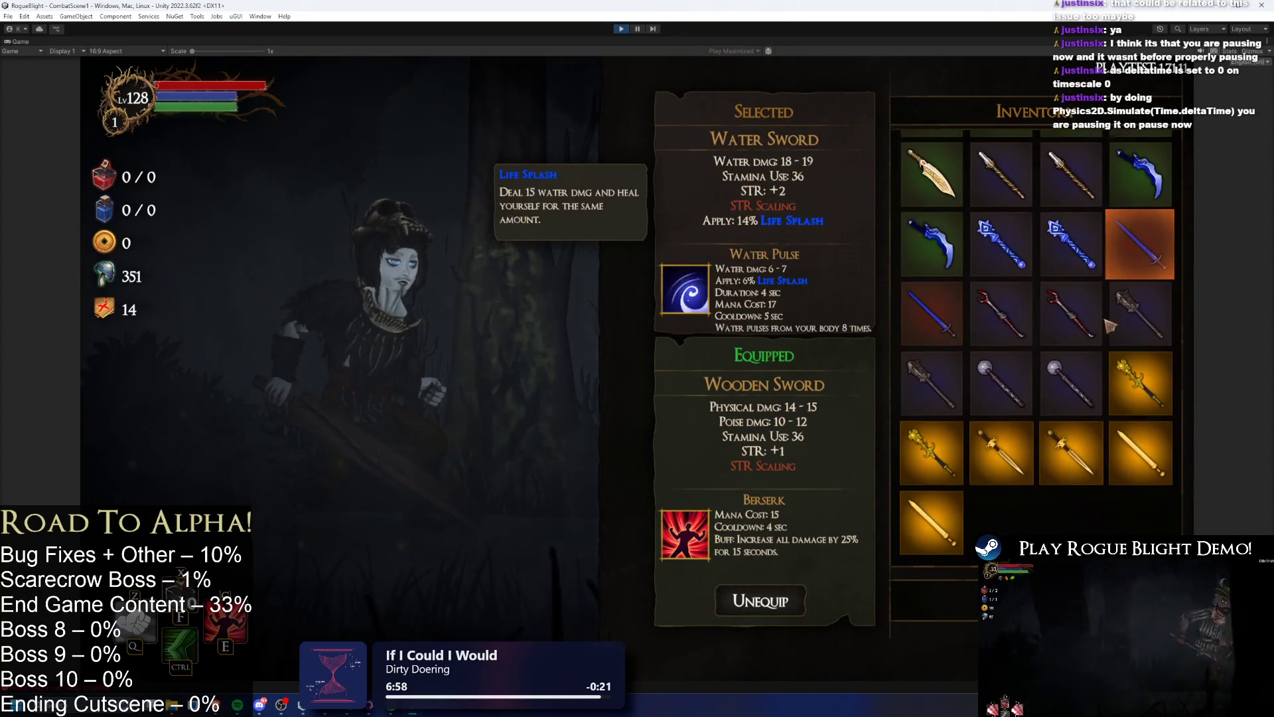
{"action": "key", "text": "Down"}
{"action": "key", "text": "Left"}
{"action": "key", "text": "Up"}
{"action": "key", "text": "Down"}
{"action": "key", "text": "Down"}
{"action": "key", "text": "Down"}
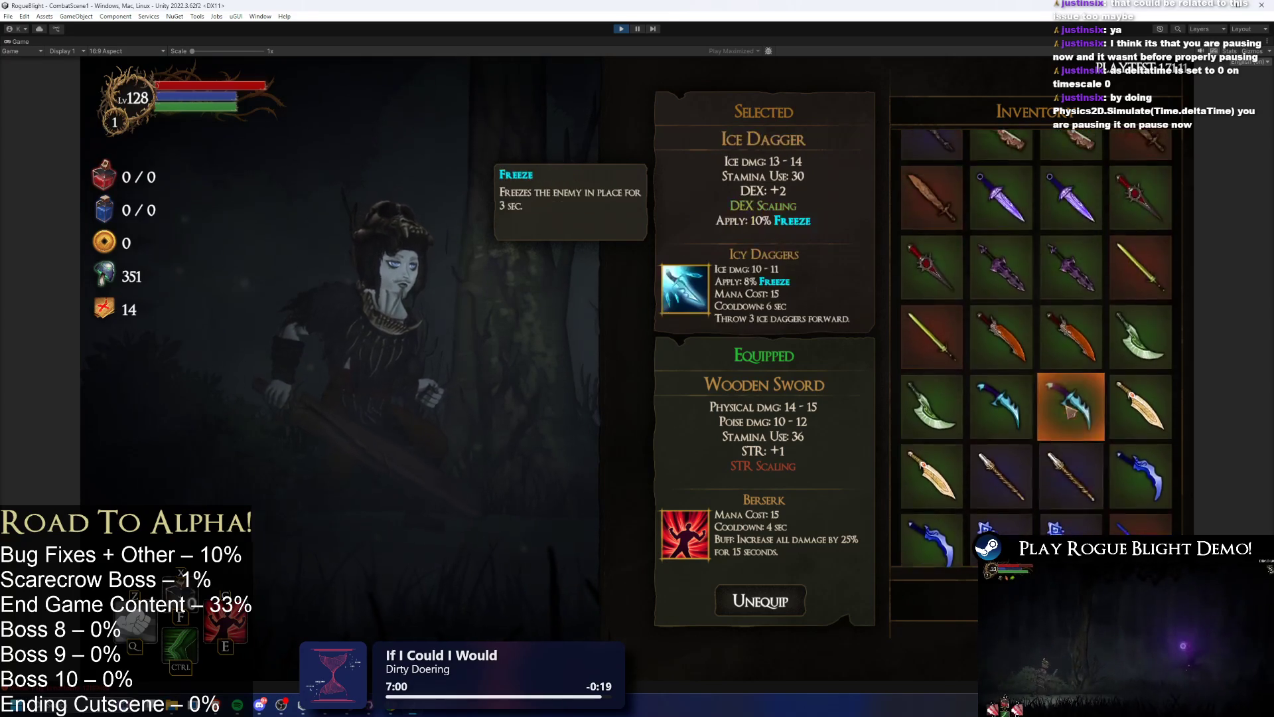
{"action": "key", "text": "Right"}
{"action": "scroll", "coordinate": [1117, 439], "scroll_direction": "down", "scroll_amount": 10}
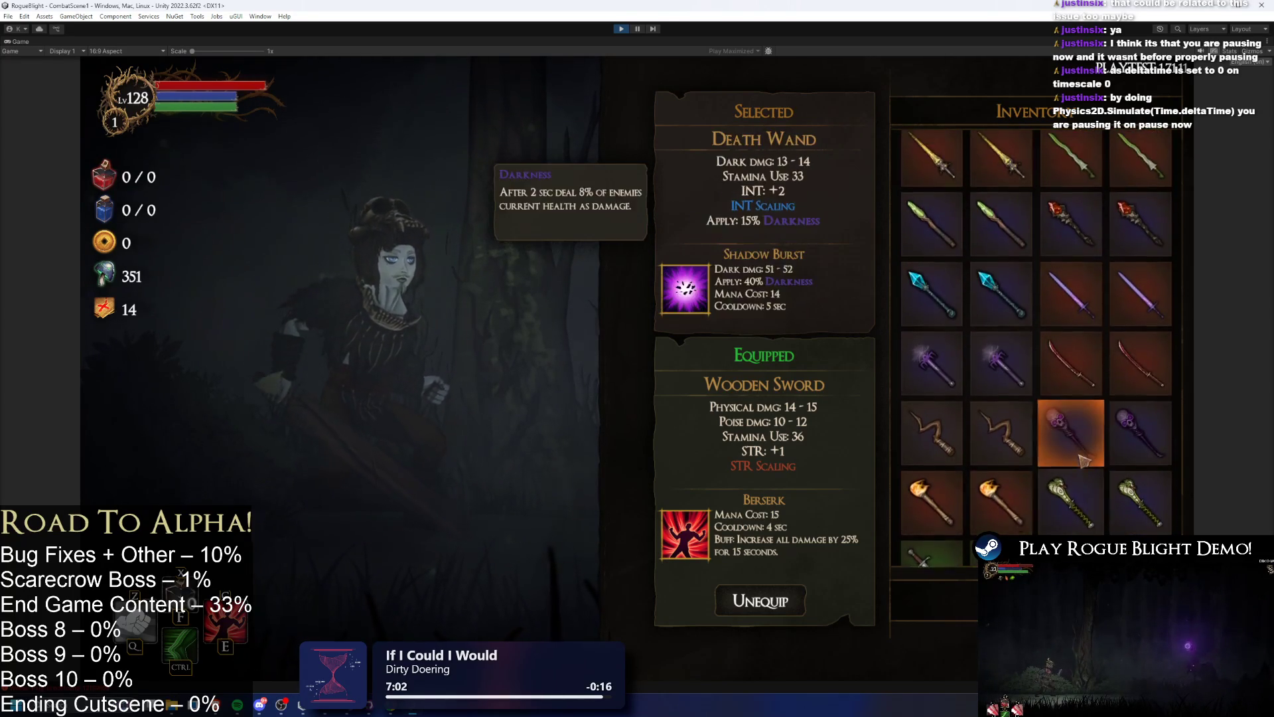
- Equip the sword in the right hand, raising damage to 18-19, and resume play
{"action": "key", "text": "Tab"}
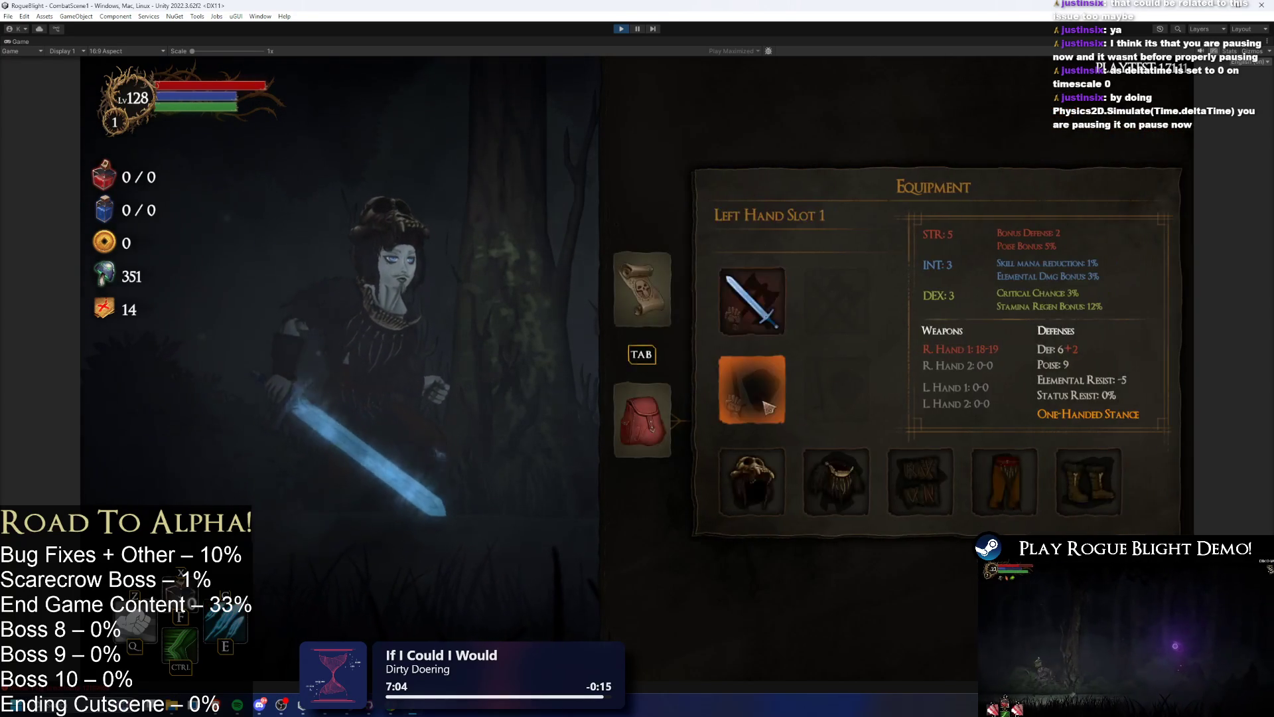
{"action": "key", "text": "Tab"}
{"action": "key", "text": "Tab"}
{"action": "key", "text": "Tab"}
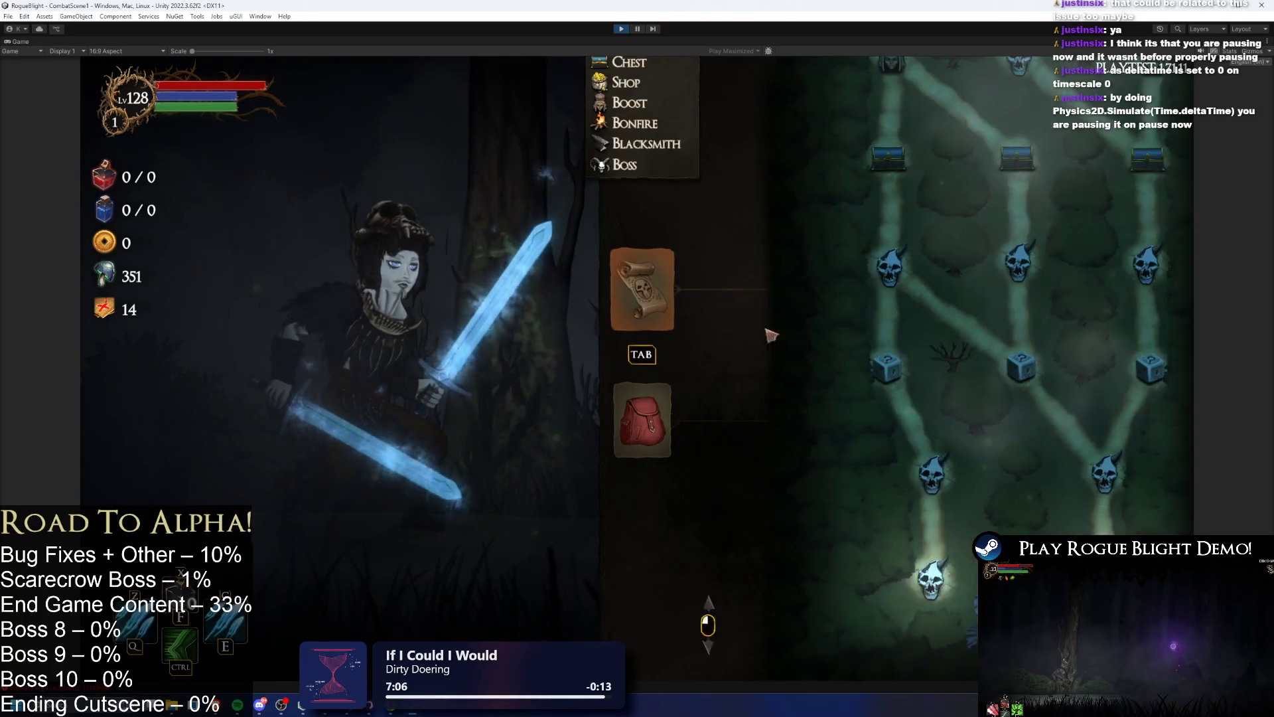
{"action": "key", "text": "Escape"}
{"action": "key", "text": "d"}
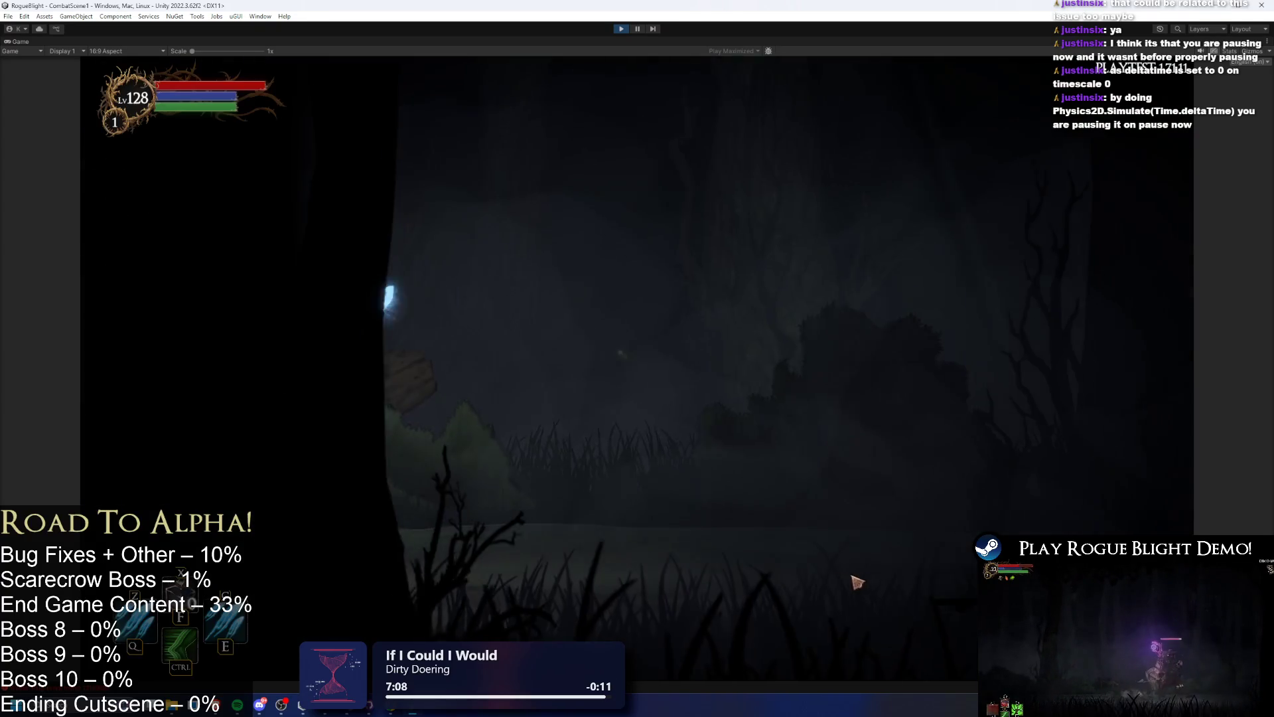
- Open and close the game's pause menu with Escape, then hit the editor's Pause button
{"action": "key", "text": "d"}
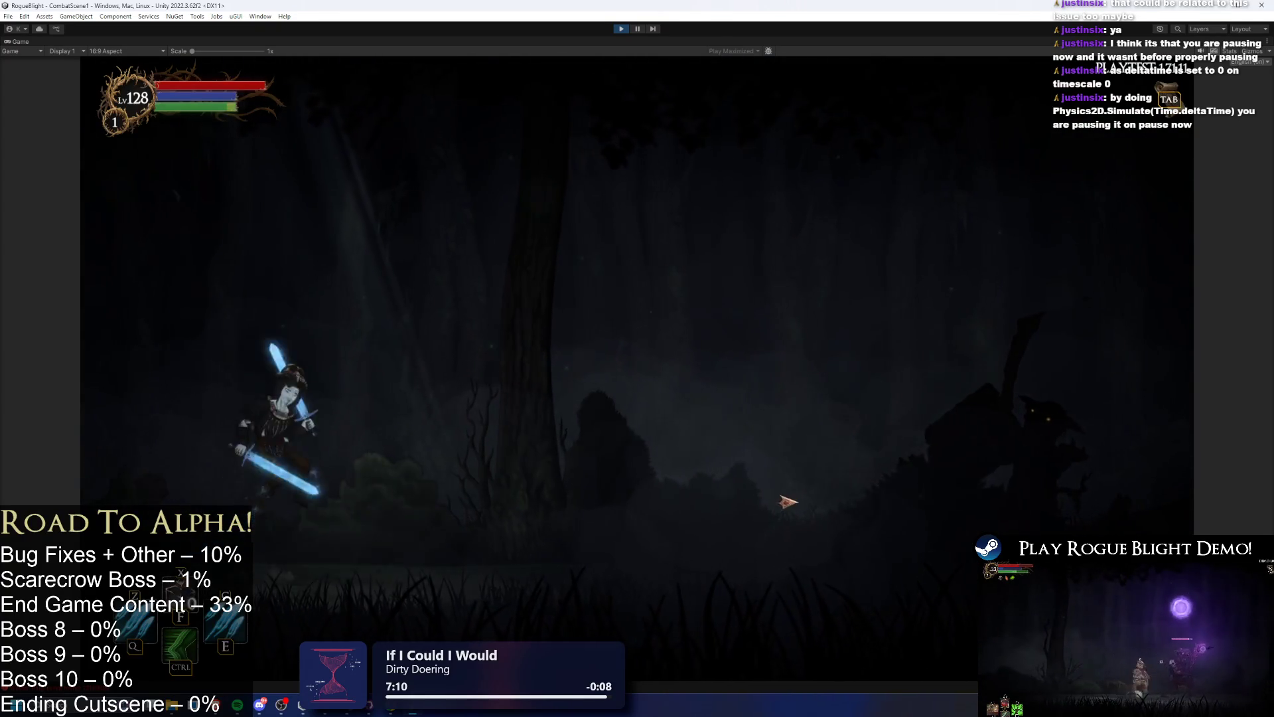
{"action": "key", "text": "Escape"}
{"action": "key", "text": "Escape"}
{"action": "key", "text": "Escape"}
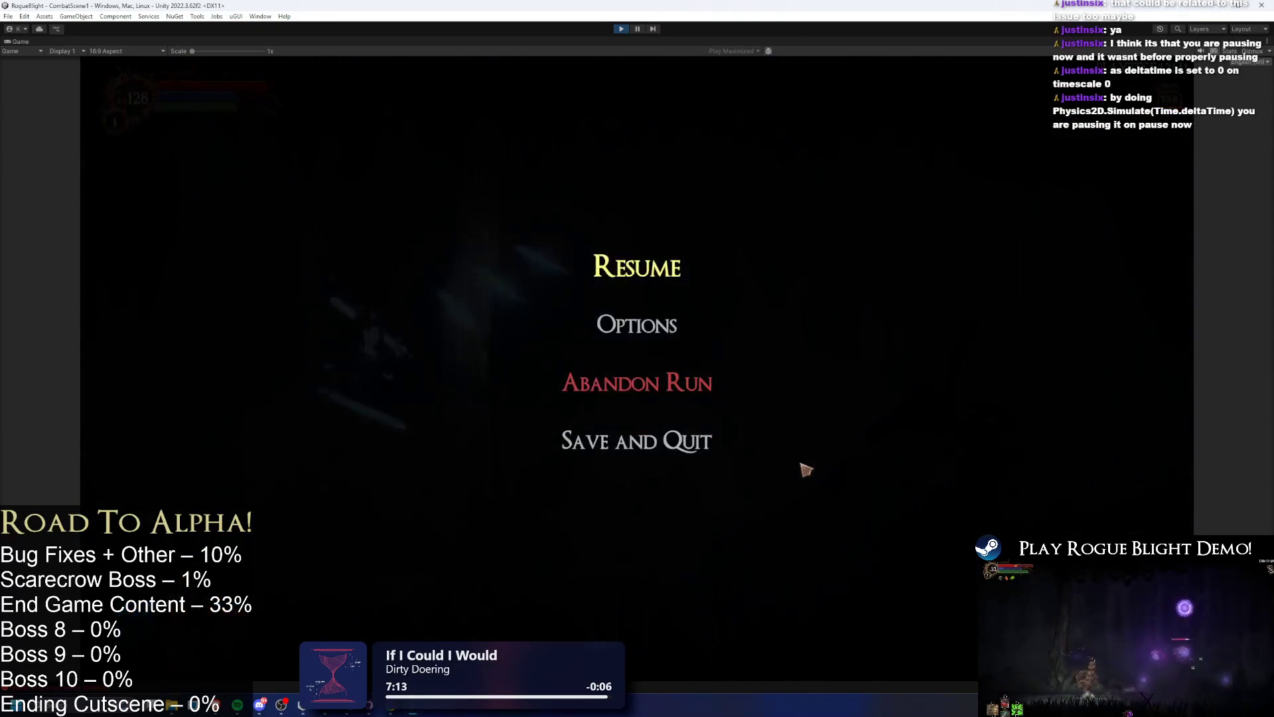
{"action": "key", "text": "Escape"}
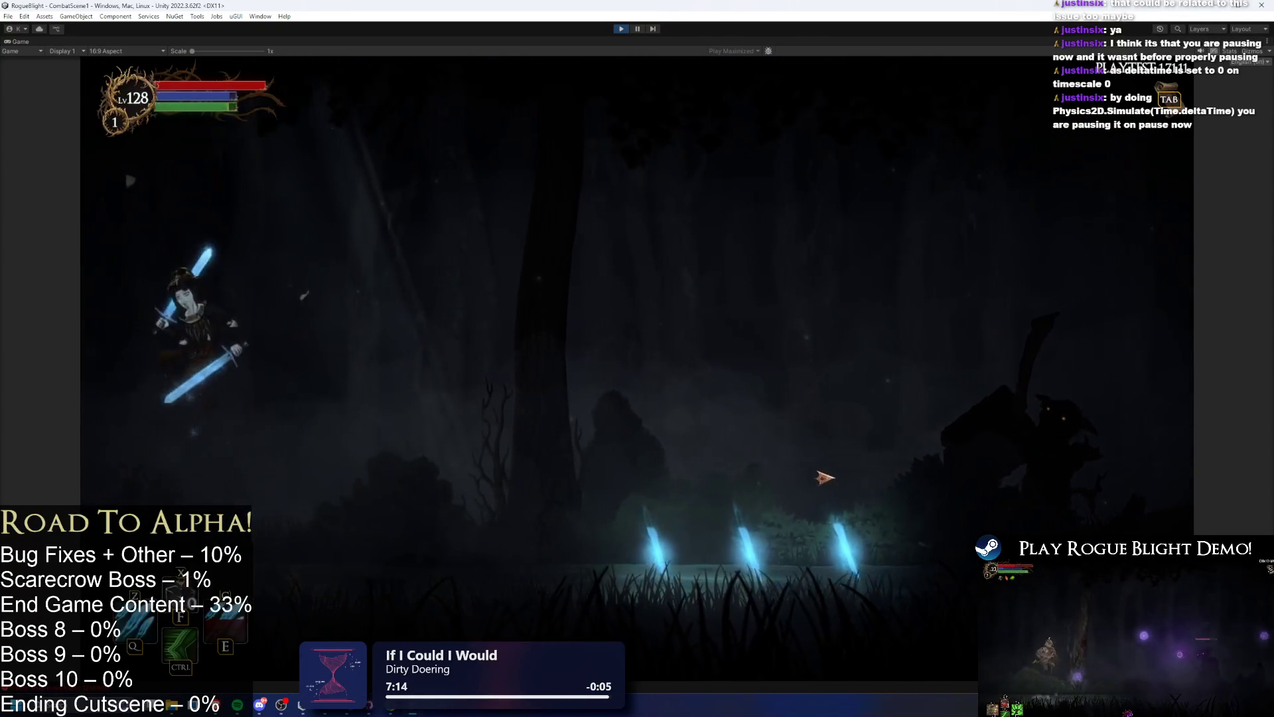
{"action": "key", "text": "Escape"}
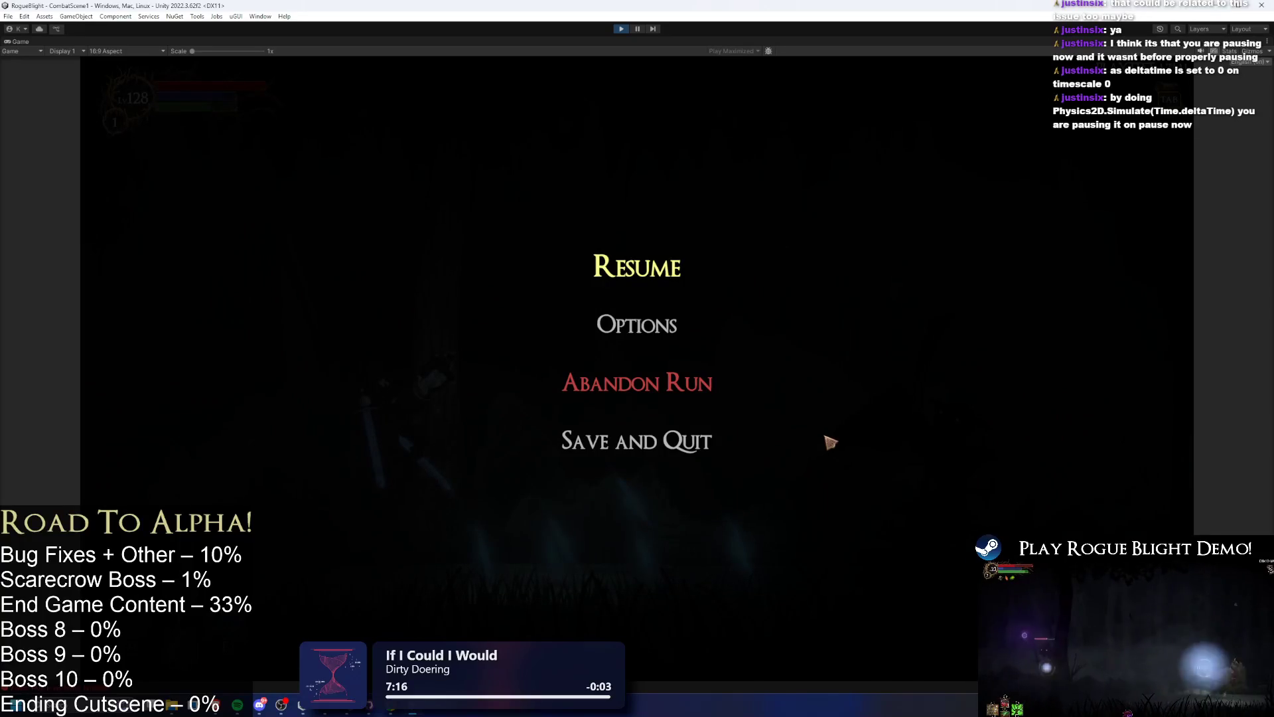
{"action": "key", "text": "Escape"}
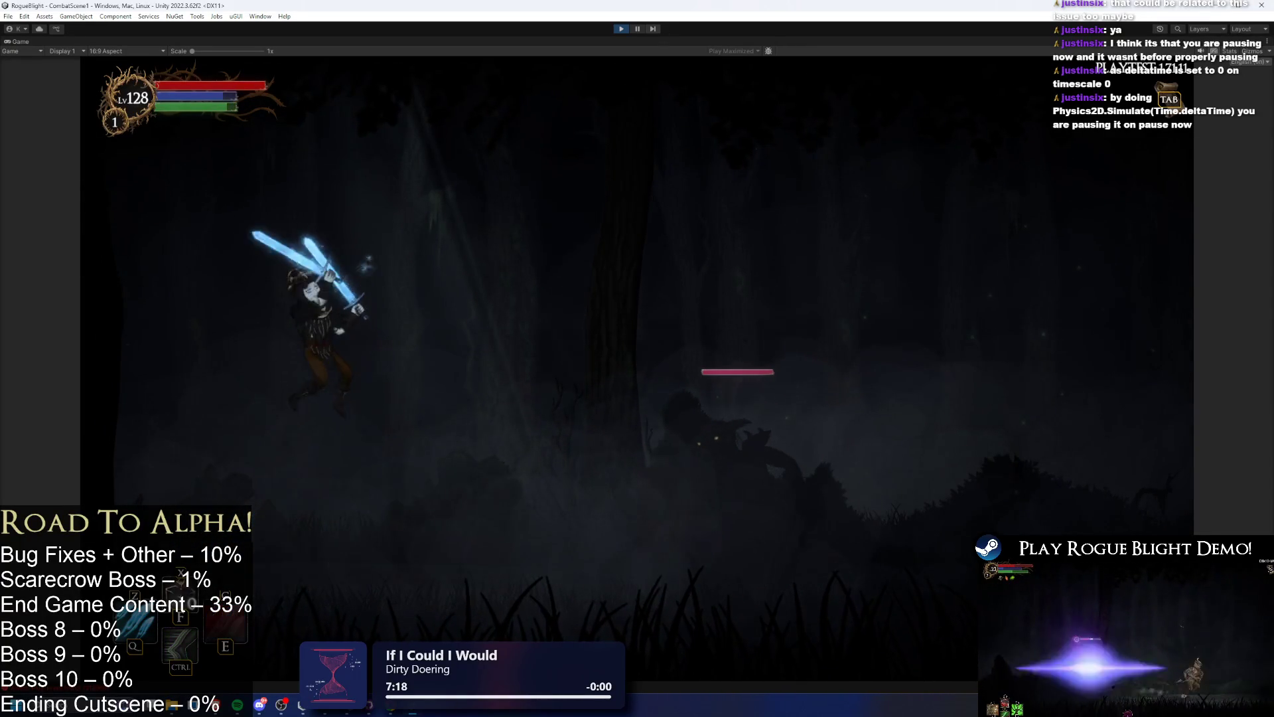
{"action": "key", "text": "Escape"}
{"action": "left_click", "coordinate": [637, 29]}
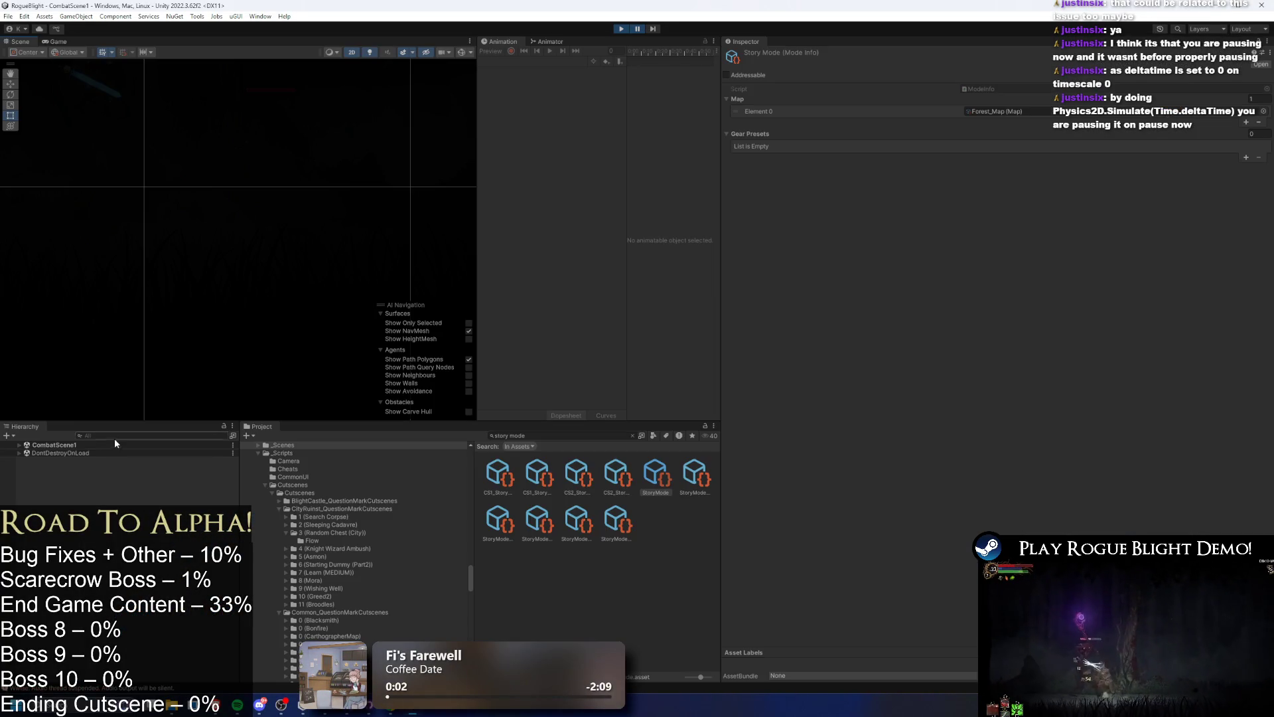
- Filter the Hierarchy for 'ice', inspect Ice_Sword_Projectile(Clone)'s Rigidbody 2D, then unpause
{"action": "type", "text": "ice"}
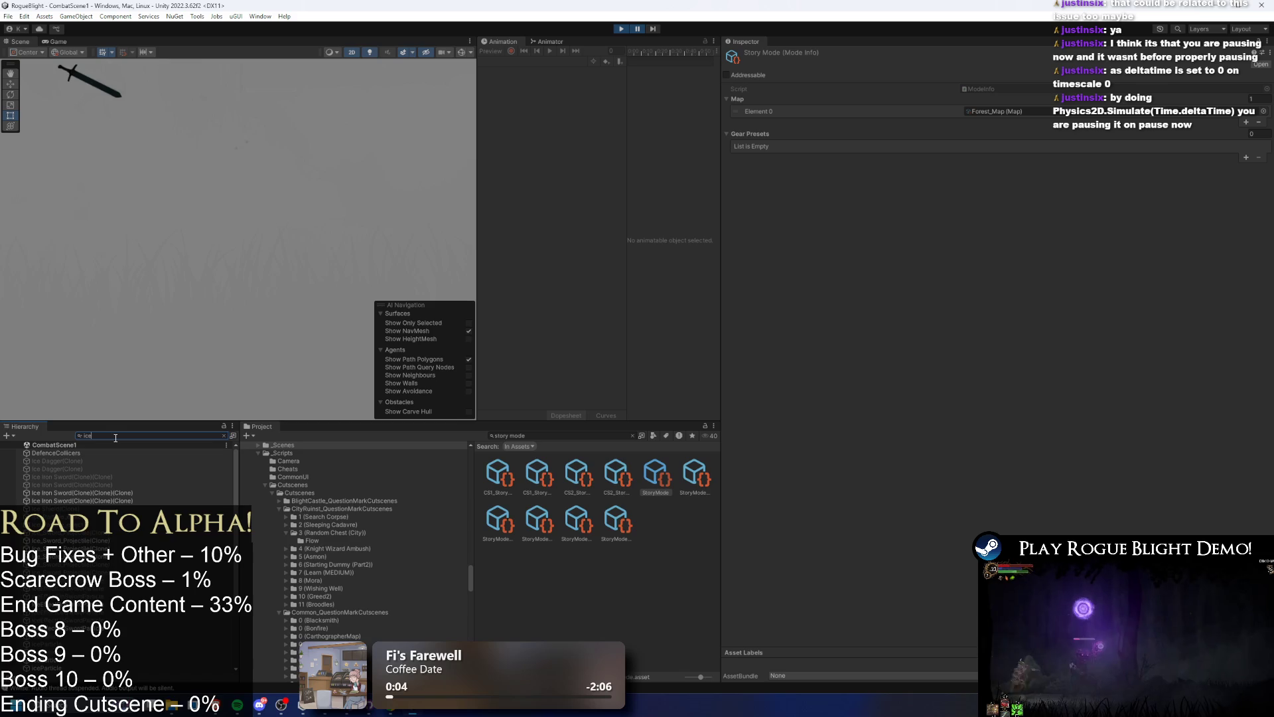
{"action": "left_click", "coordinate": [82, 540]}
{"action": "scroll", "coordinate": [892, 292], "scroll_direction": "down", "scroll_amount": 5}
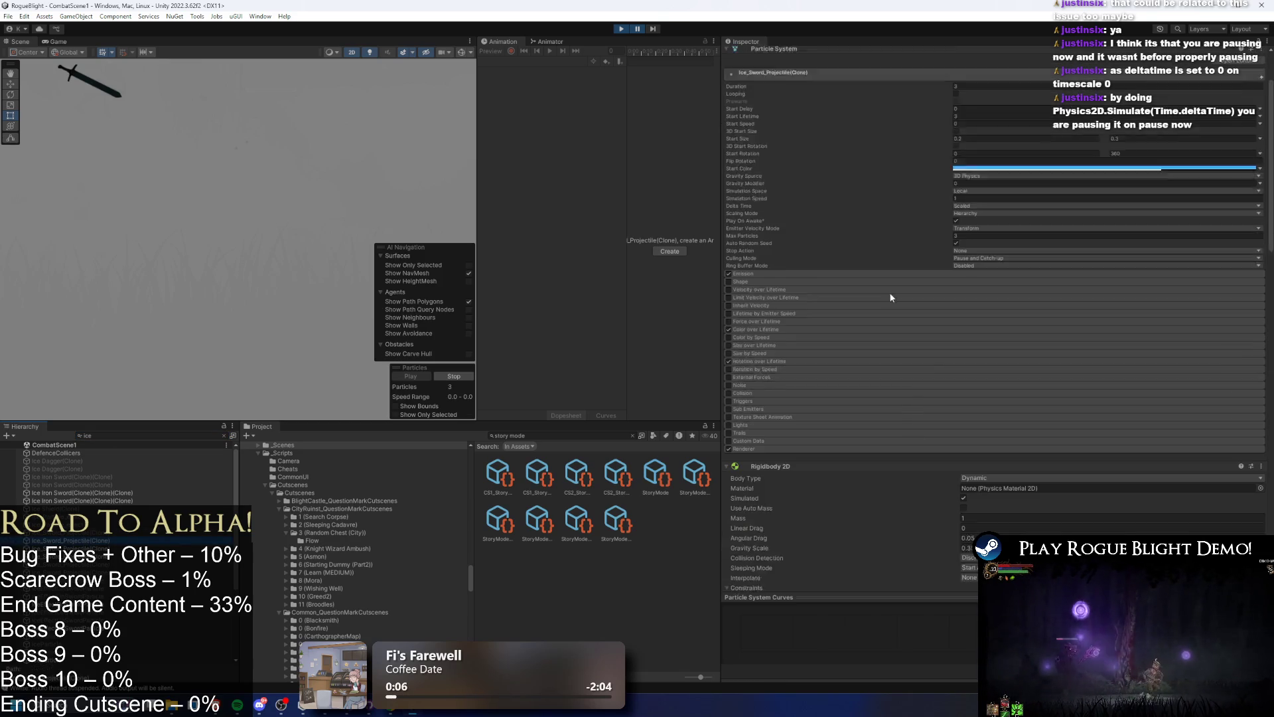
{"action": "scroll", "coordinate": [914, 303], "scroll_direction": "down", "scroll_amount": 5}
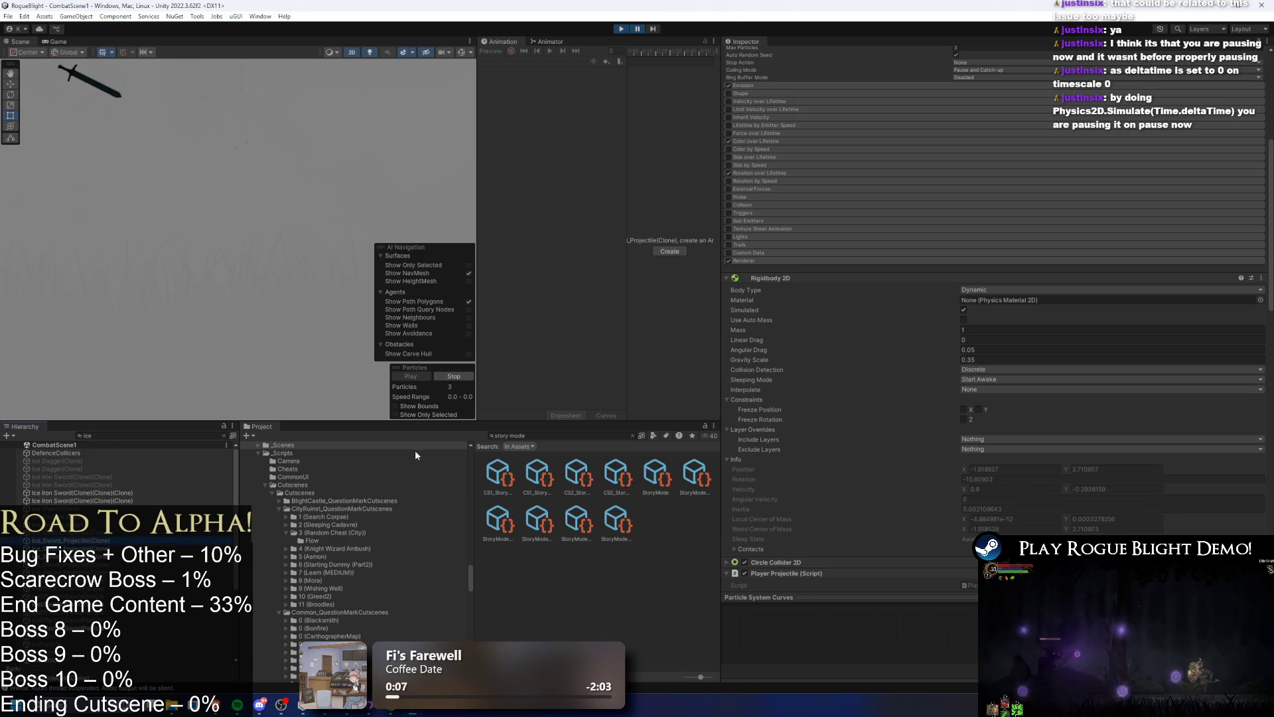
{"action": "left_click", "coordinate": [638, 29]}
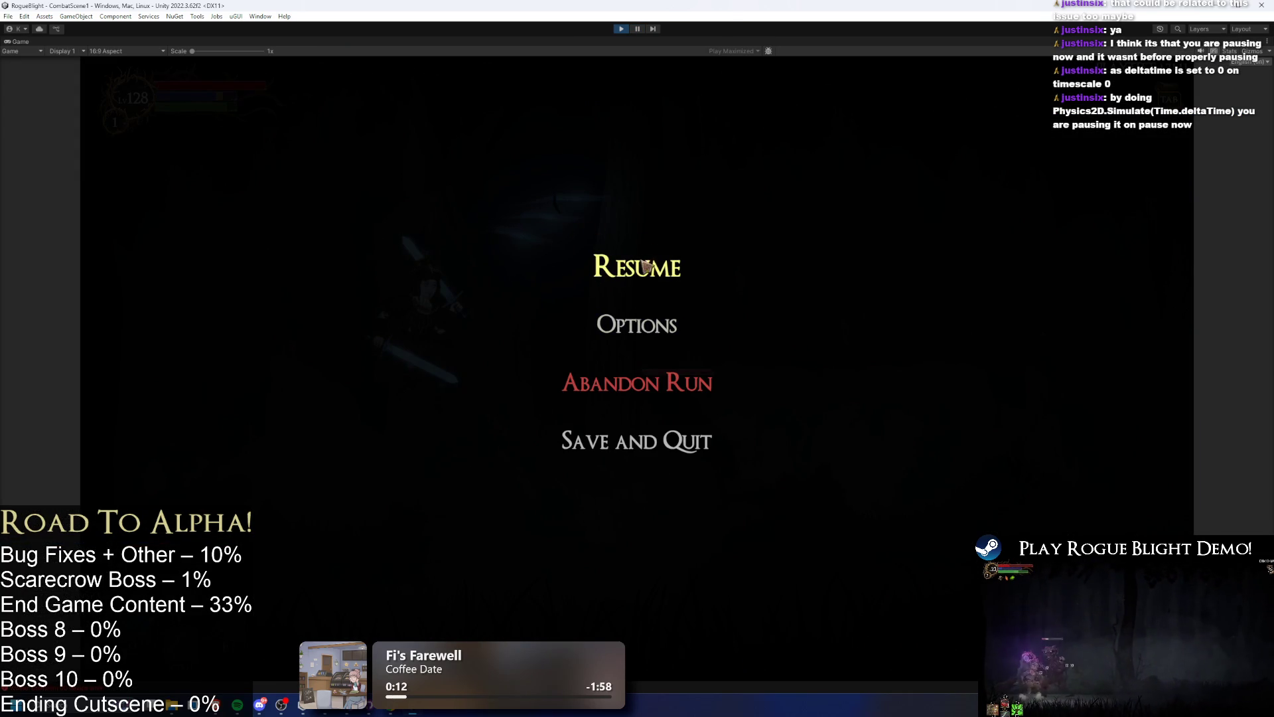
- Resume the game, move the character right and left, exit Play mode, and search the system for 'itgit'
{"action": "left_click", "coordinate": [645, 266]}
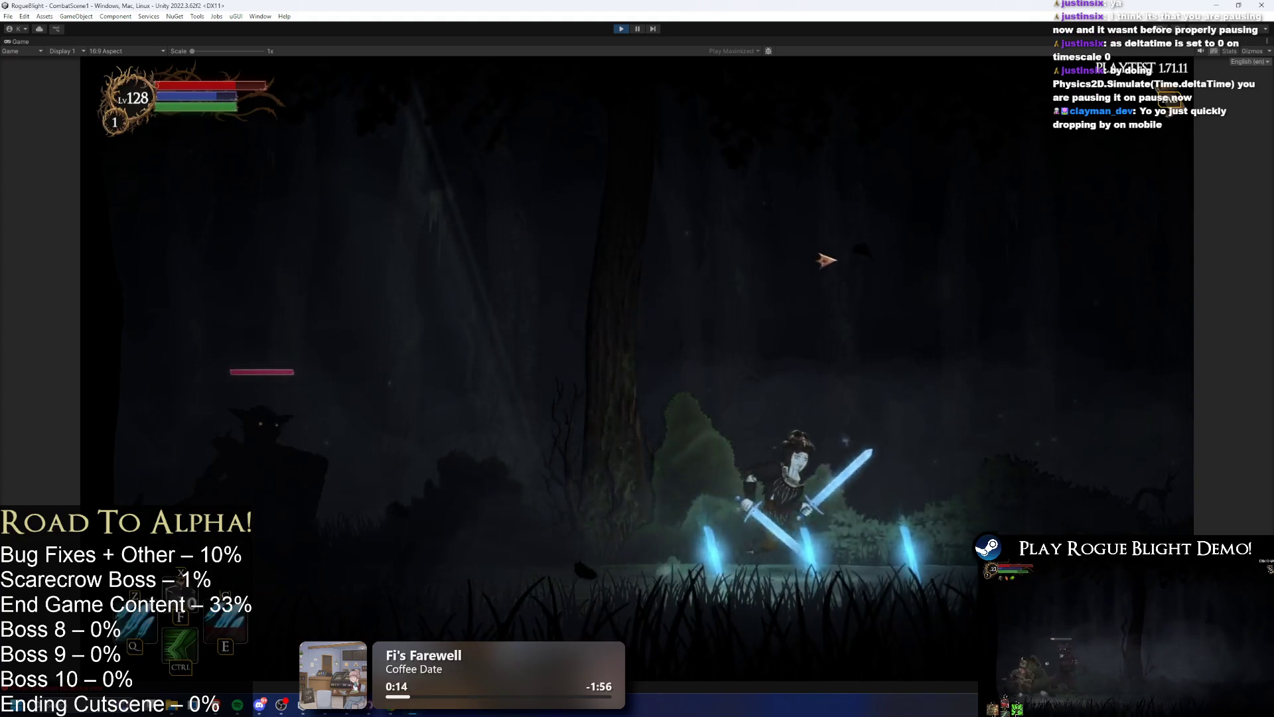
{"action": "key", "text": "d"}
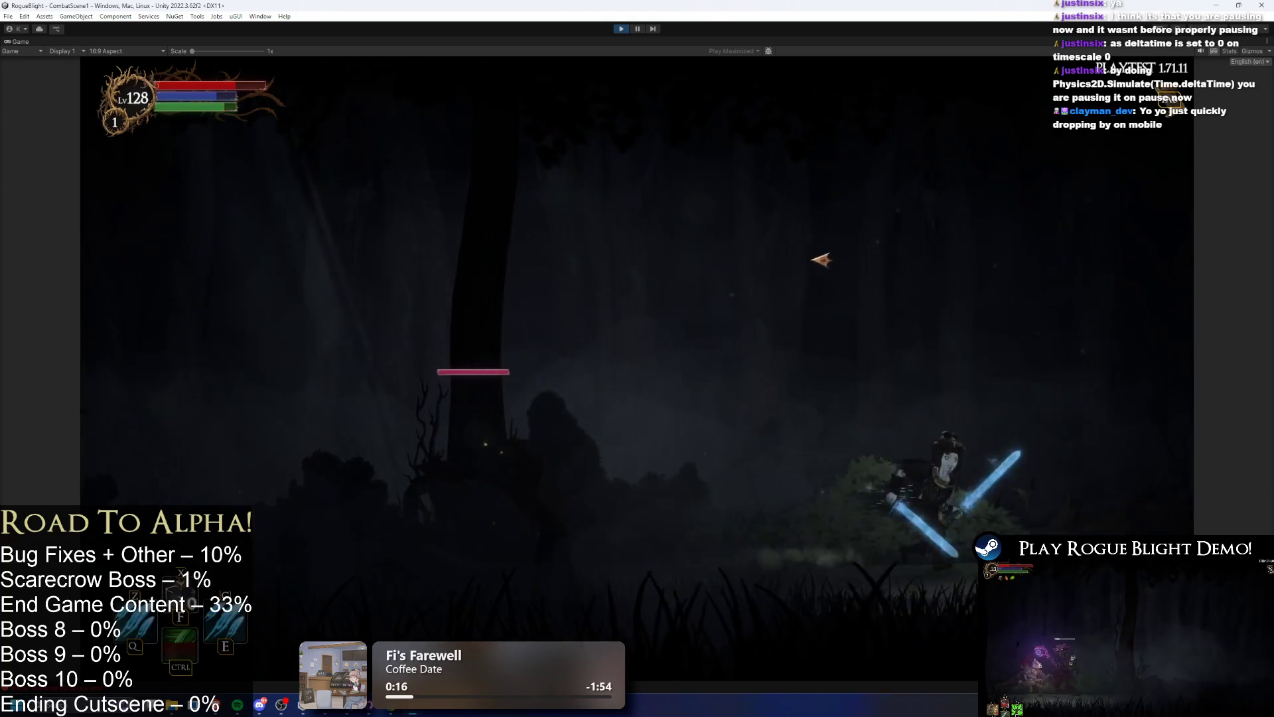
{"action": "key", "text": "a"}
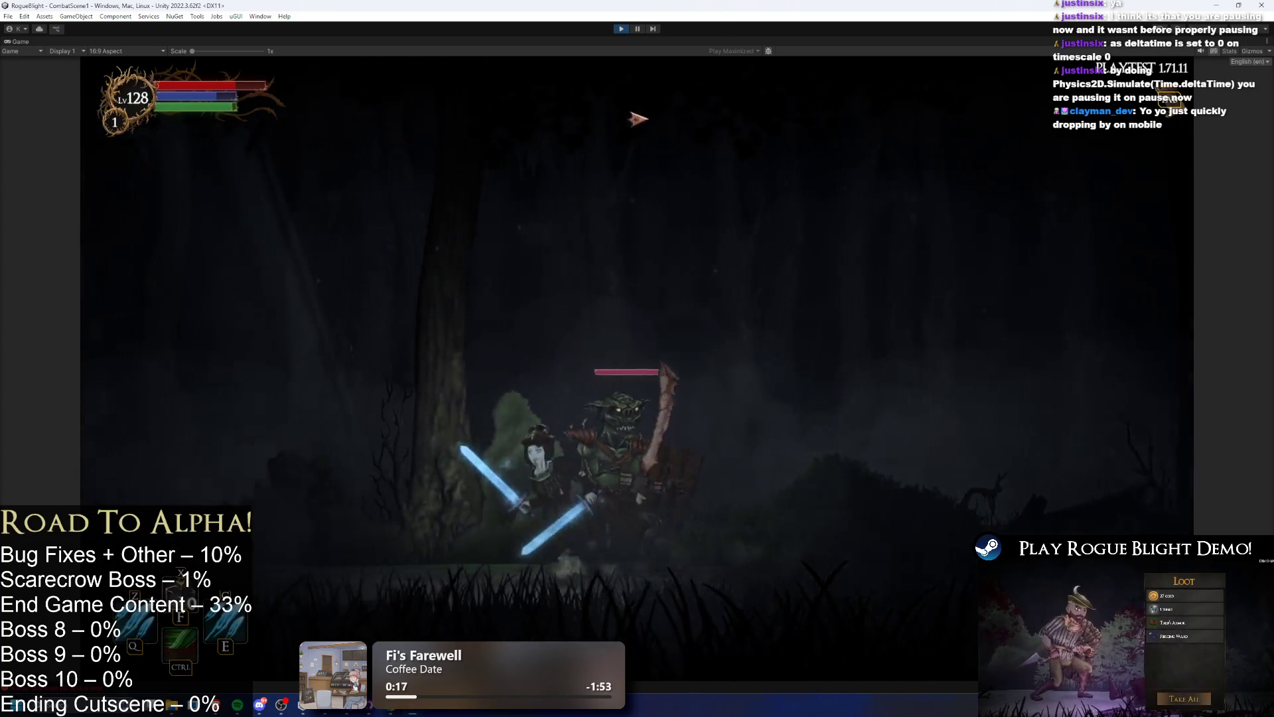
{"action": "left_click", "coordinate": [621, 28]}
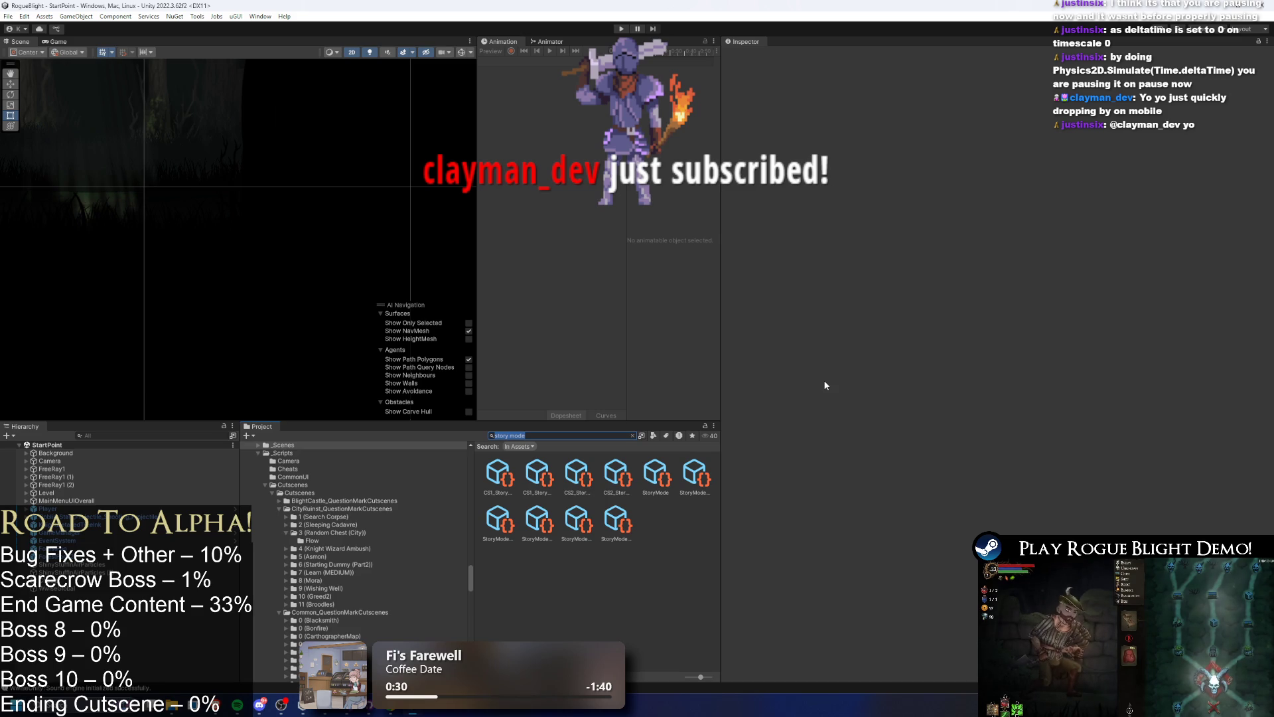
{"action": "key", "text": "super"}
{"action": "type", "text": "itg"}
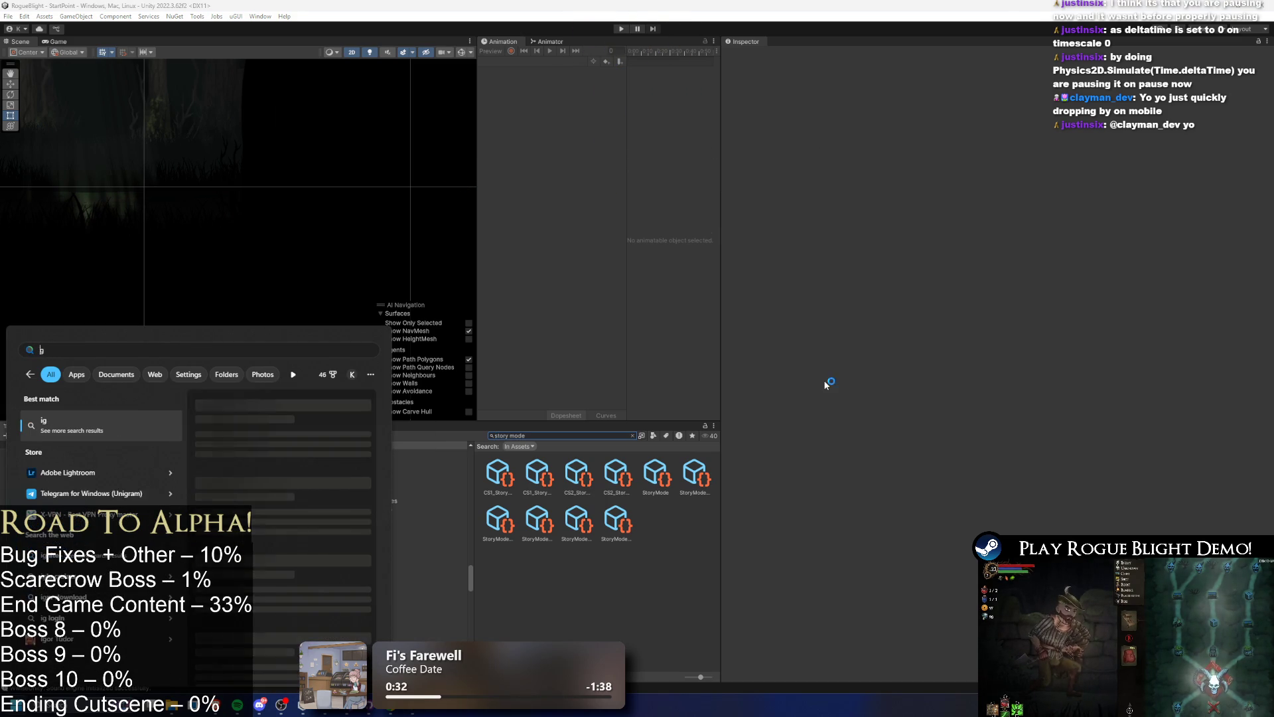
{"action": "type", "text": "itHub Desktop"}
- Launch GitHub Desktop, review the GameManager.cs diff, and discard the Player.prefab changes
{"action": "key", "text": "Return"}
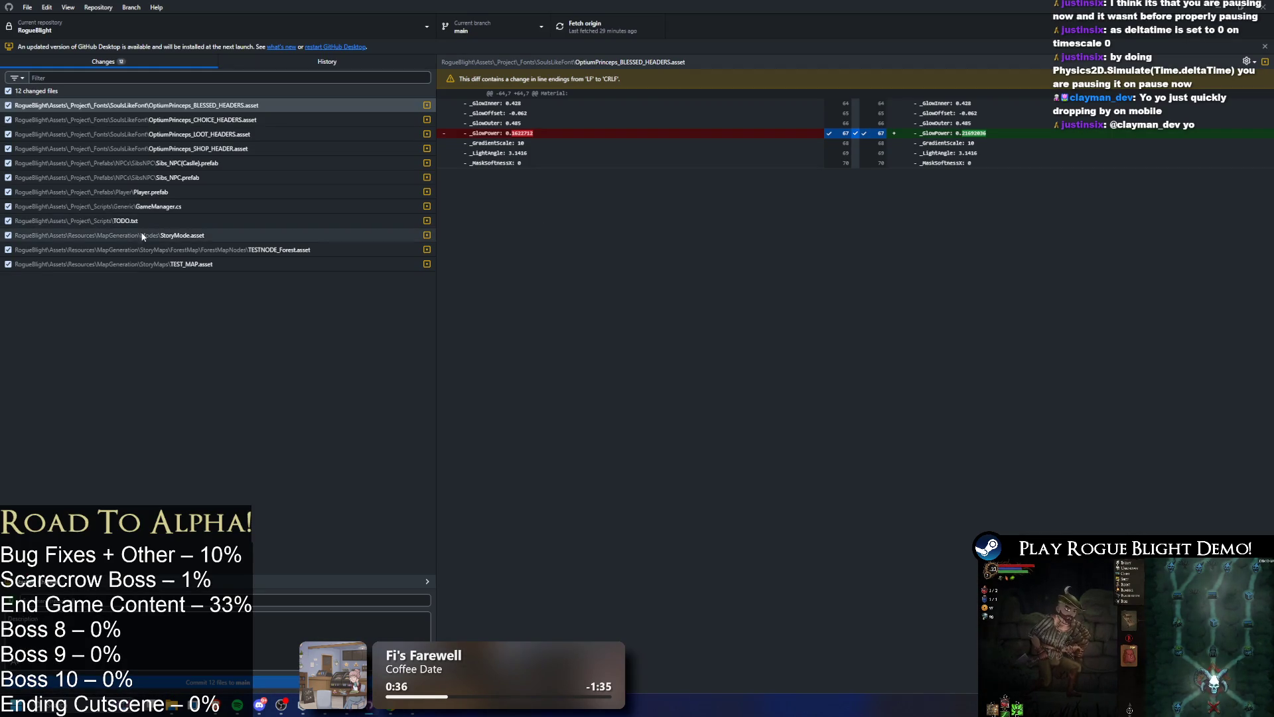
{"action": "left_click", "coordinate": [176, 204]}
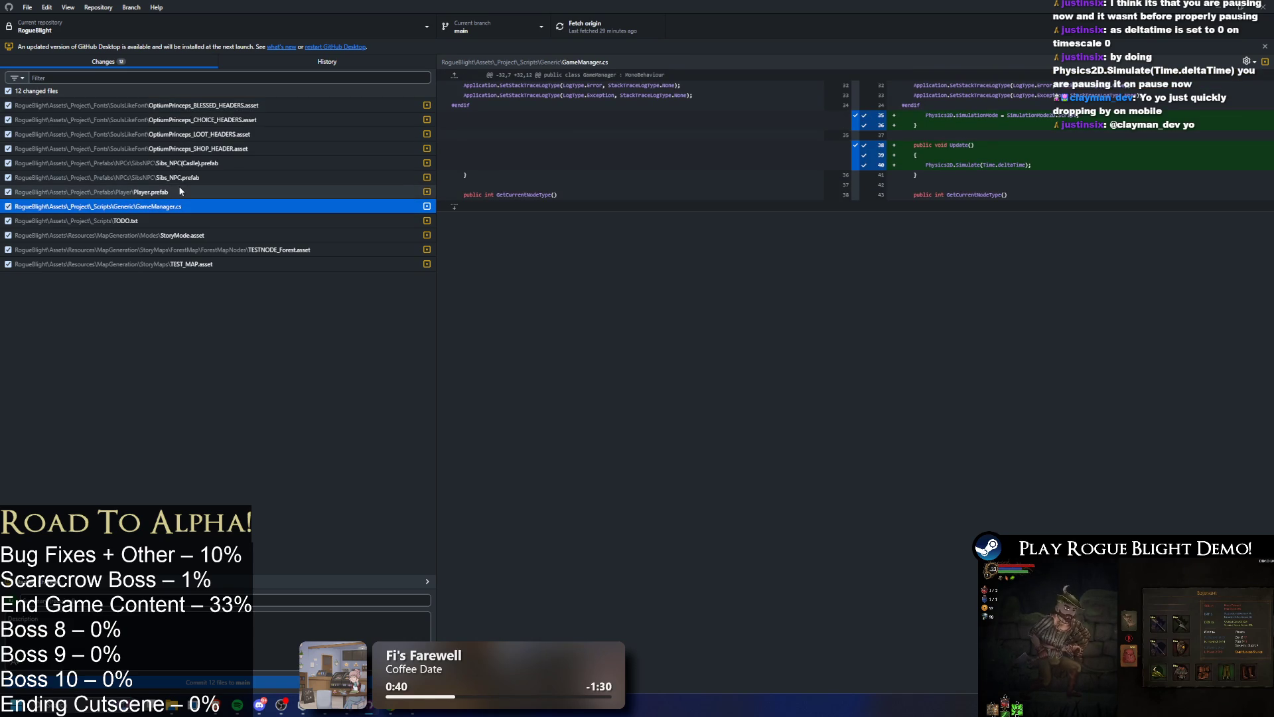
{"action": "left_click", "coordinate": [187, 192]}
{"action": "scroll", "coordinate": [612, 192], "scroll_direction": "down", "scroll_amount": 10}
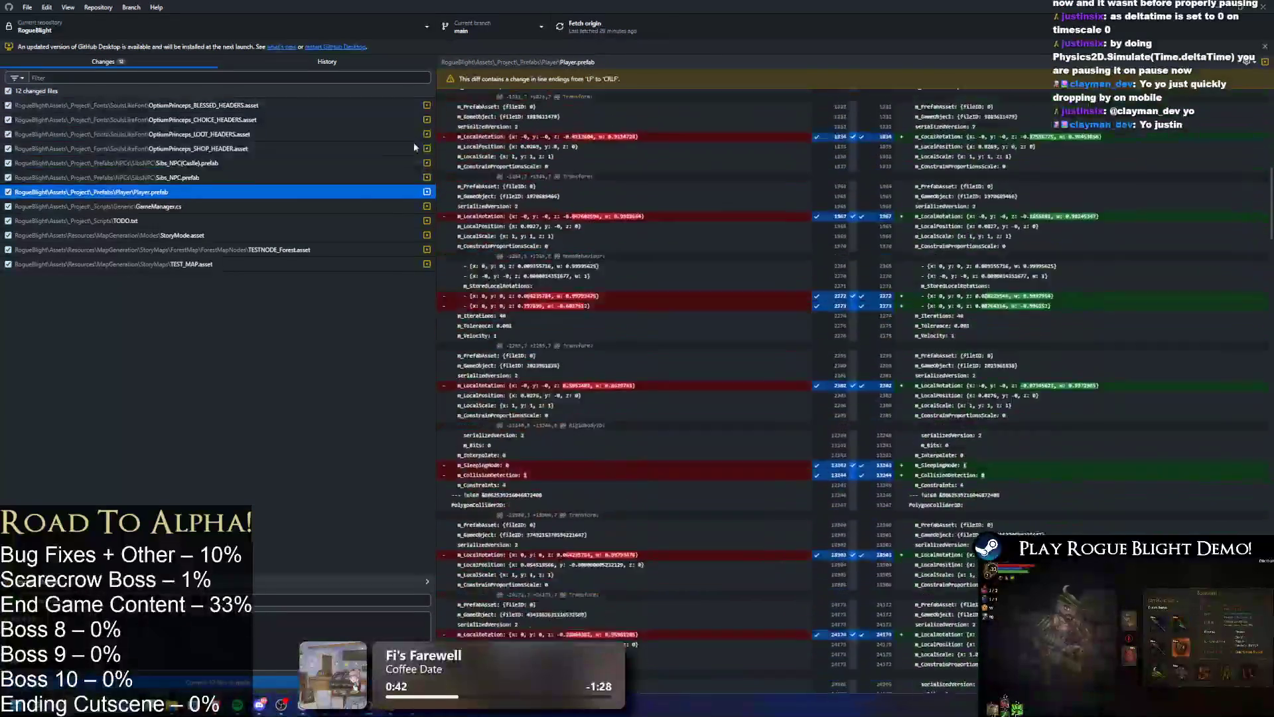
{"action": "right_click", "coordinate": [121, 194]}
{"action": "left_click", "coordinate": [174, 207]}
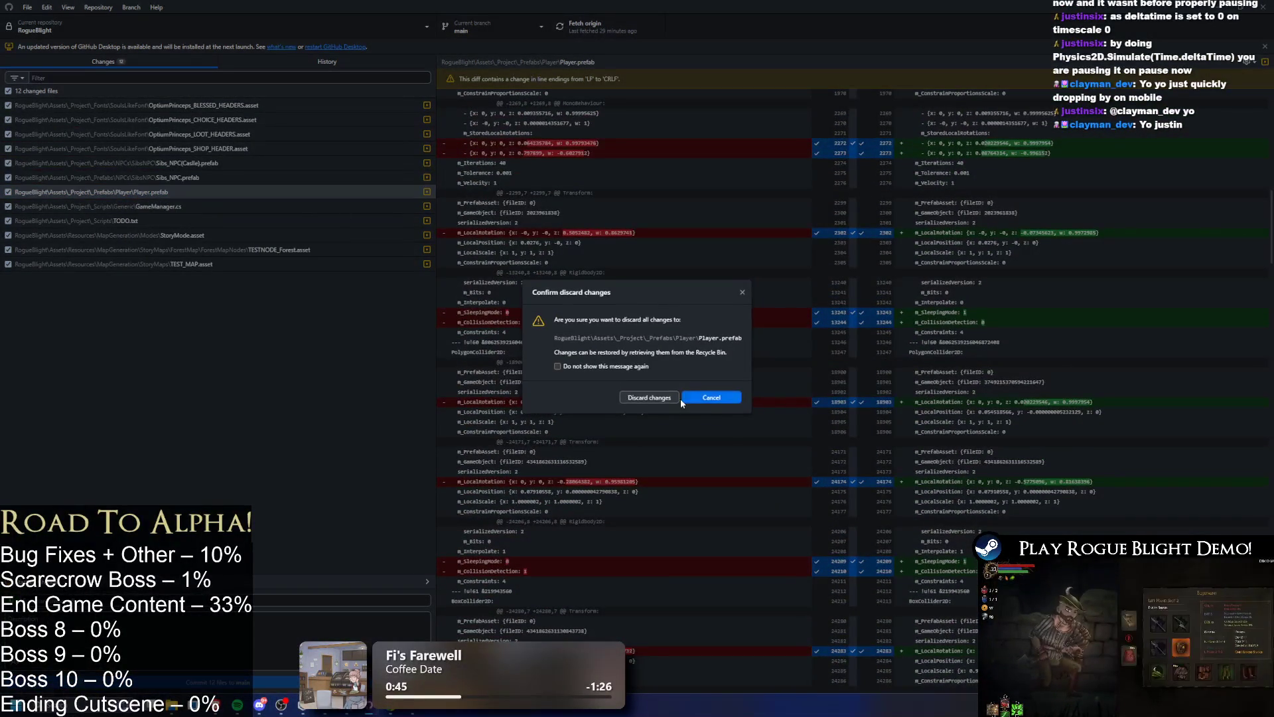
{"action": "left_click", "coordinate": [651, 394]}
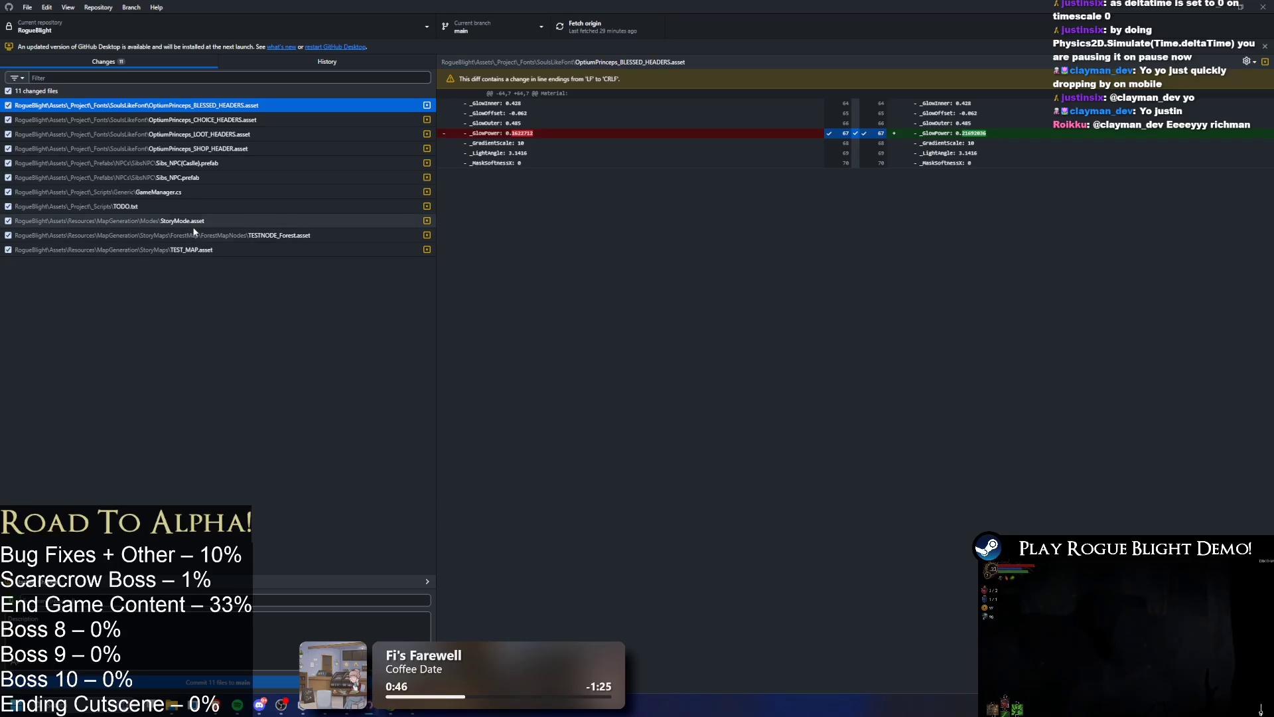
- Review the StoryMode, TESTNODE_Forest and TEST_MAP asset diffs, then restart Play in Unity
{"action": "left_click", "coordinate": [182, 221]}
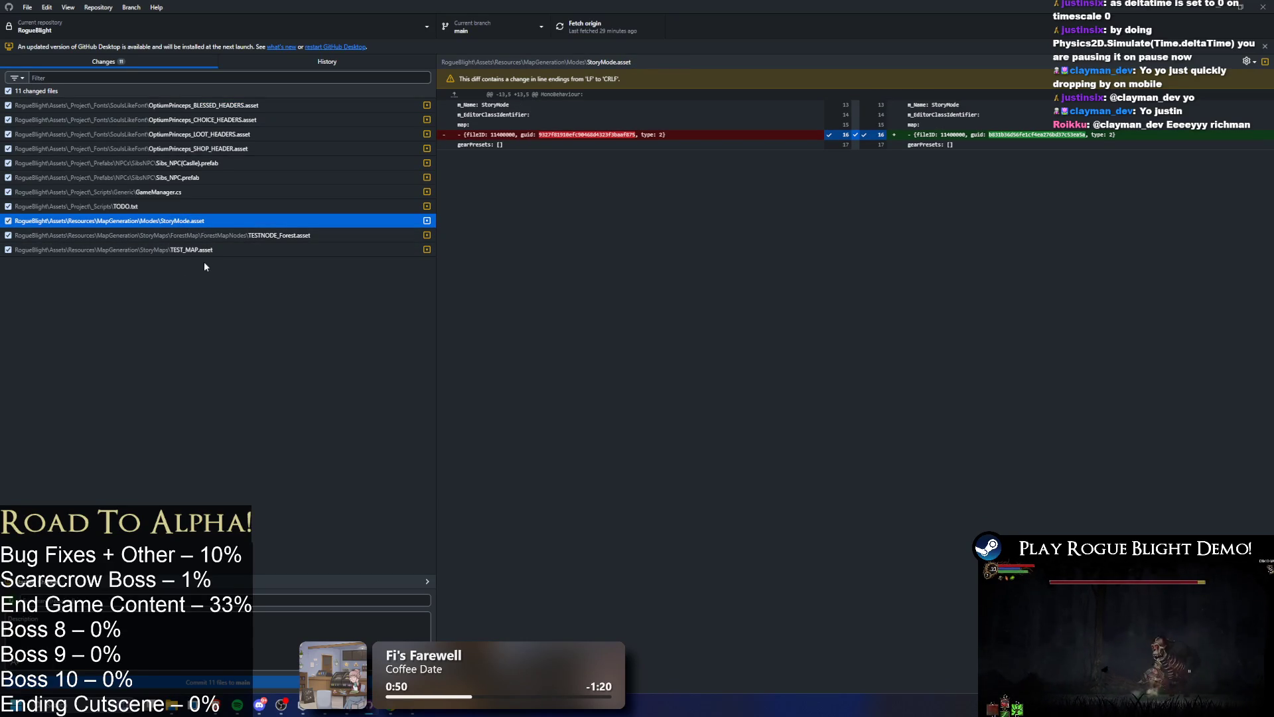
{"action": "left_click", "coordinate": [225, 236]}
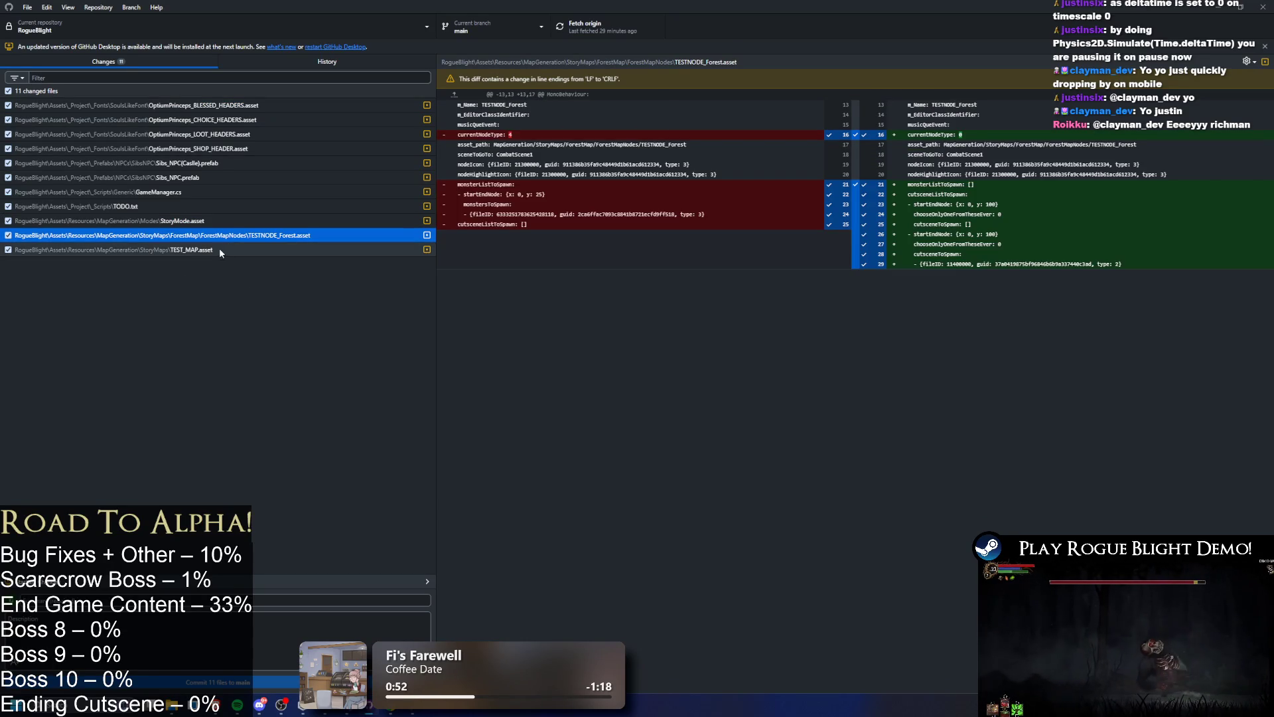
{"action": "left_click", "coordinate": [221, 250]}
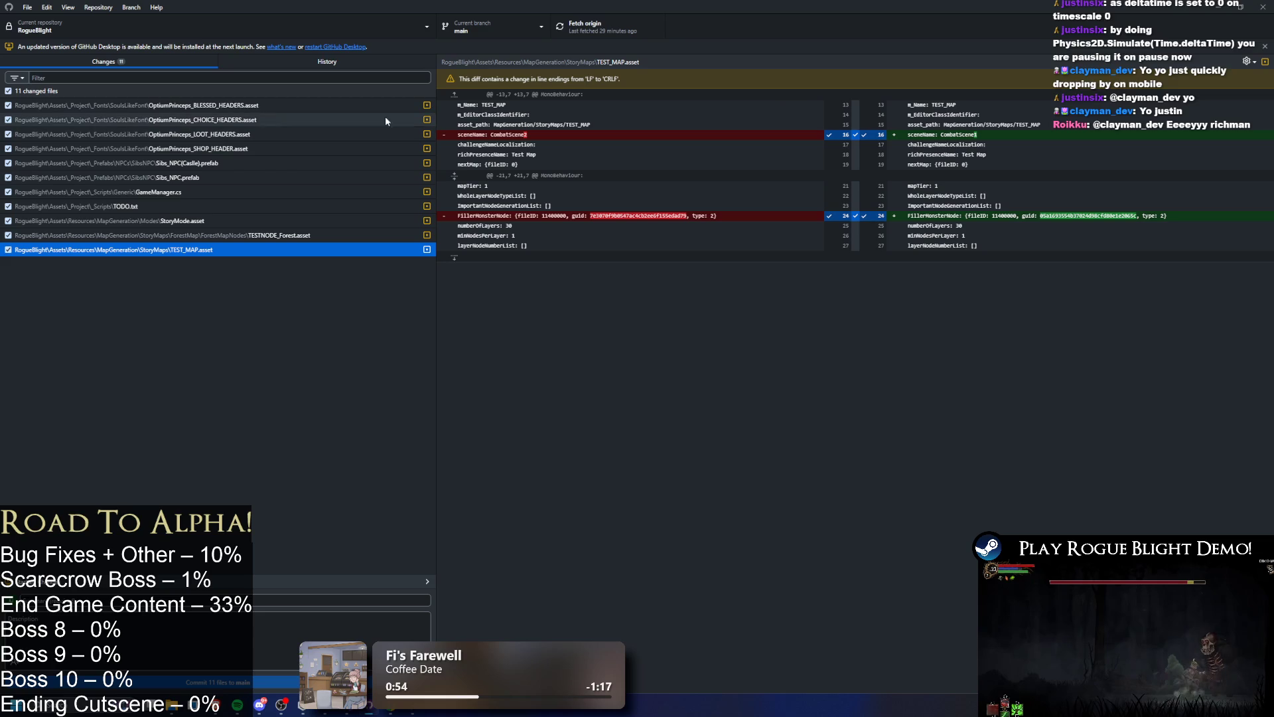
{"action": "left_click", "coordinate": [1225, 11]}
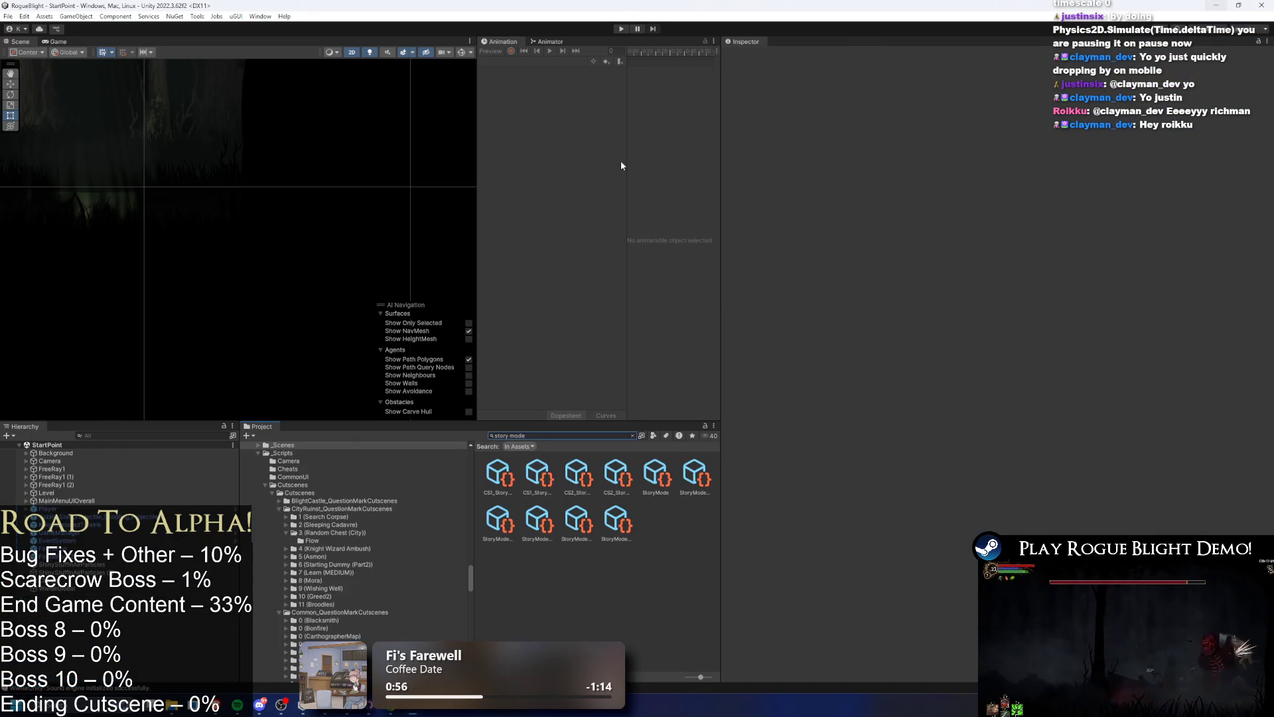
{"action": "left_click", "coordinate": [623, 29]}
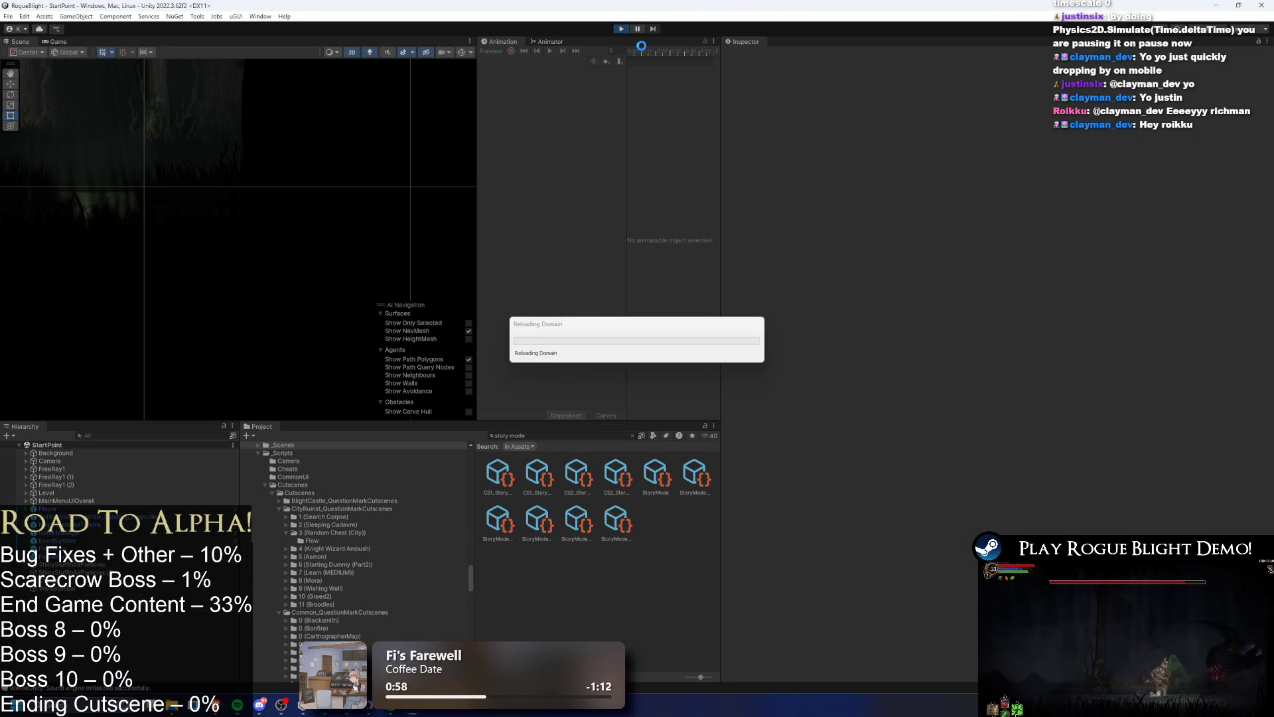
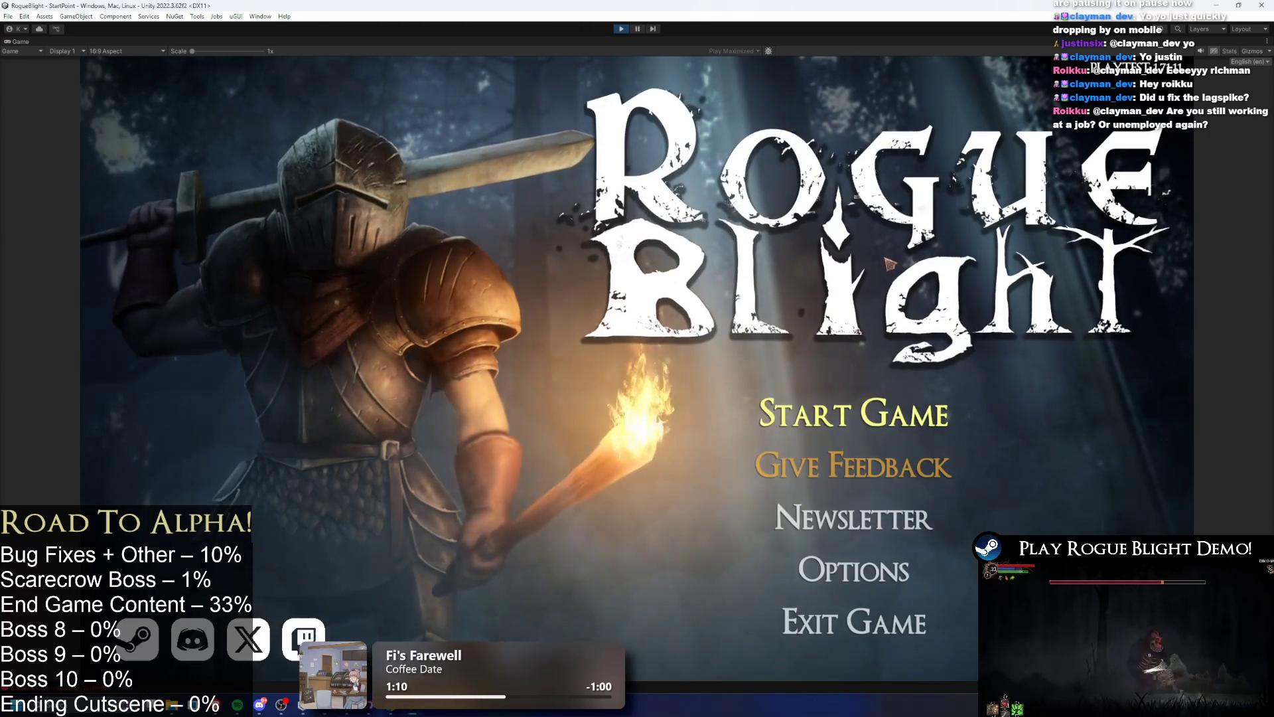
- Start a new run from the first save slot, then open and close the pause menu
{"action": "left_click", "coordinate": [853, 412]}
{"action": "left_click", "coordinate": [843, 364]}
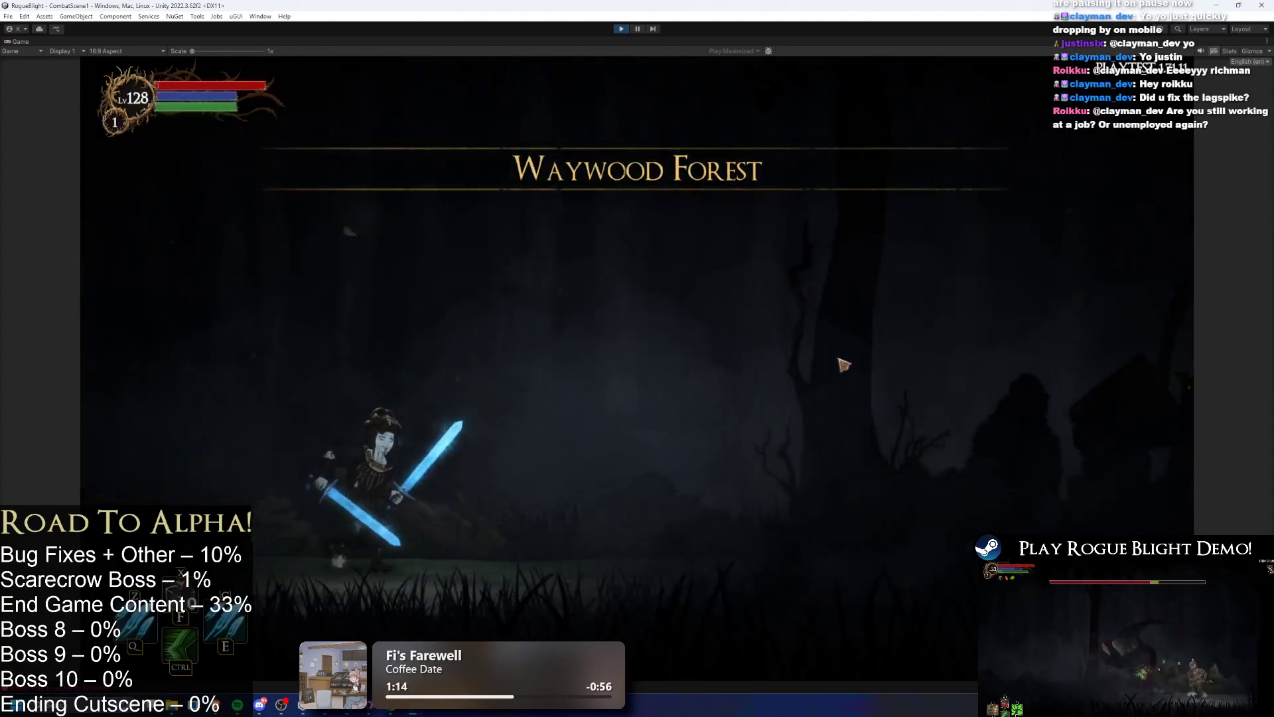
{"action": "key", "text": "Escape"}
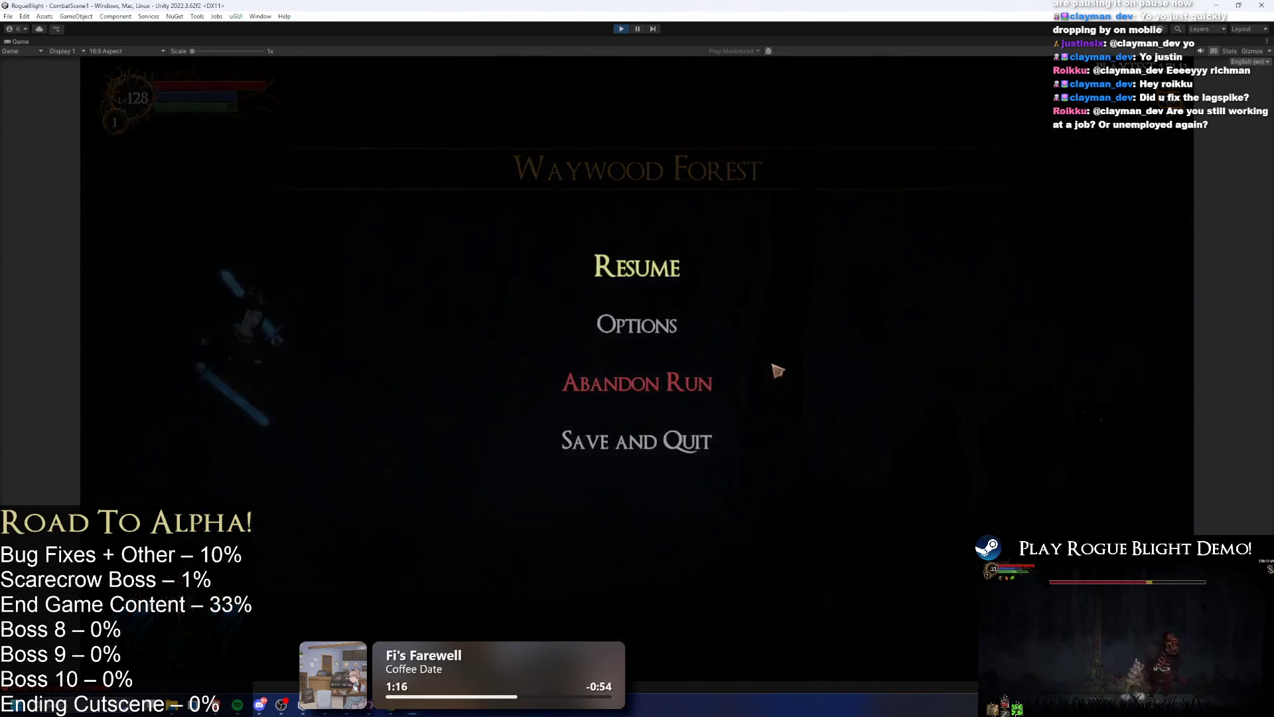
{"action": "key", "text": "Escape"}
{"action": "key", "text": "Escape"}
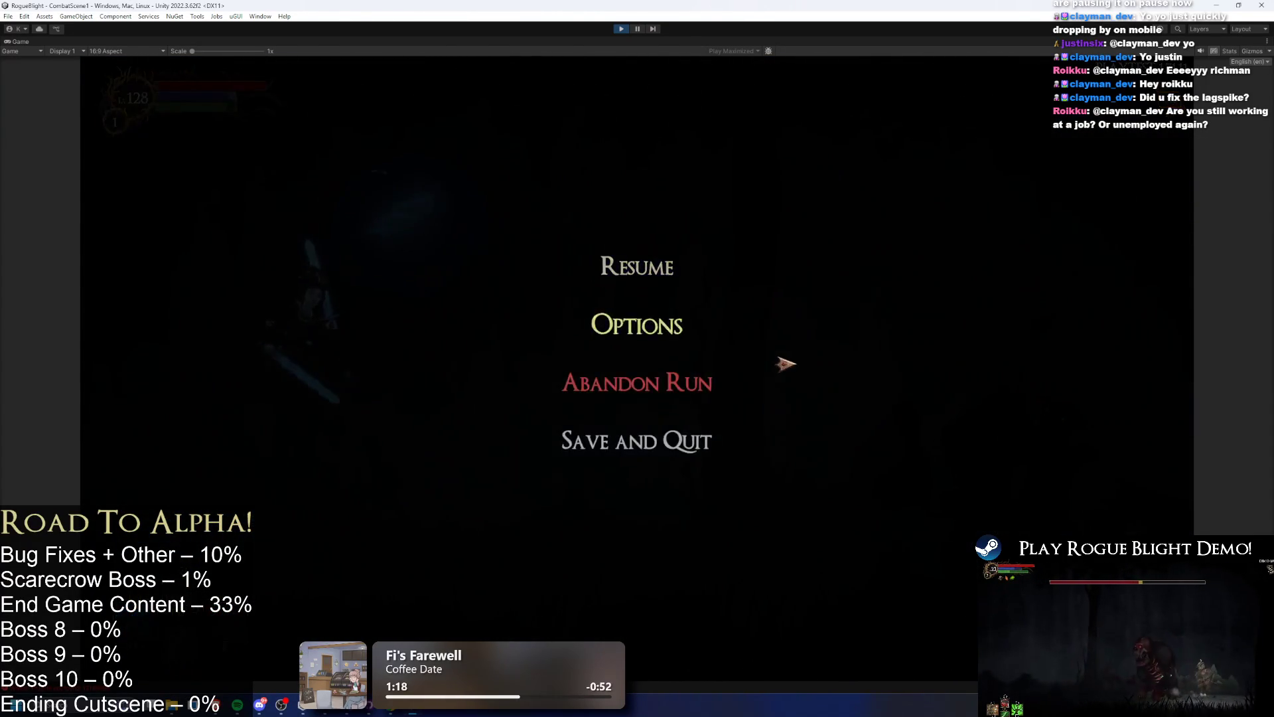
{"action": "key", "text": "Escape"}
- Run left and right through Waywood Forest, jumping past the enemy, then pause the game
{"action": "key", "text": "d"}
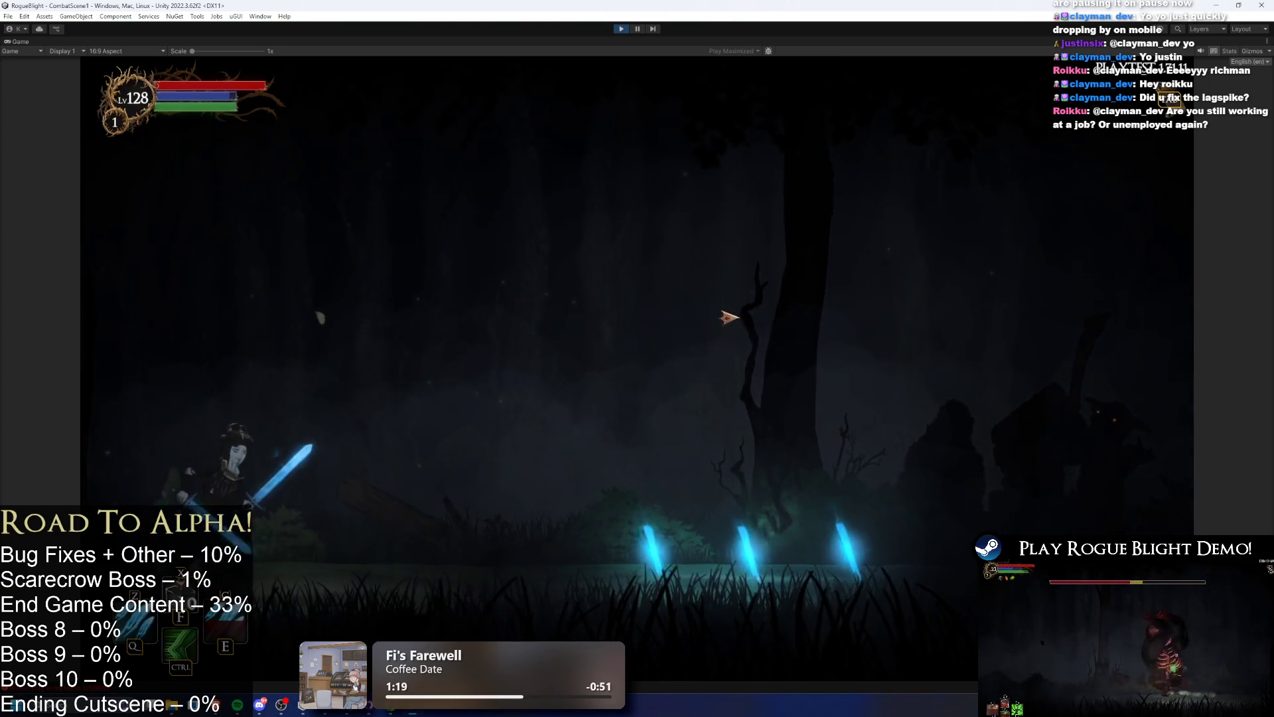
{"action": "key", "text": "a"}
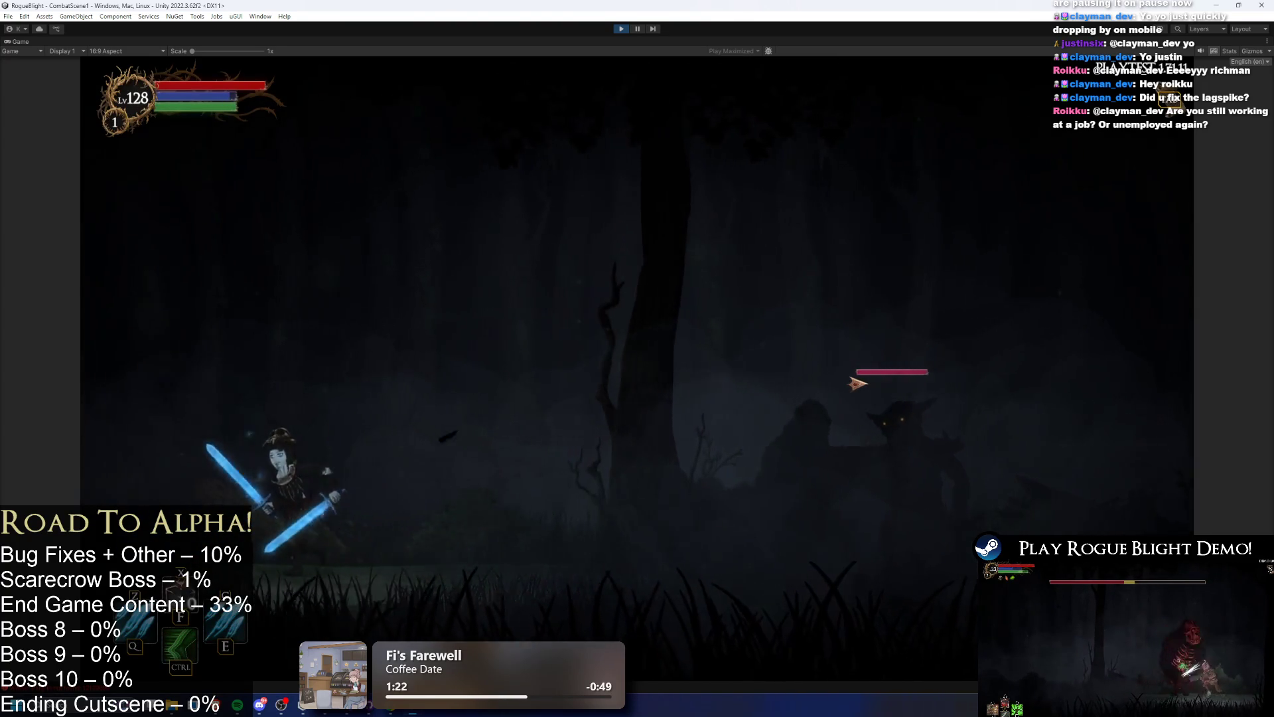
{"action": "key", "text": "space"}
{"action": "key", "text": "d"}
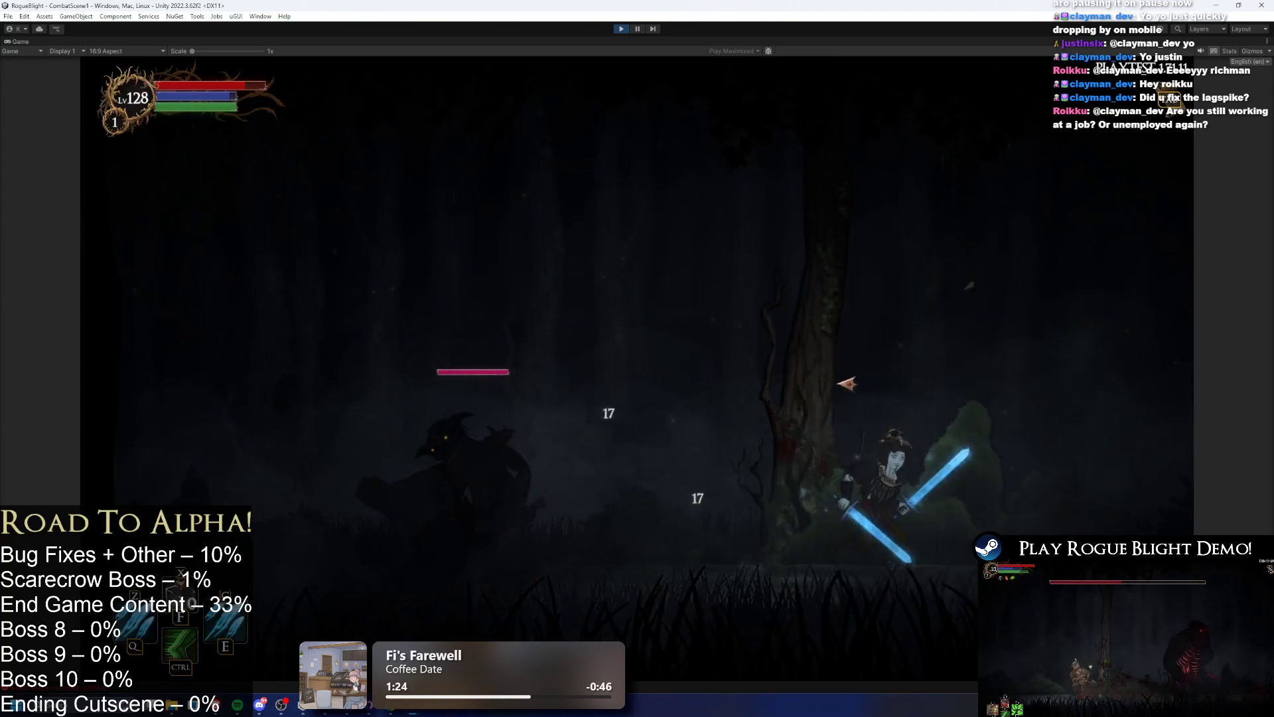
{"action": "key", "text": "Escape"}
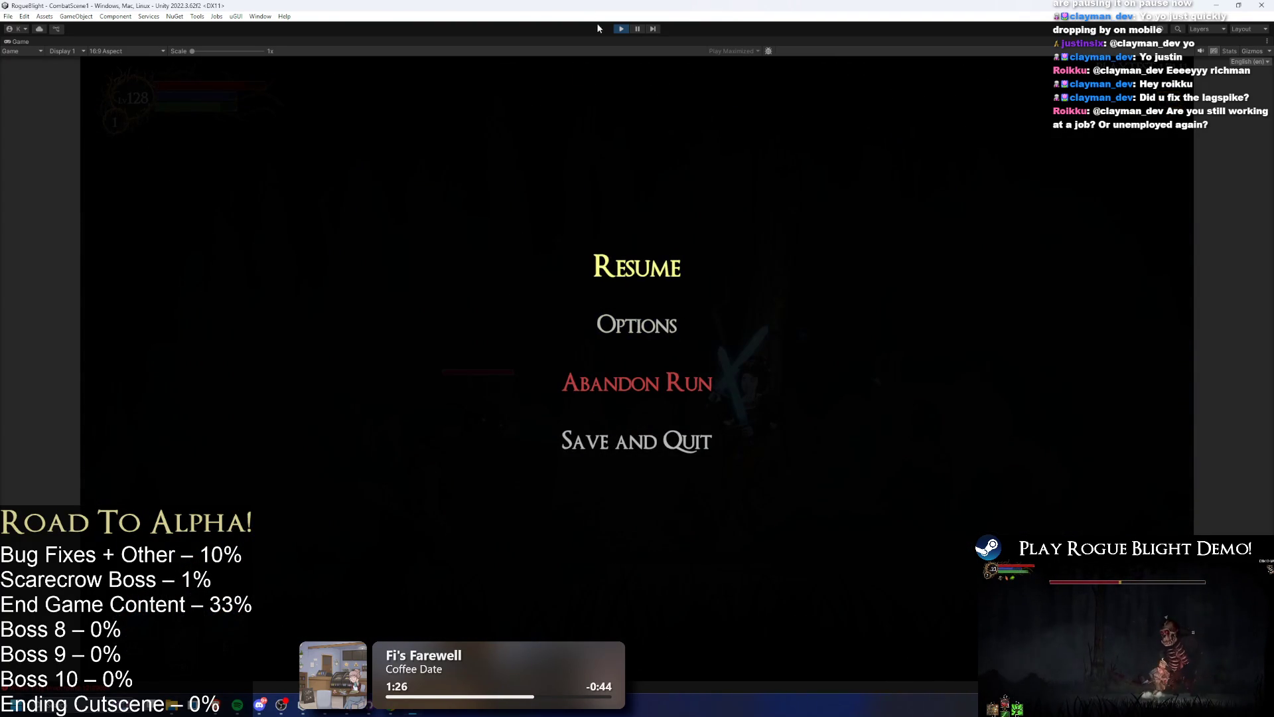
{"action": "key", "text": "alt+Tab"}
{"action": "key", "text": "alt+Tab"}
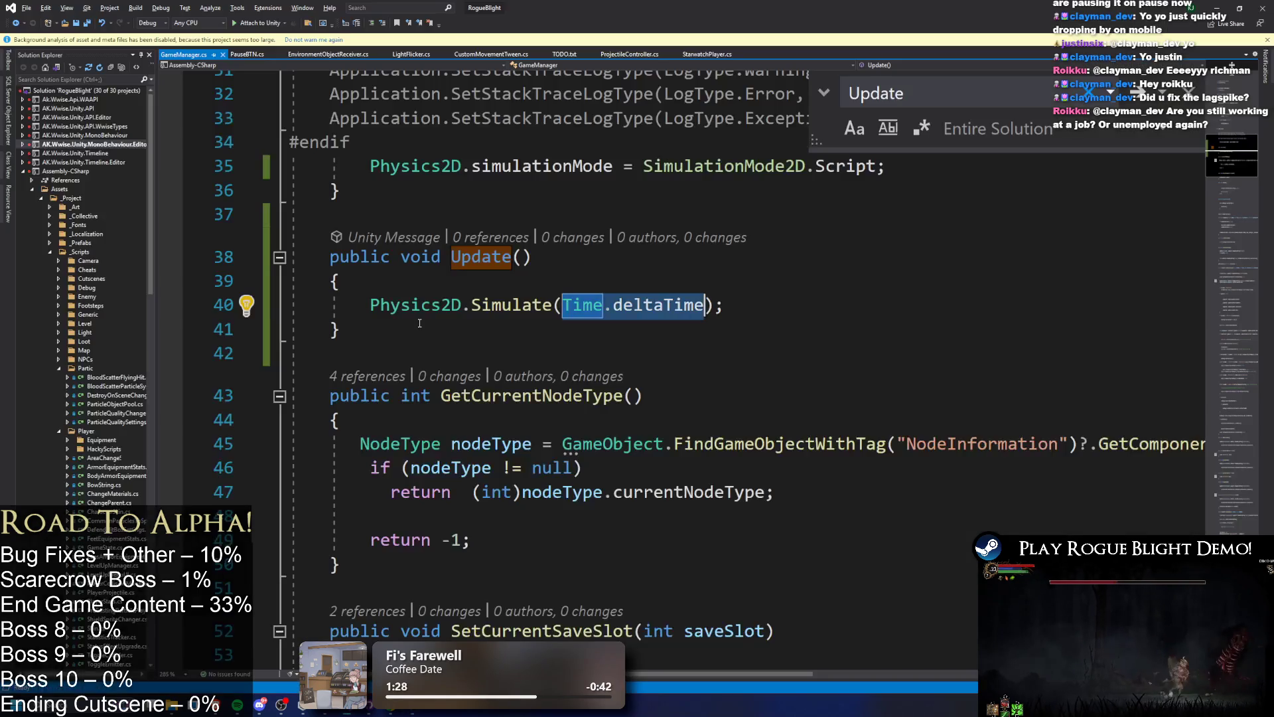
- Rename the Physics2D.Simulate-calling Update method on line 38 to FixedUpdate and let Unity recompile
{"action": "left_click", "coordinate": [463, 258]}
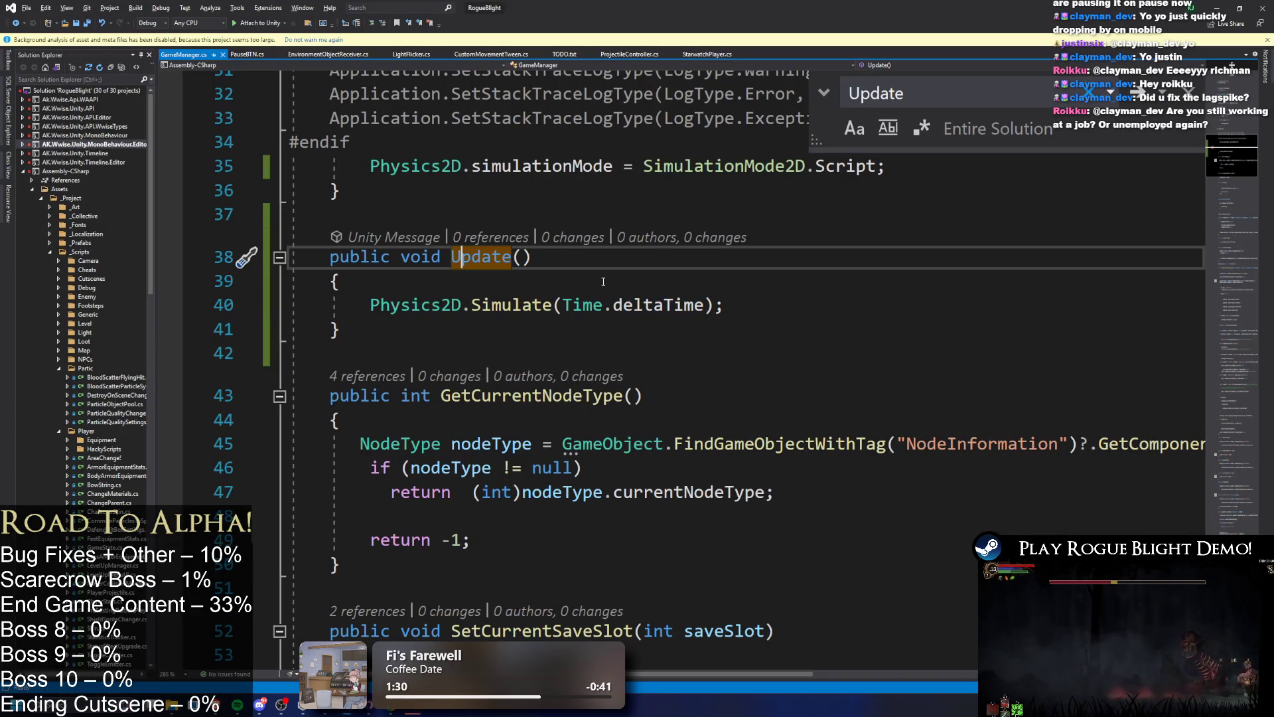
{"action": "double_click", "coordinate": [468, 268]}
{"action": "type", "text": "F"}
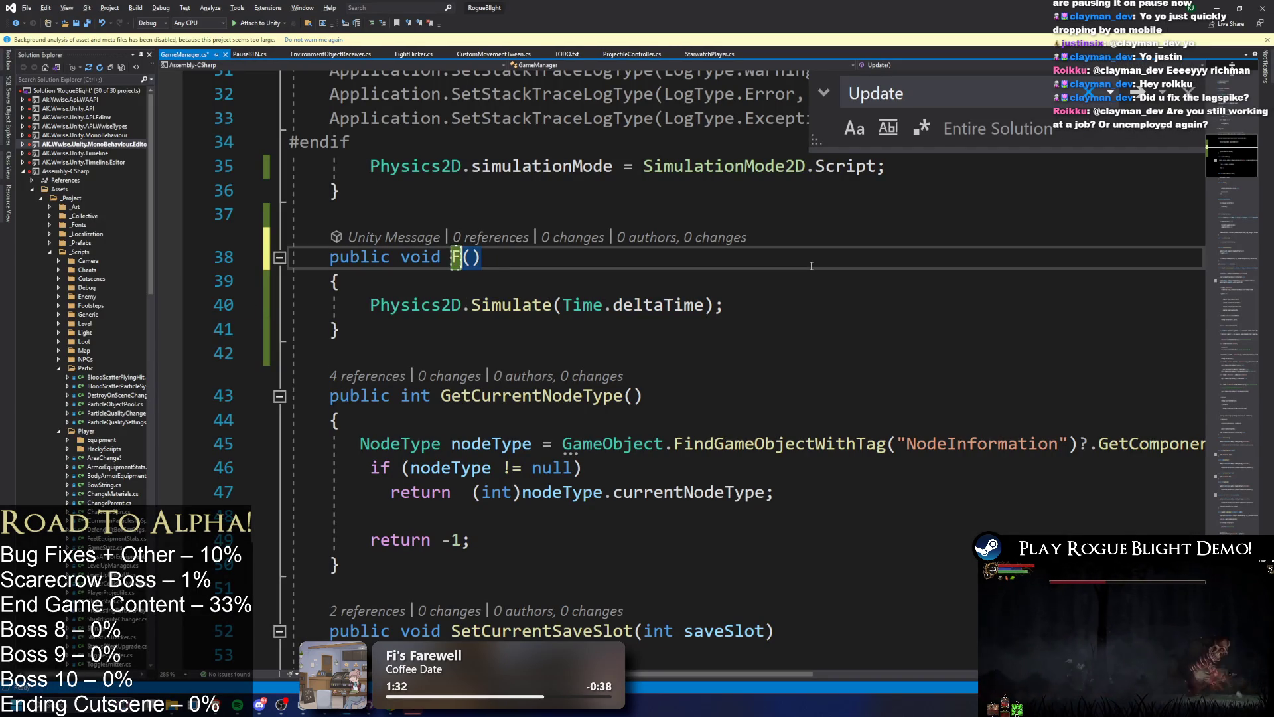
{"action": "key", "text": "BackSpace"}
{"action": "key", "text": "BackSpace"}
{"action": "type", "text": "ixedUpdate"}
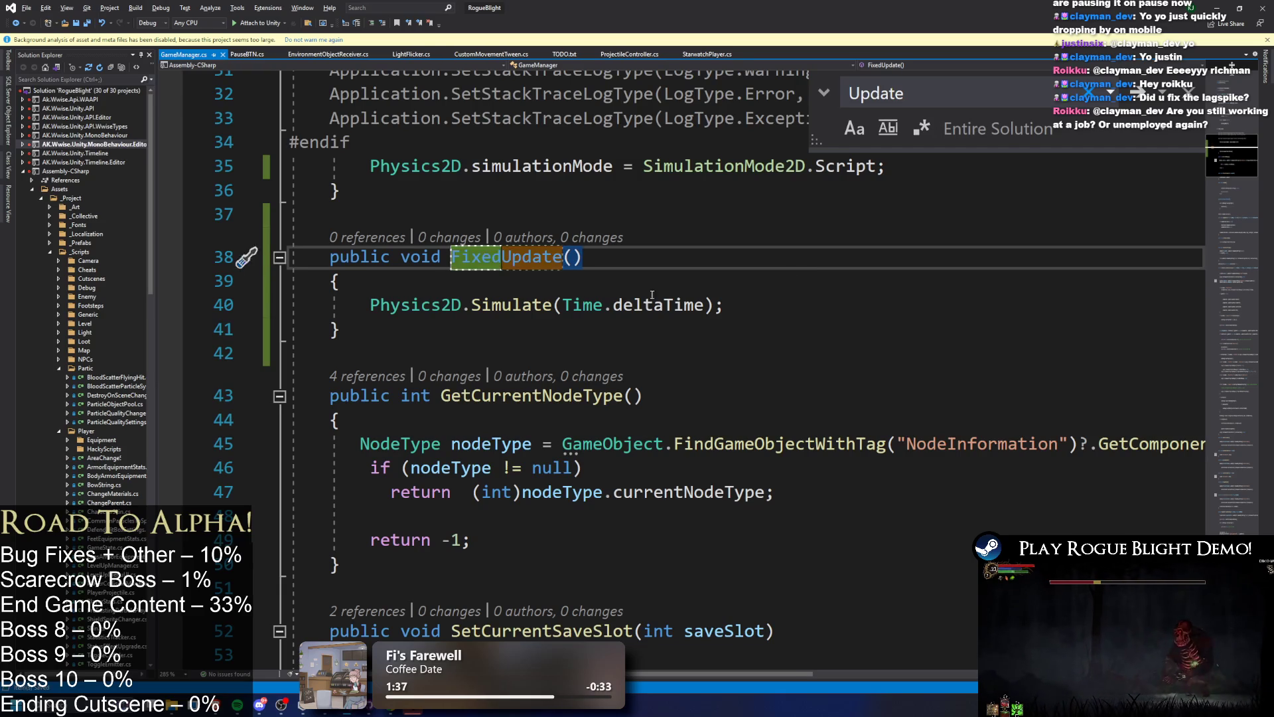
{"action": "left_click", "coordinate": [592, 291]}
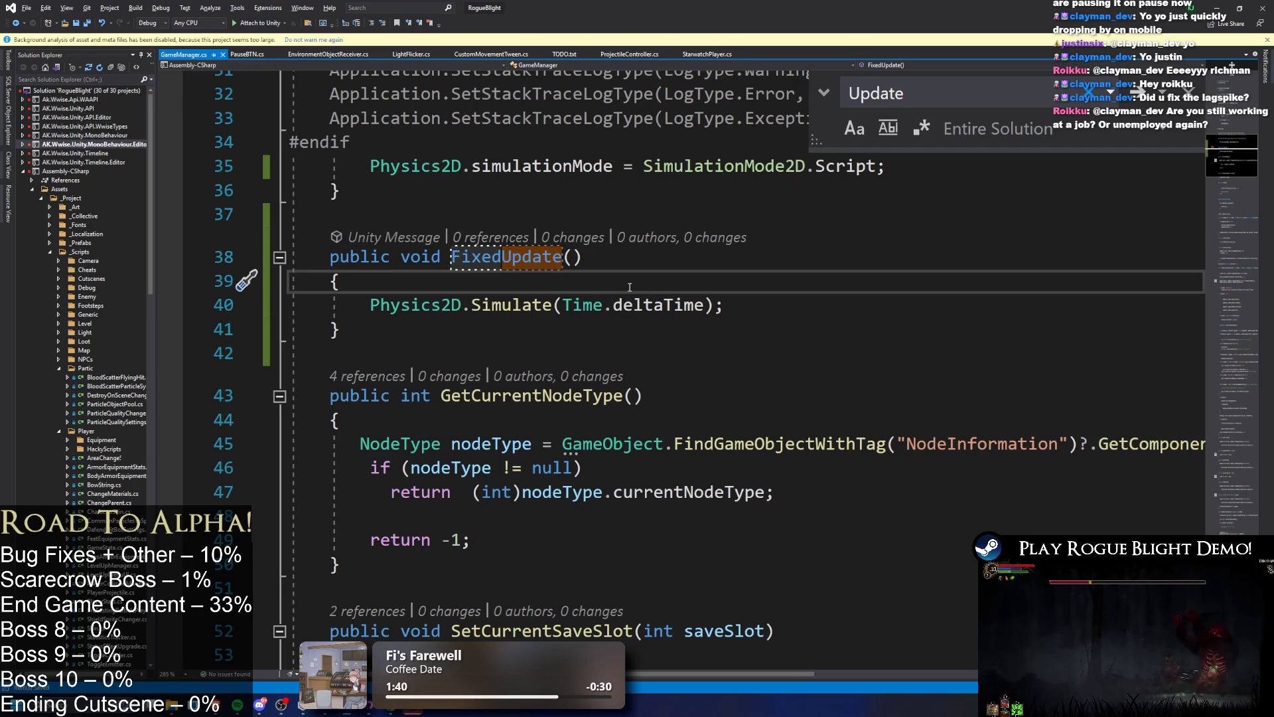
{"action": "left_click", "coordinate": [858, 239]}
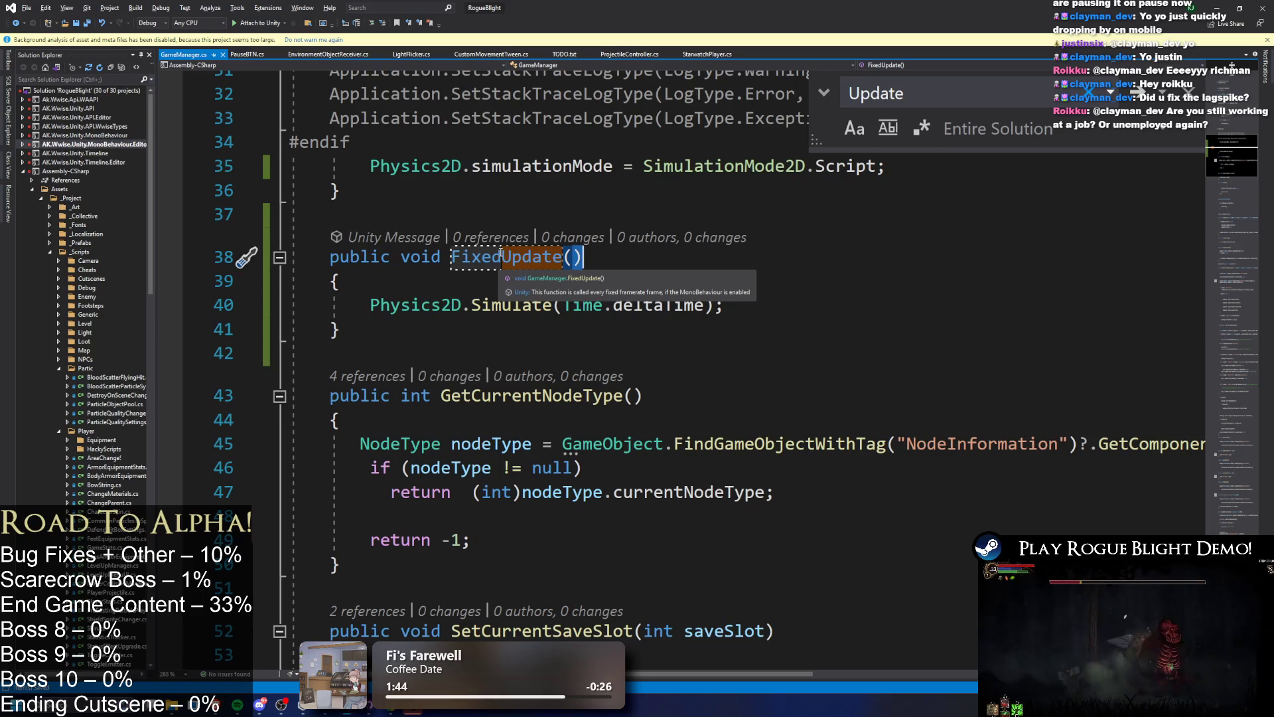
{"action": "key", "text": "alt+Tab"}
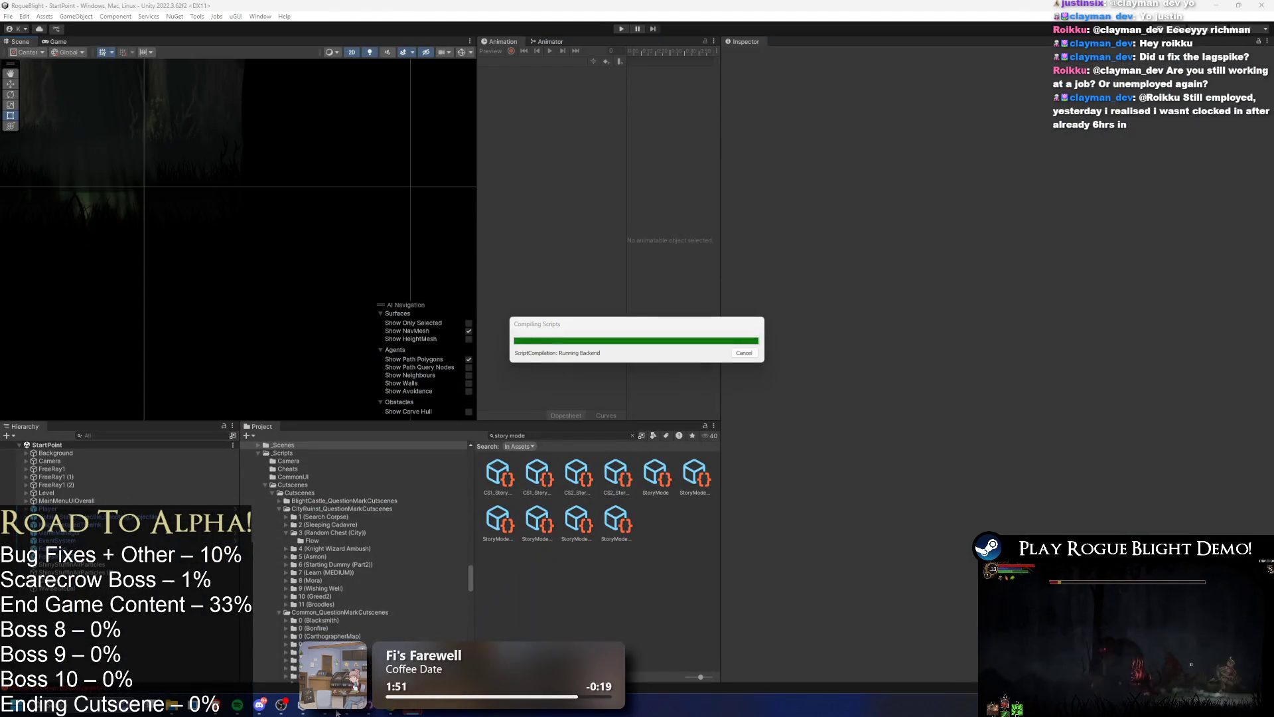
- Bring Visual Studio with GameManager.cs back in front of Unity after compiling
{"action": "mouse_move", "coordinate": [336, 712]}
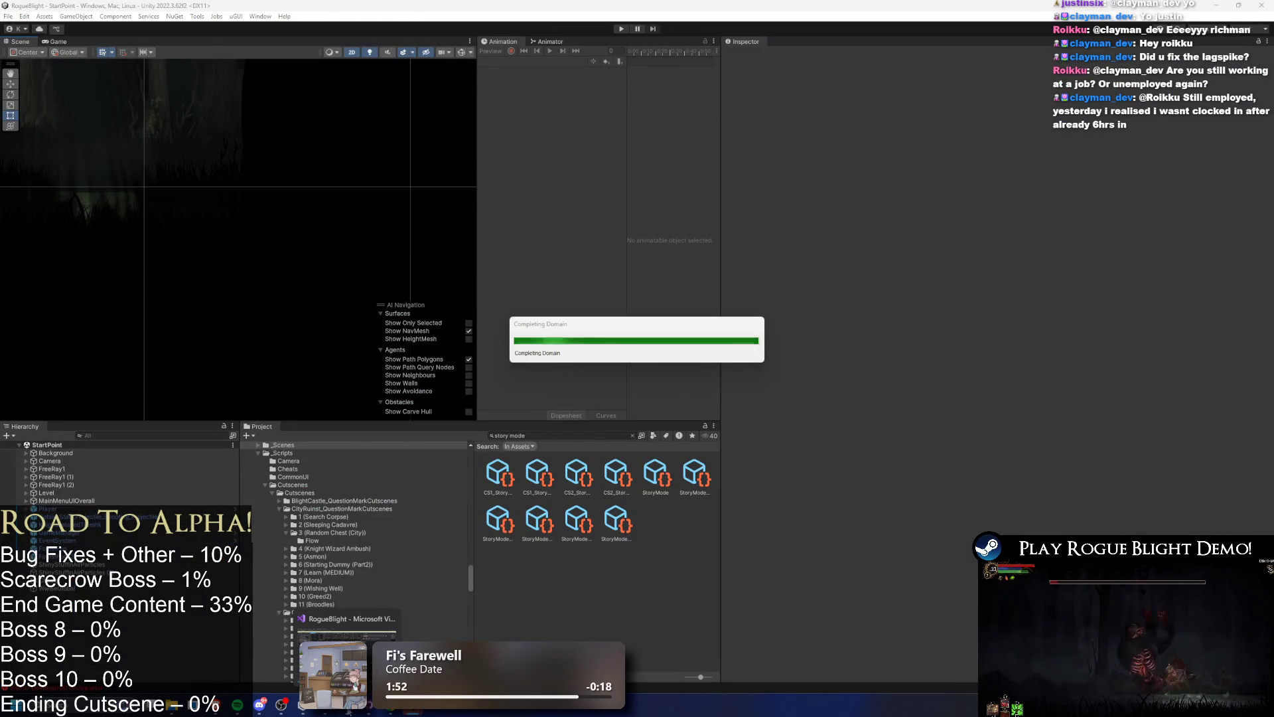
{"action": "left_click", "coordinate": [367, 654]}
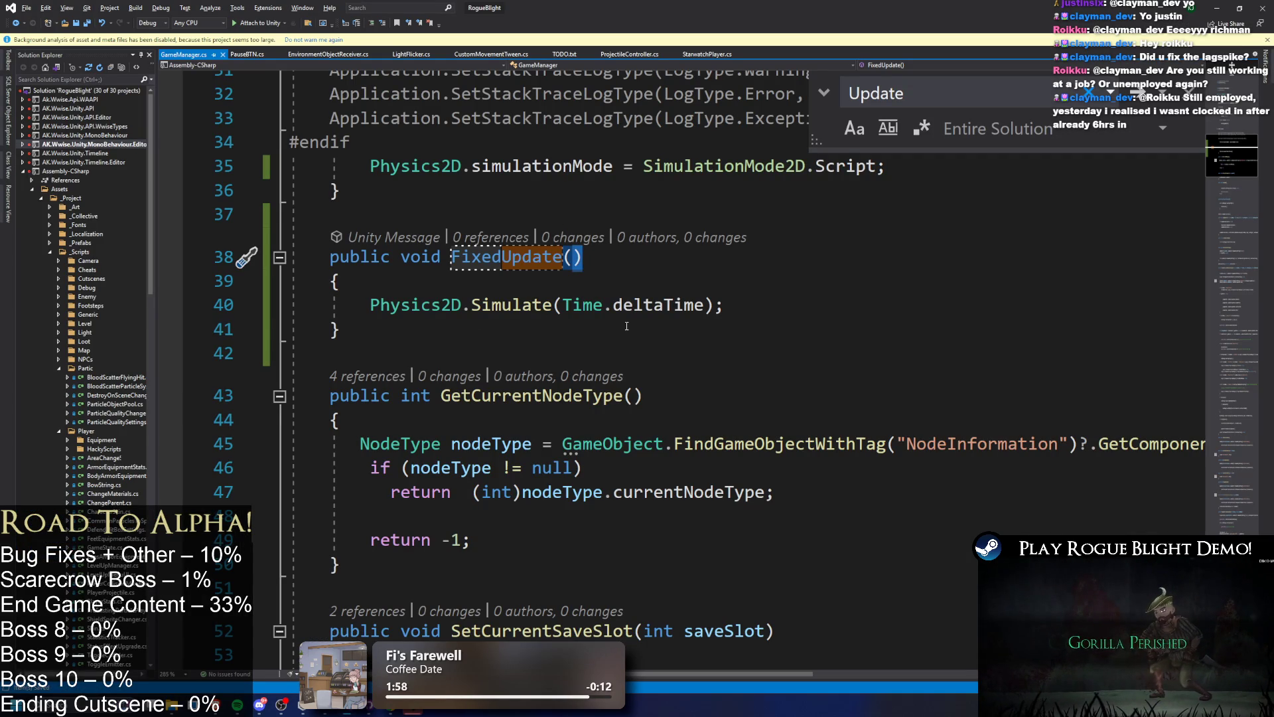
- Inspect the simulationMode assignment on line 35 and the Physics2D.Simulate call on line 40, then return to Unity
{"action": "left_click_drag", "start_coordinate": [361, 166], "coordinate": [783, 168]}
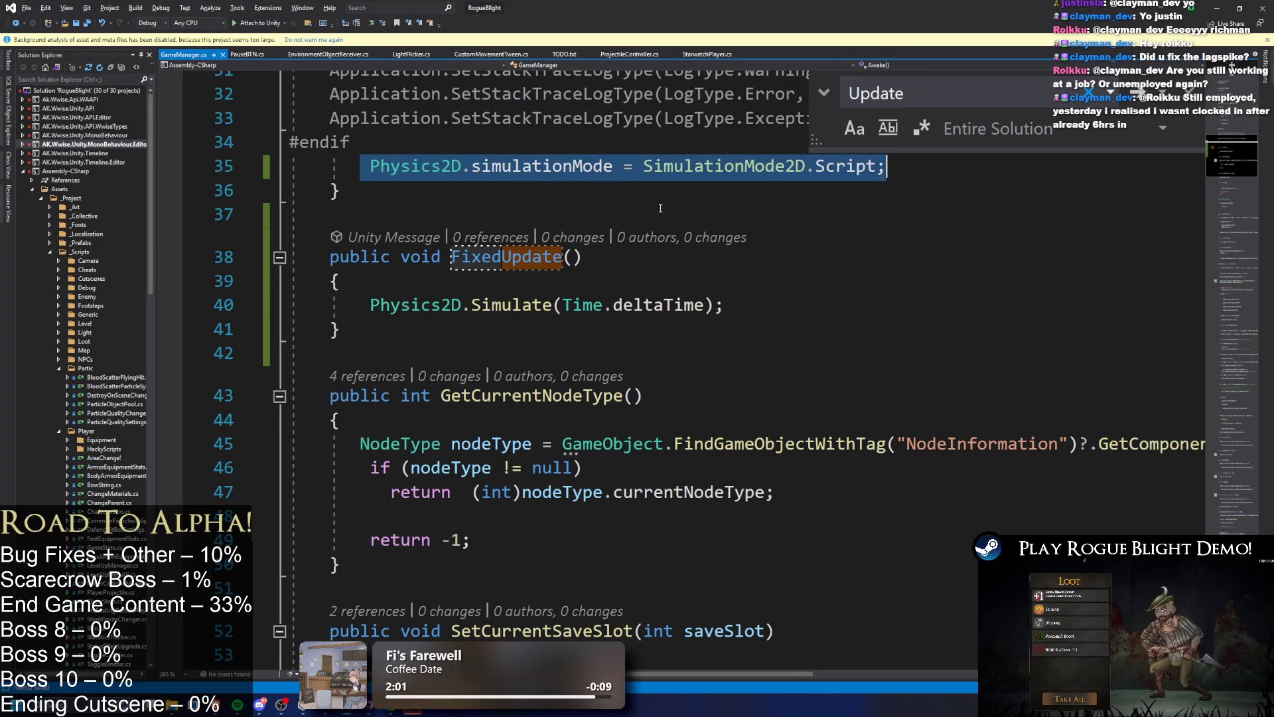
{"action": "left_click", "coordinate": [411, 191]}
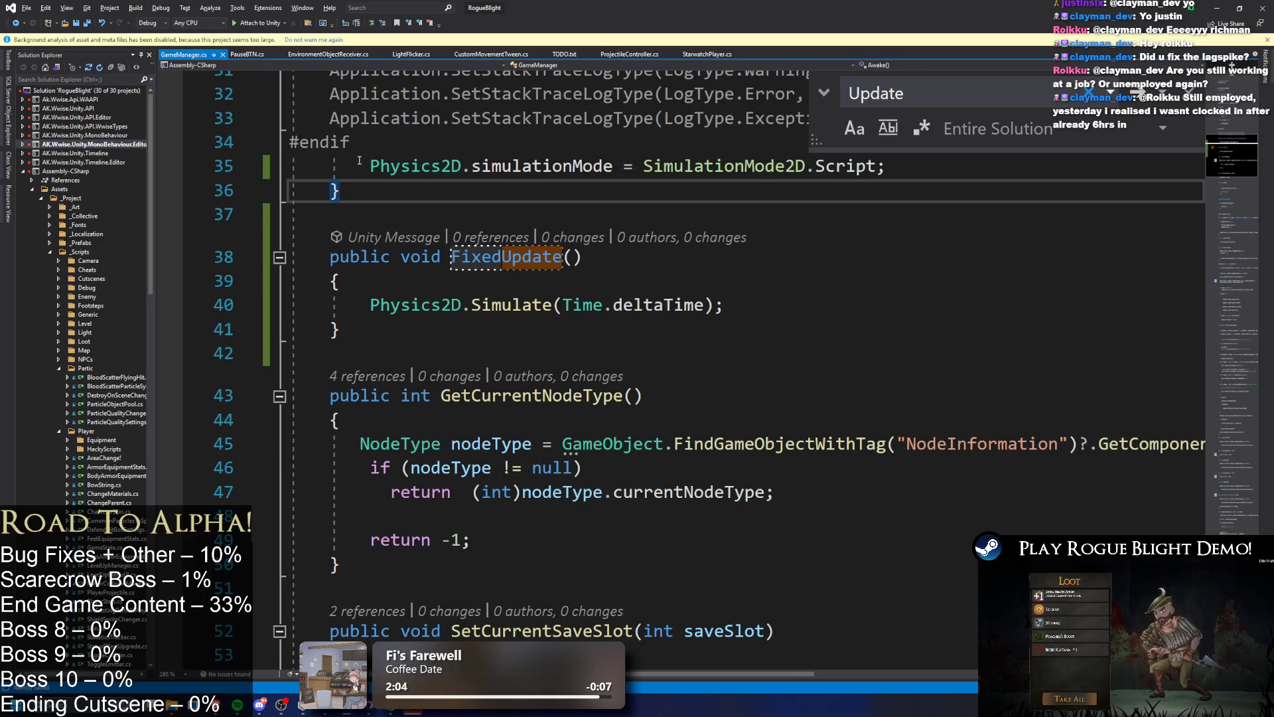
{"action": "left_click_drag", "start_coordinate": [359, 161], "coordinate": [955, 159]}
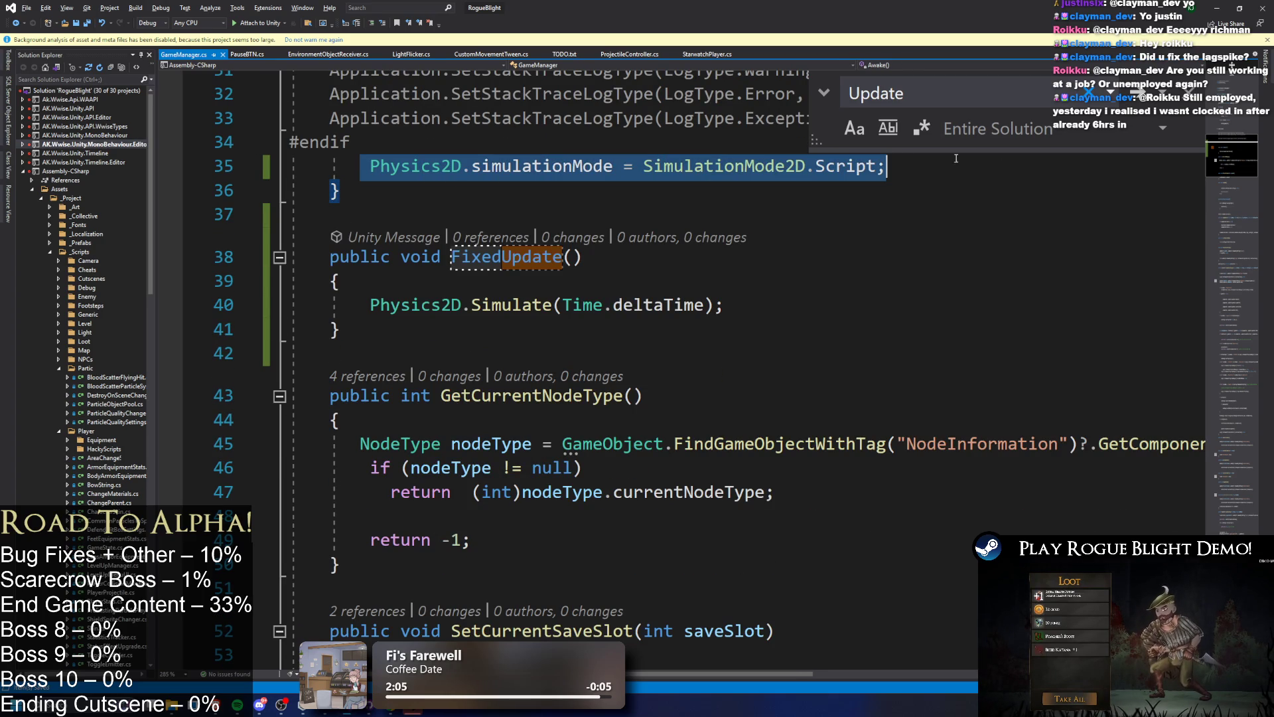
{"action": "left_click", "coordinate": [523, 166]}
{"action": "left_click_drag", "start_coordinate": [360, 169], "coordinate": [877, 167]}
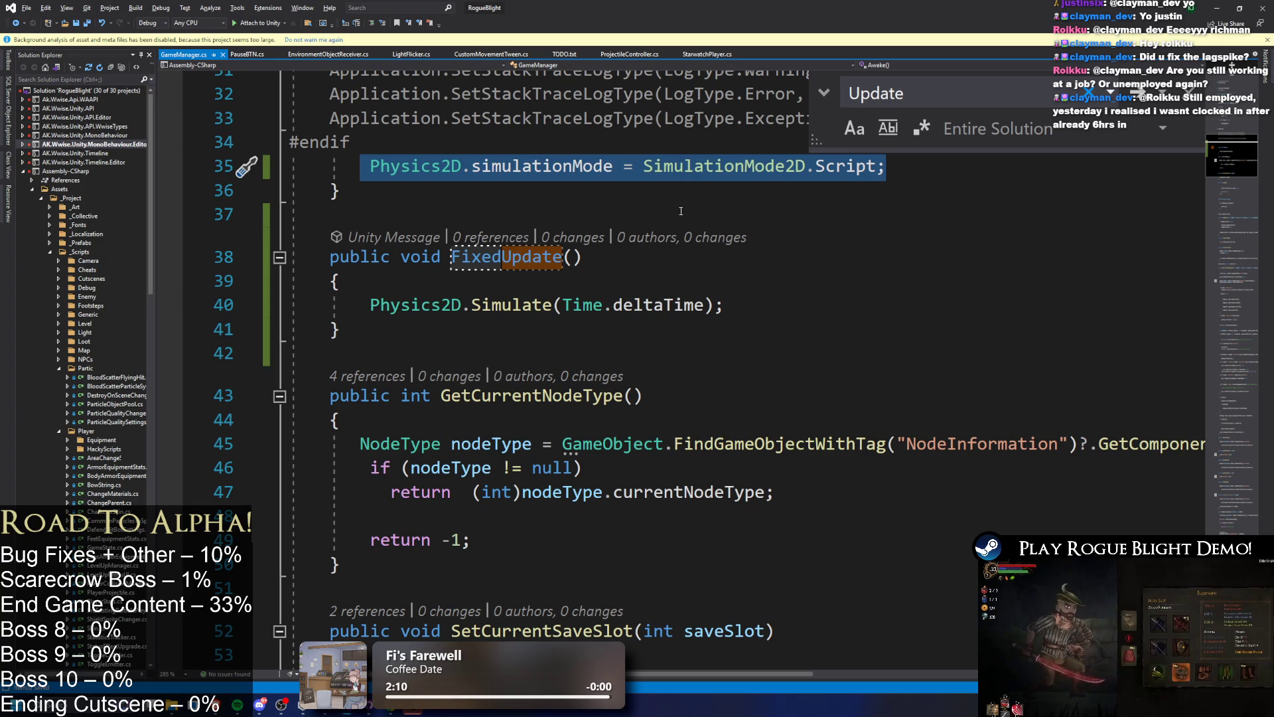
{"action": "left_click_drag", "start_coordinate": [360, 307], "coordinate": [723, 312]}
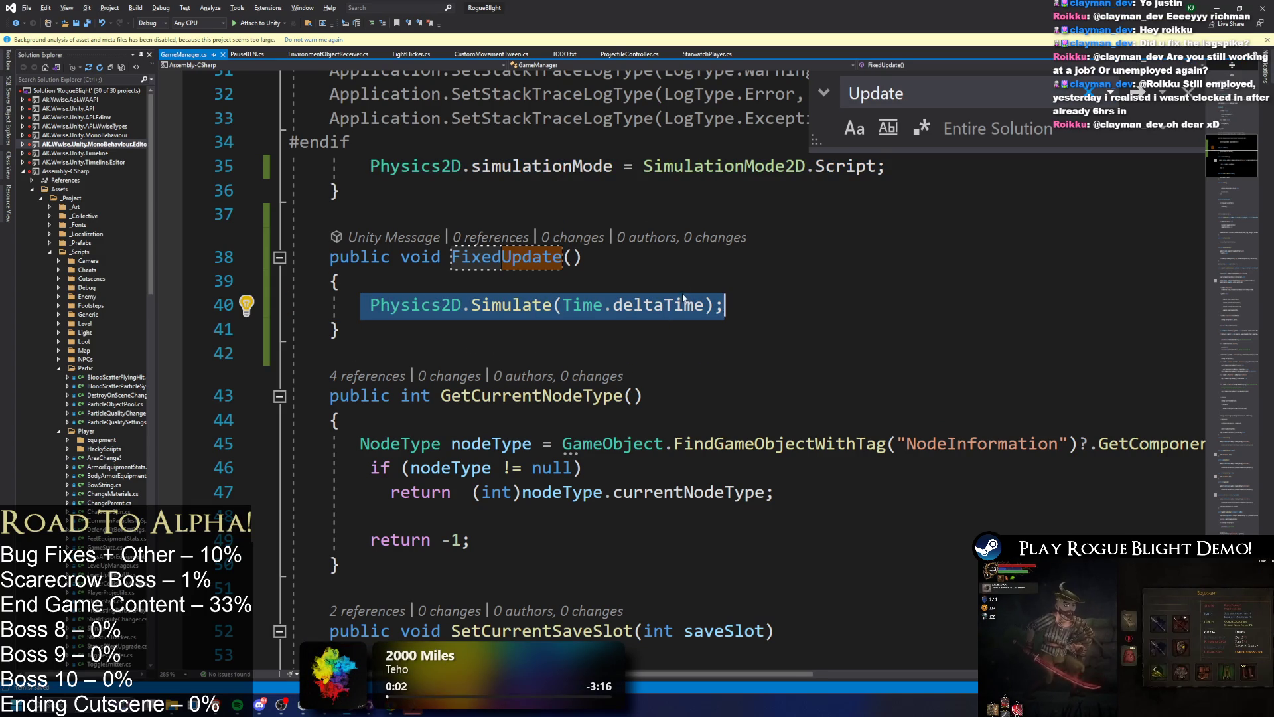
{"action": "key", "text": "super+Down"}
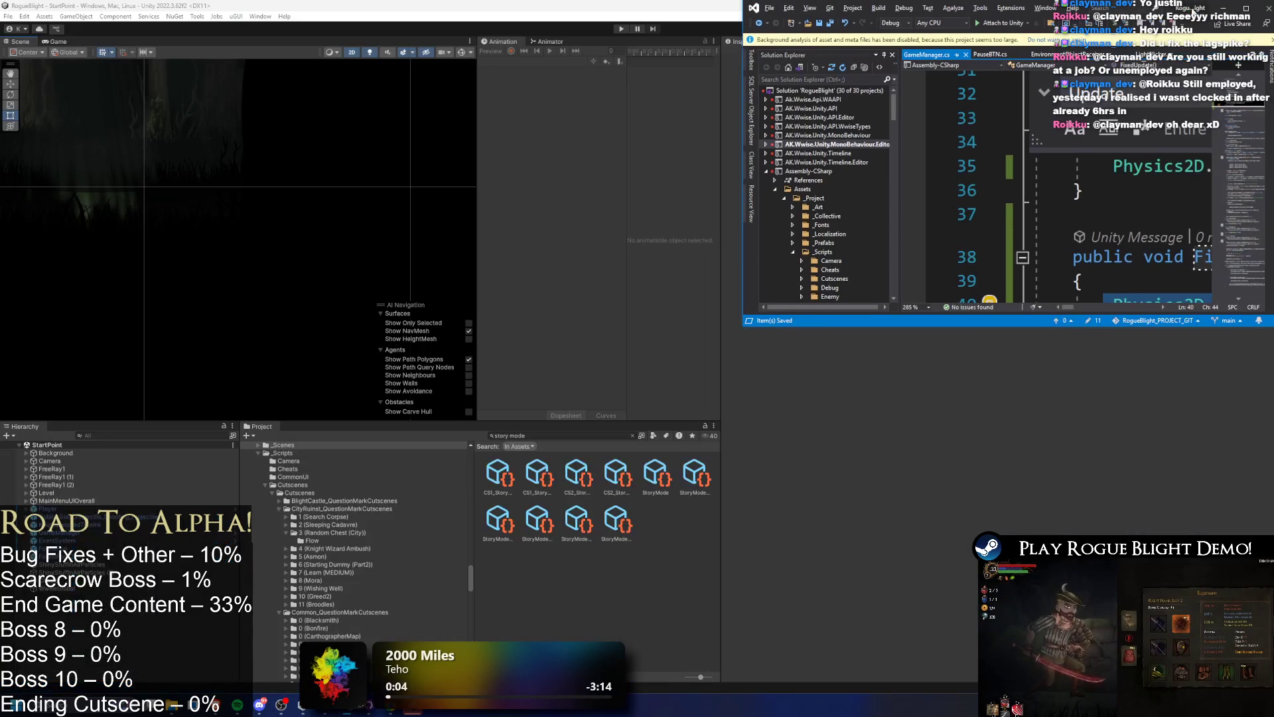
{"action": "key", "text": "super+Up"}
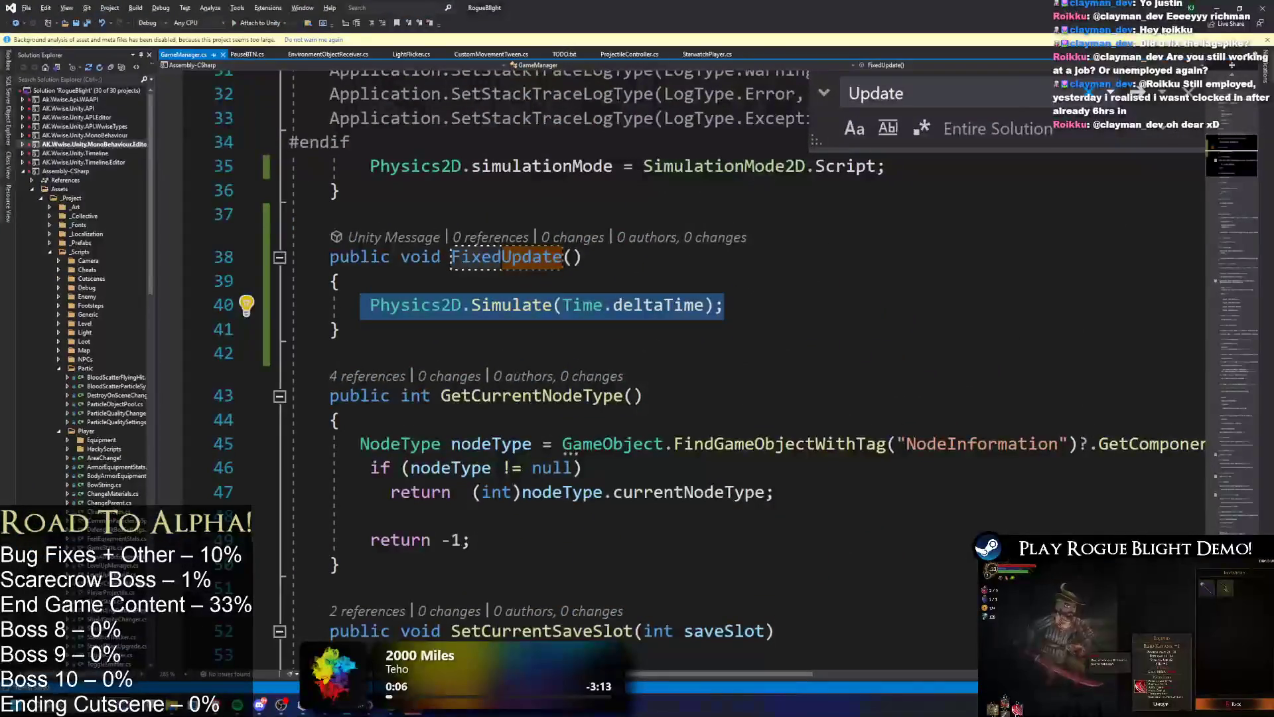
{"action": "key", "text": "alt+Tab"}
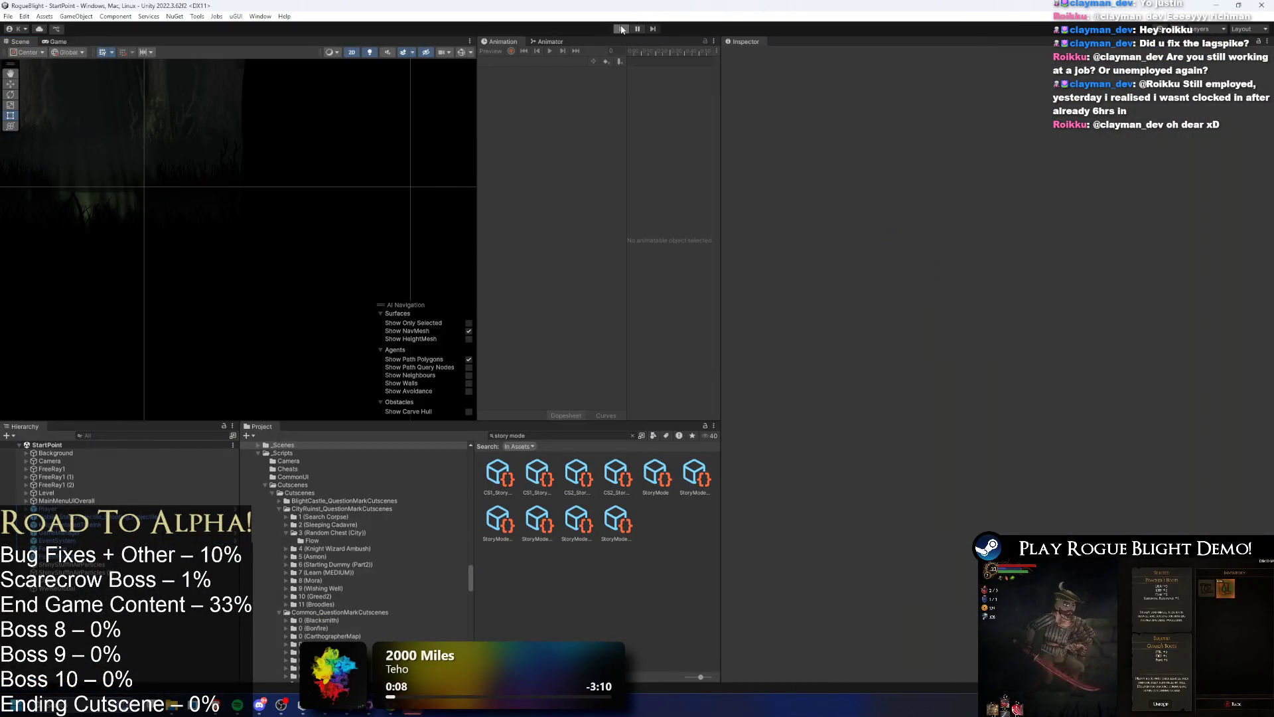
- Enter Play mode and fight the goblin, running left and right and leaping to attack, then pause
{"action": "left_click", "coordinate": [621, 29]}
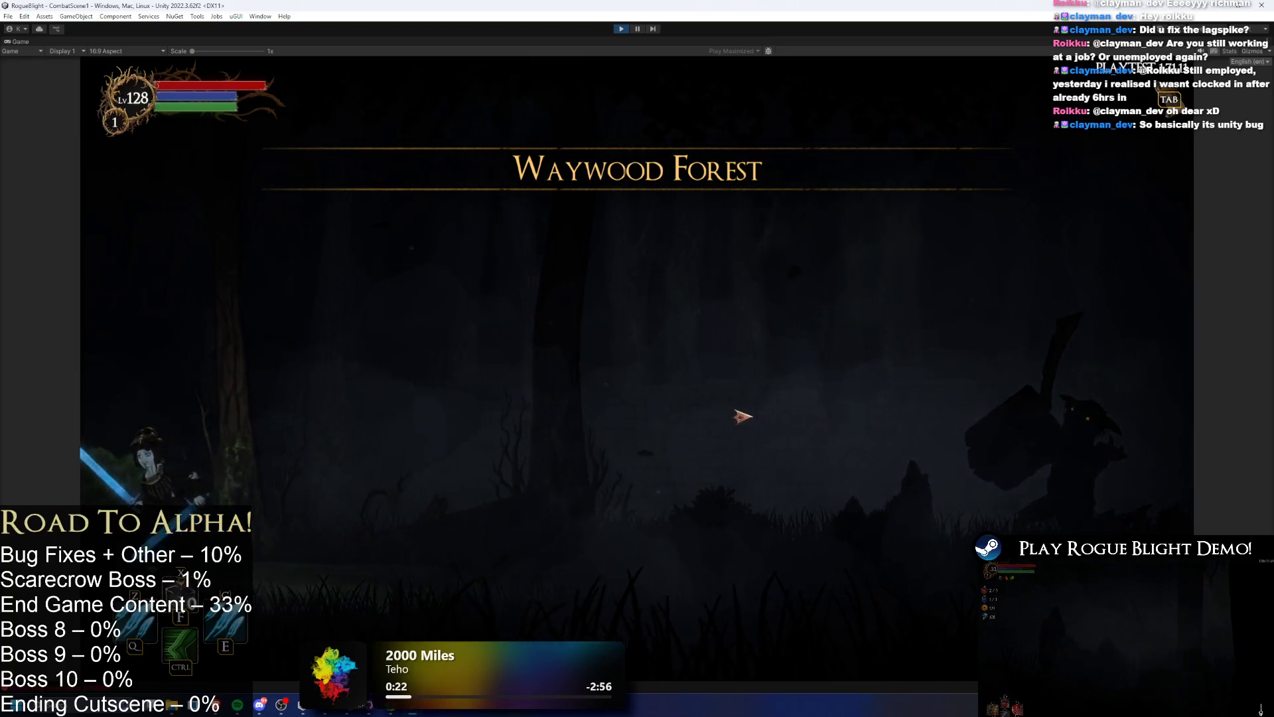
{"action": "key", "text": "d"}
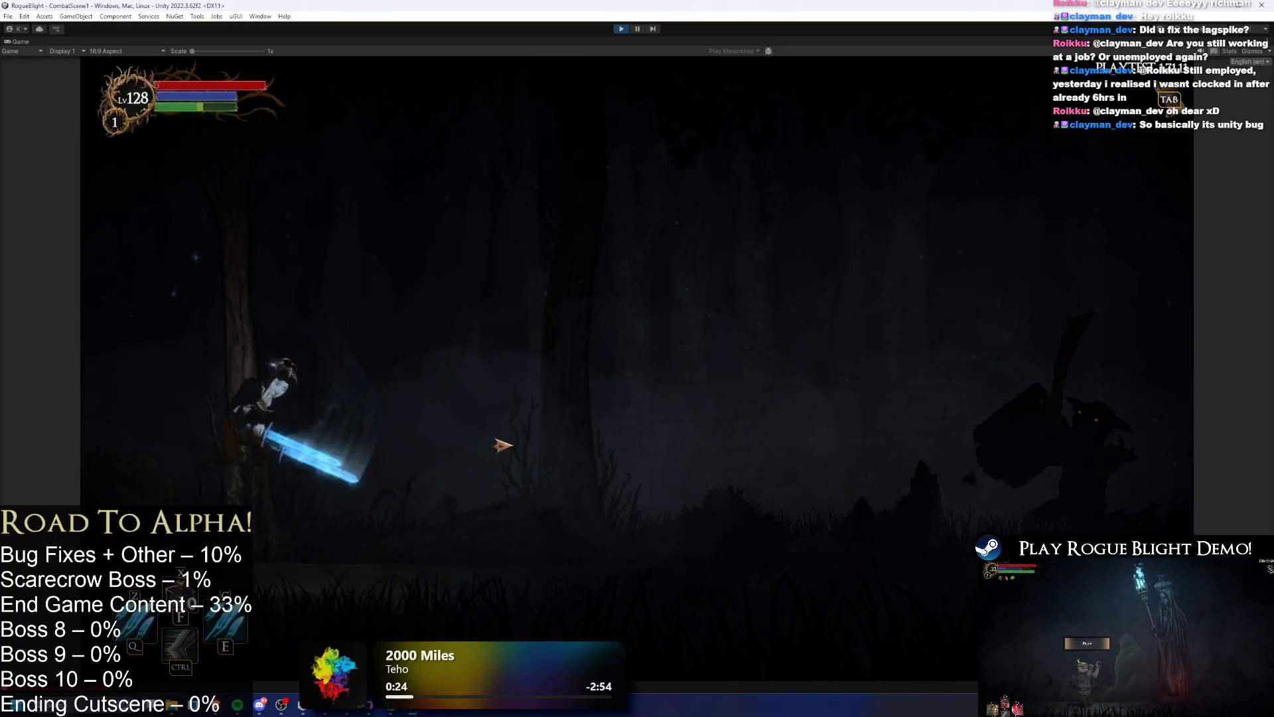
{"action": "key", "text": "a"}
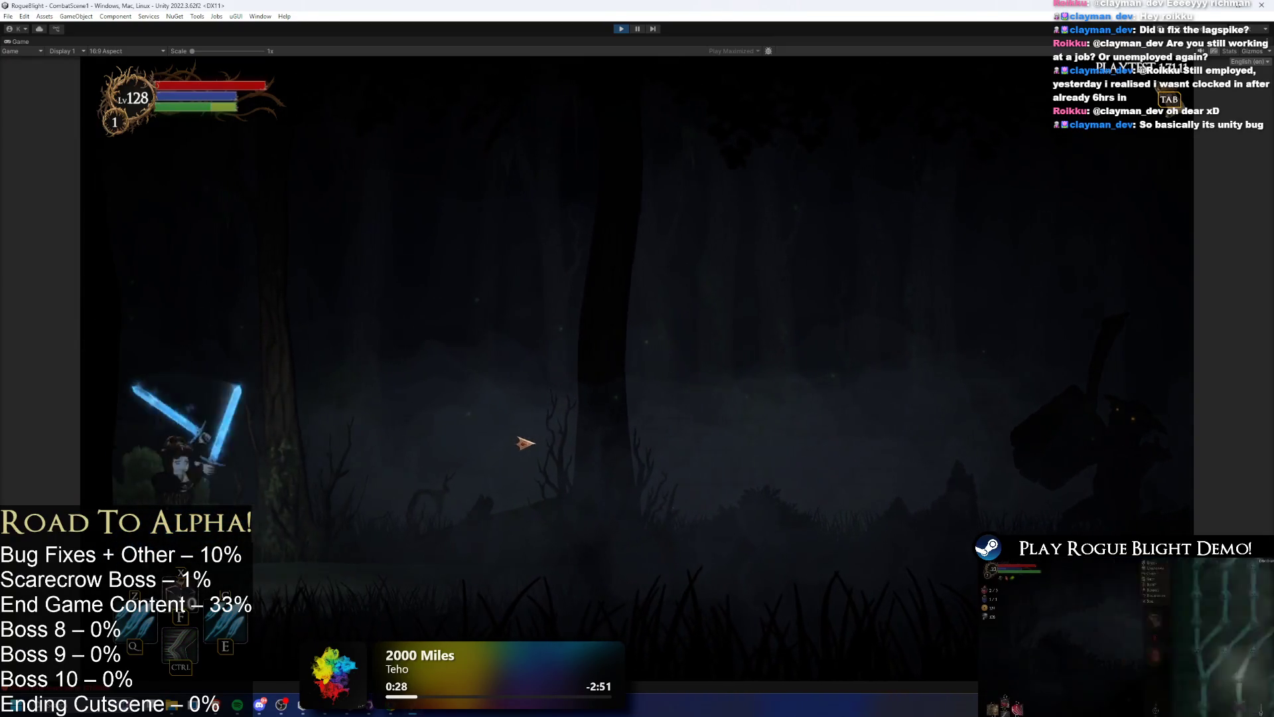
{"action": "key", "text": "d"}
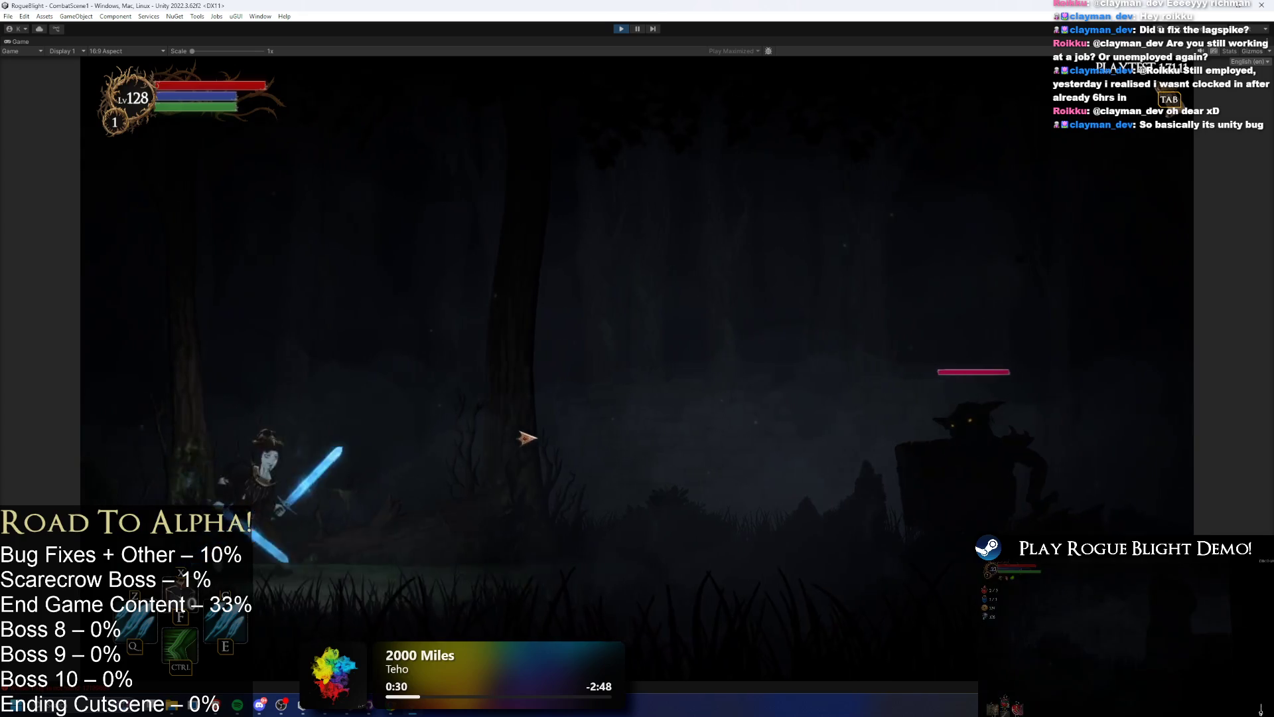
{"action": "key", "text": "Escape"}
{"action": "key", "text": "Escape"}
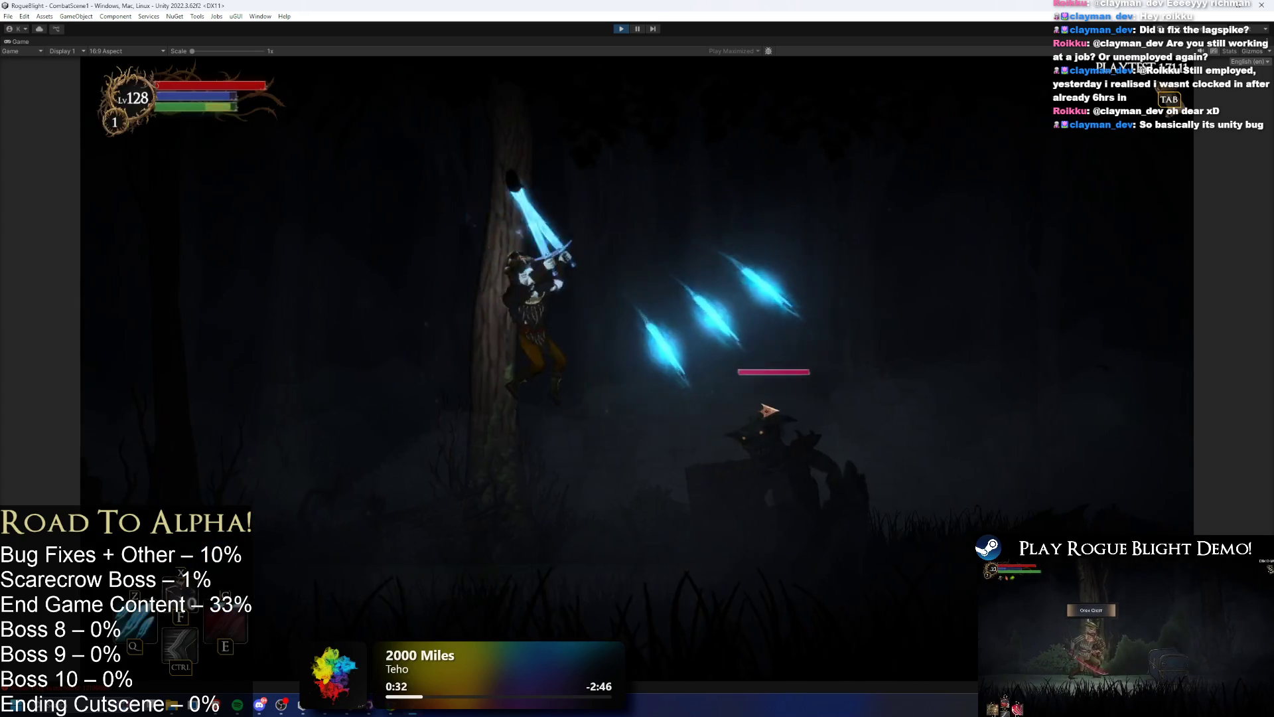
{"action": "key", "text": "a"}
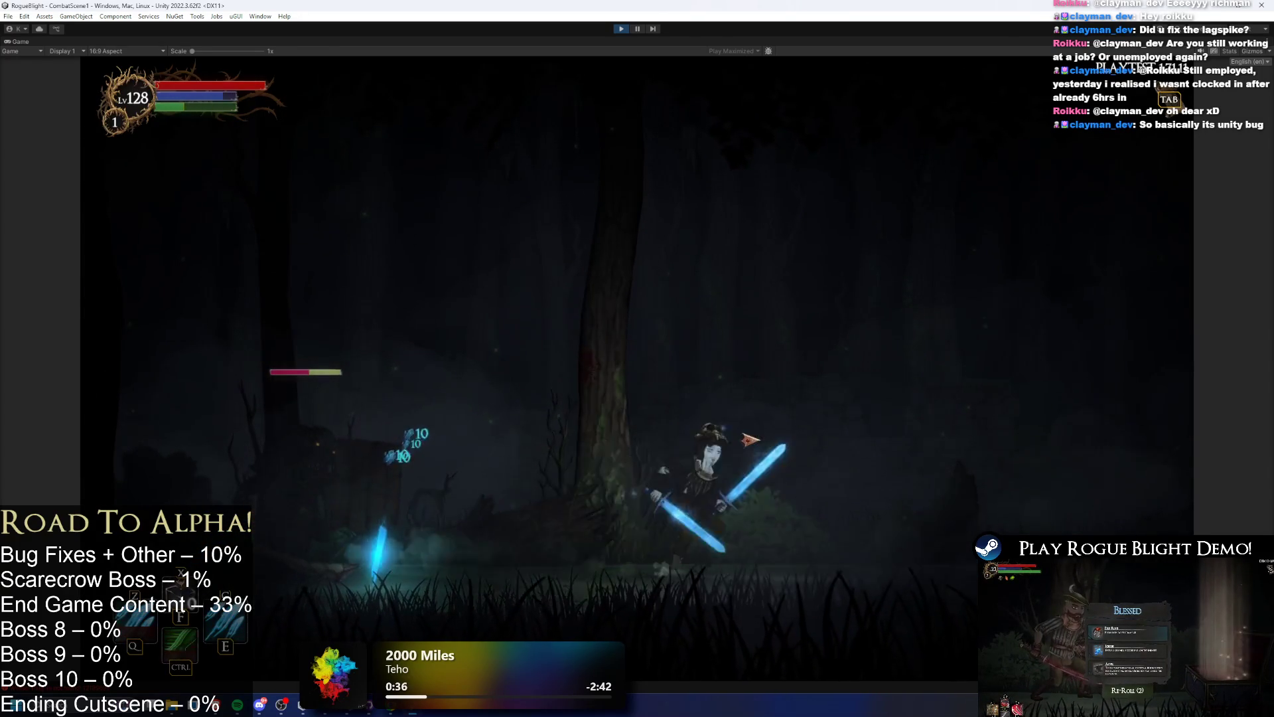
{"action": "key", "text": "a"}
{"action": "key", "text": "space"}
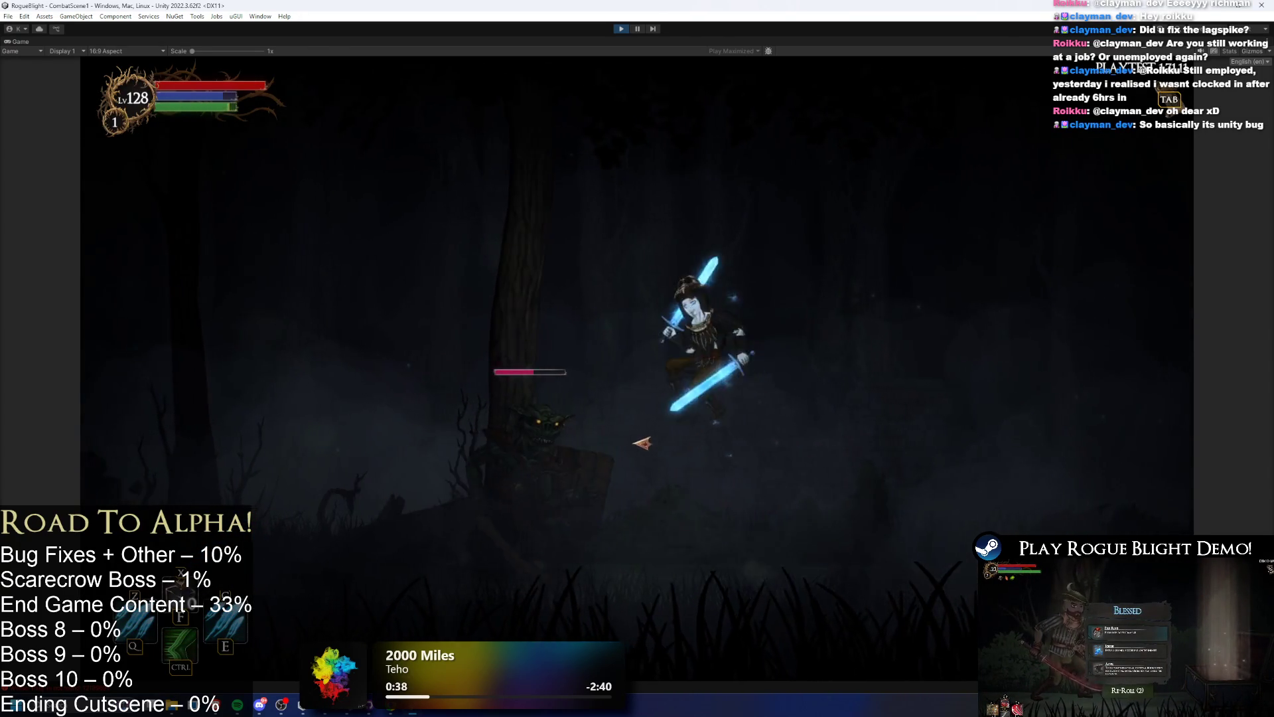
{"action": "key", "text": "Escape"}
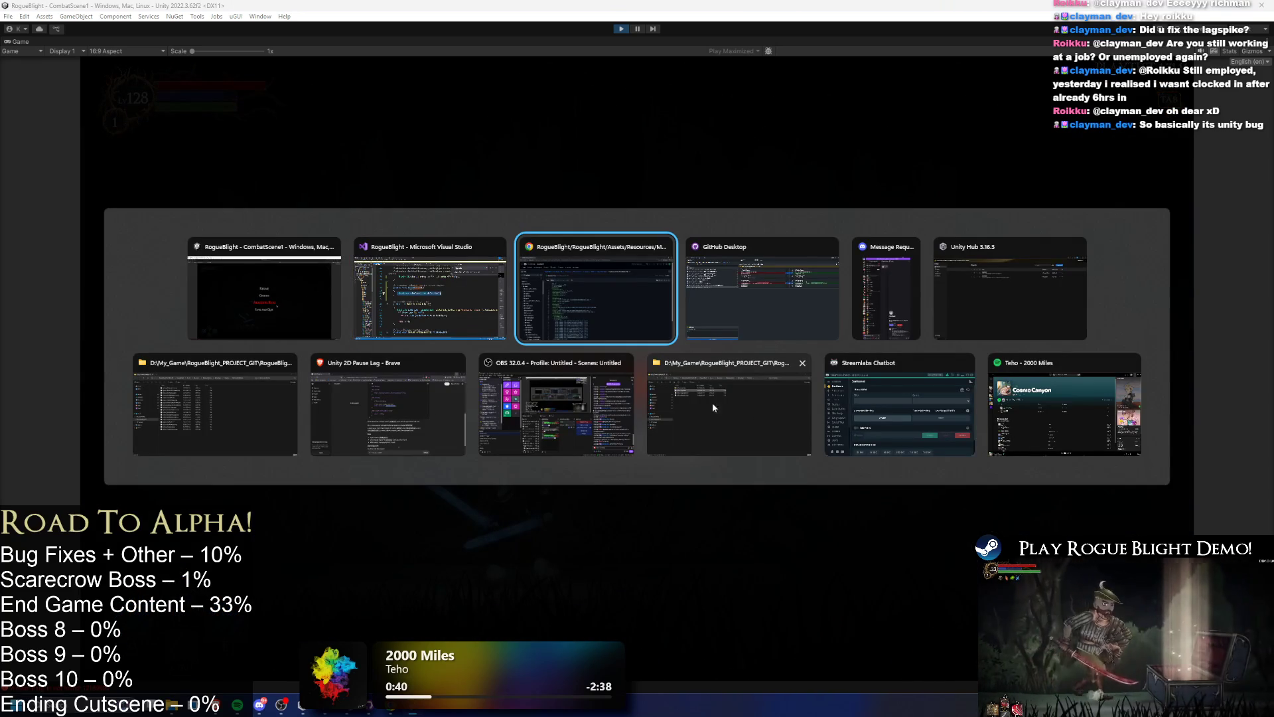
- Insert blank lines inside FixedUpdate above the Physics2D.Simulate call
{"action": "left_click", "coordinate": [501, 289]}
{"action": "left_click", "coordinate": [501, 288]}
{"action": "key", "text": "Return"}
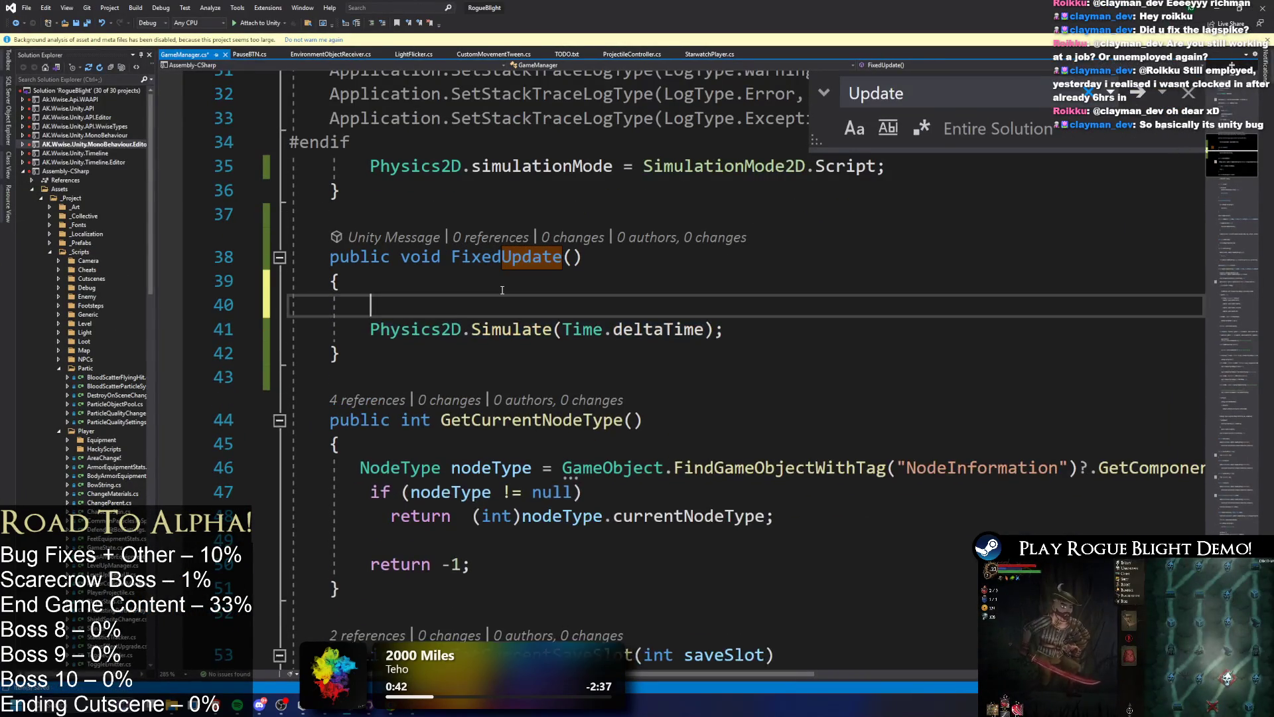
{"action": "key", "text": "Return"}
{"action": "key", "text": "Up"}
{"action": "key", "text": "ctrl+space"}
{"action": "type", "text": "i"}
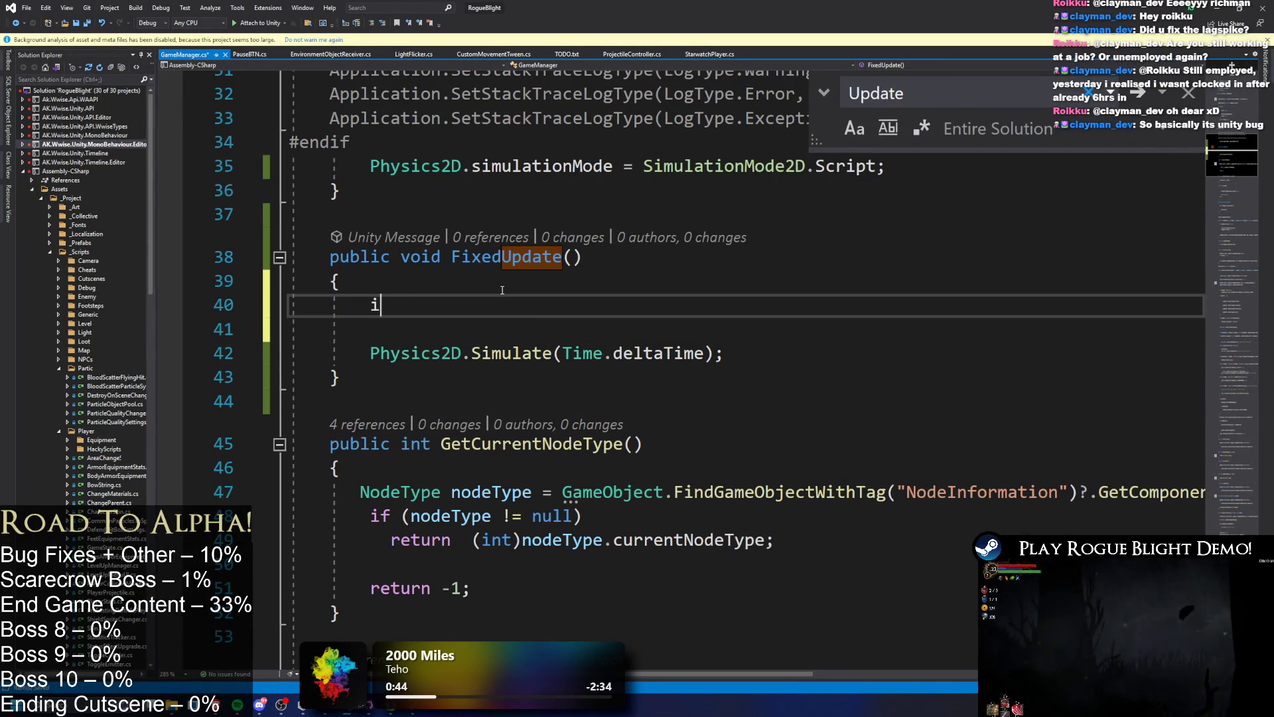
{"action": "left_click_drag", "start_coordinate": [350, 353], "coordinate": [717, 350]}
{"action": "left_click_drag", "start_coordinate": [370, 166], "coordinate": [847, 178]}
{"action": "key", "text": "shift+Up"}
{"action": "key", "text": "shift+Home"}
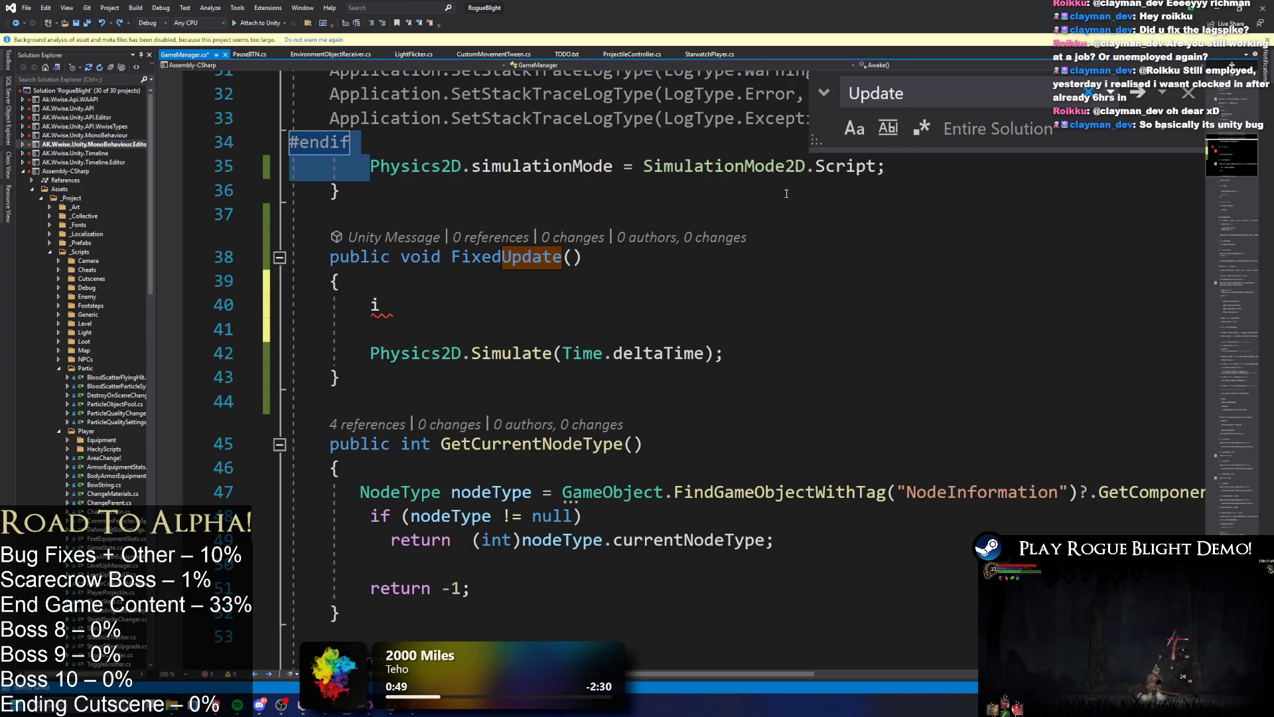
- Select the simulationMode statement and the Physics2D.Simulate call to review them
{"action": "left_click", "coordinate": [463, 166]}
{"action": "key", "text": "Up"}
{"action": "key", "text": "Down"}
{"action": "key", "text": "Down"}
{"action": "key", "text": "End"}
{"action": "key", "text": "shift+Up"}
{"action": "left_click_drag", "start_coordinate": [380, 353], "coordinate": [889, 362]}
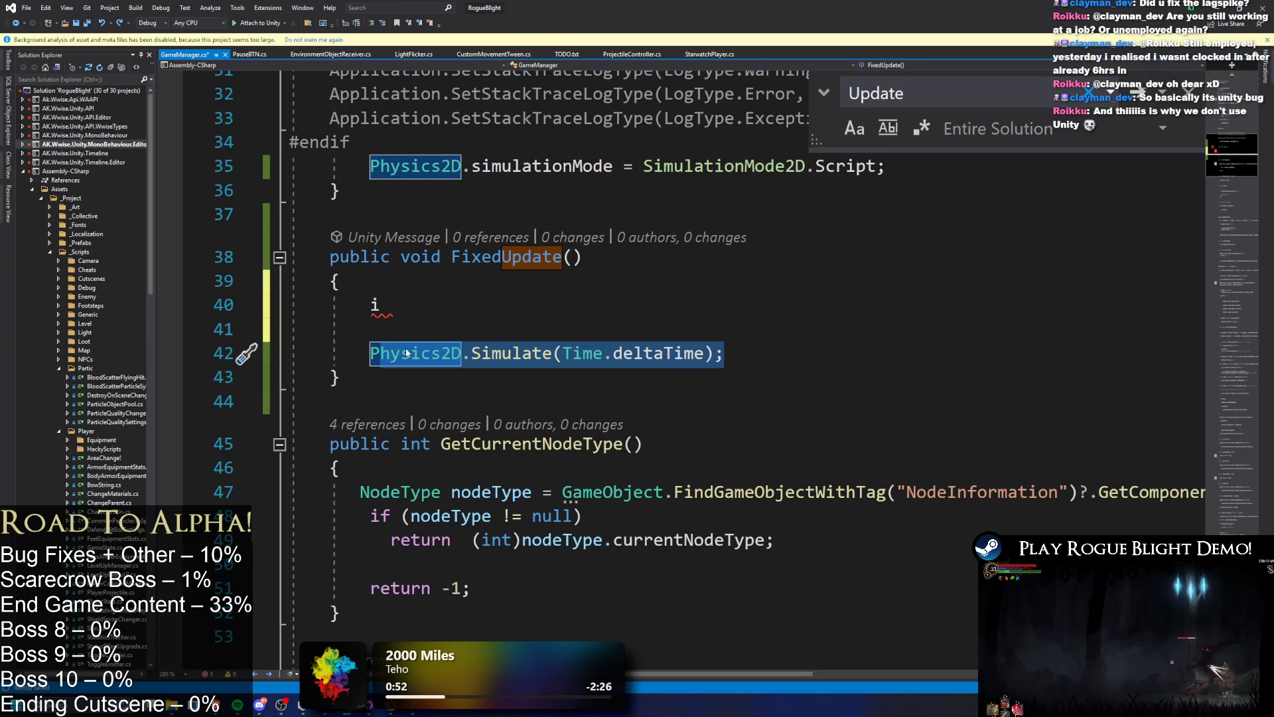
- Add an 'if (Time.time != 0f)' guard line above the Physics2D.Simulate call
{"action": "left_click", "coordinate": [411, 319]}
{"action": "key", "text": "BackSpace"}
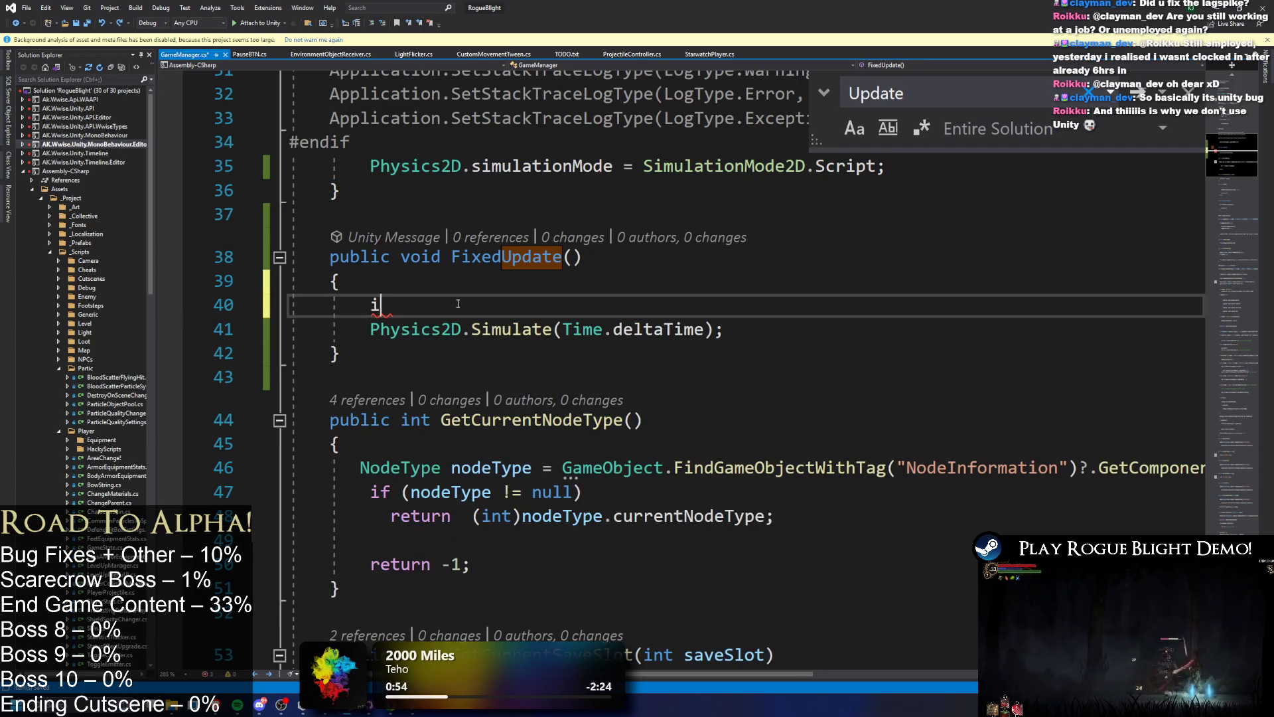
{"action": "type", "text": "if ("}
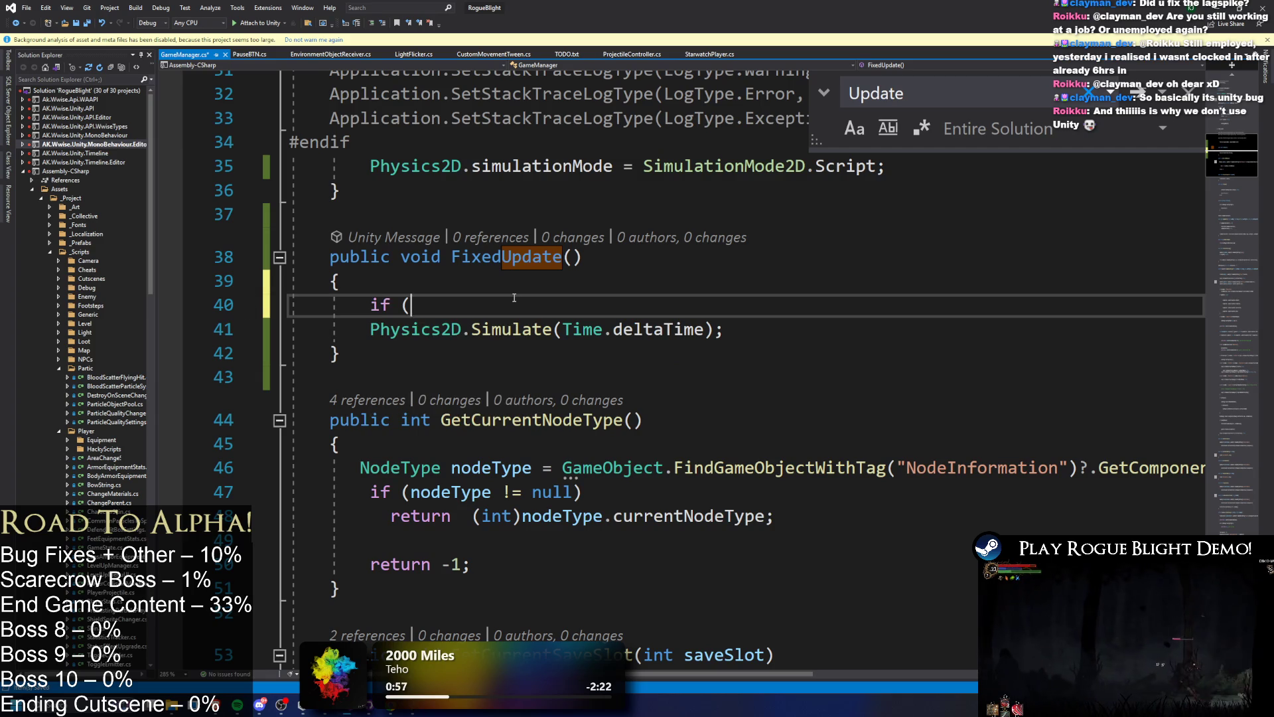
{"action": "type", "text": "Time.T"}
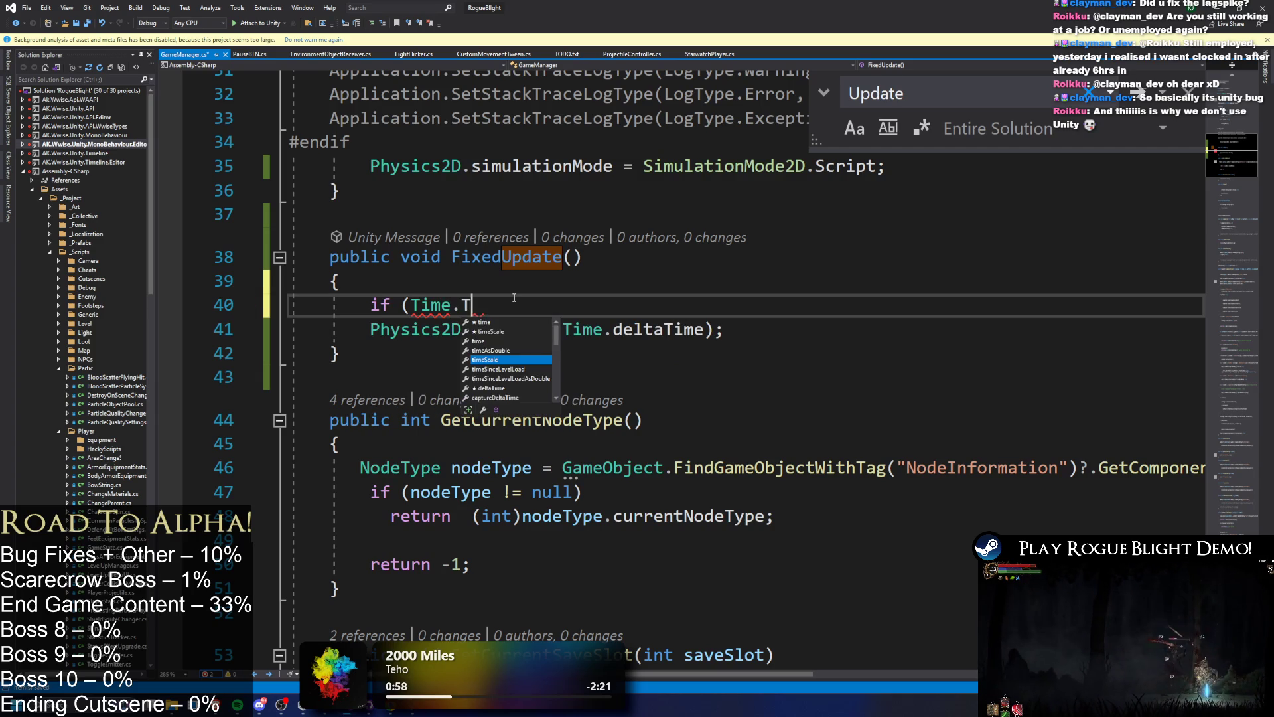
{"action": "type", "text": "ime !=0f)"}
{"action": "left_click", "coordinate": [780, 330]}
{"action": "key", "text": "shift+Home"}
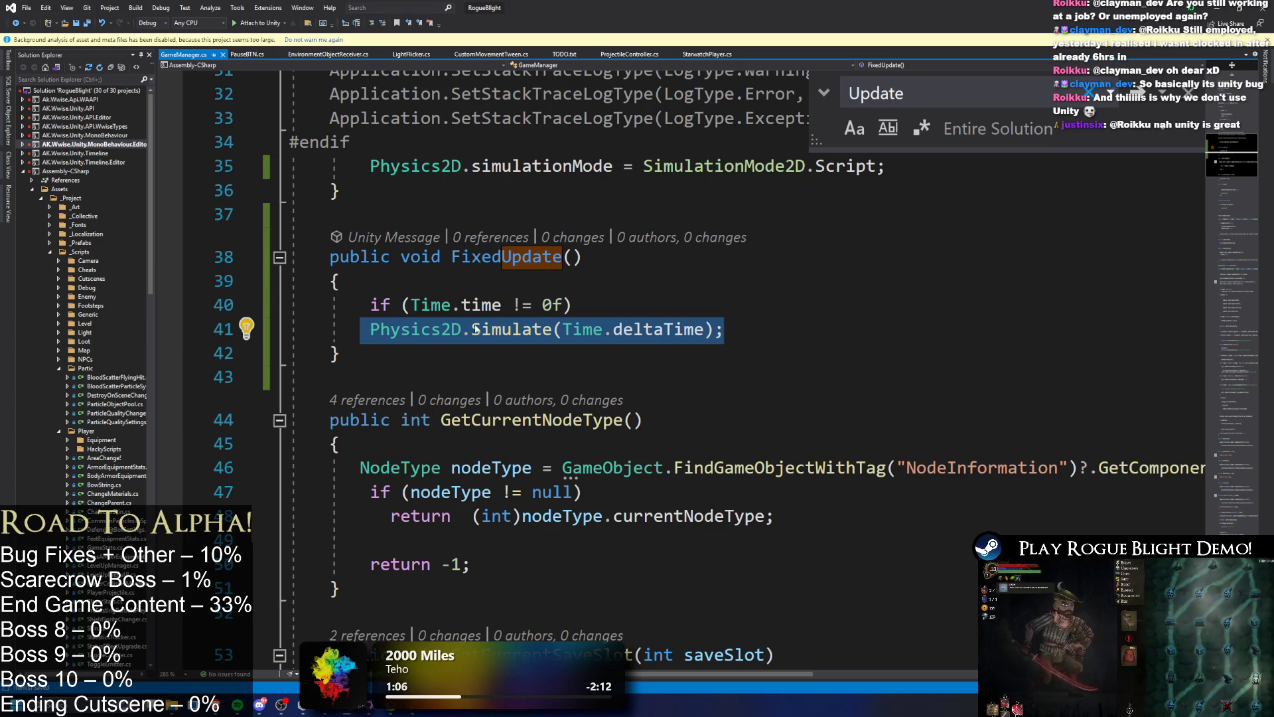
{"action": "key", "text": "Home"}
{"action": "key", "text": "End"}
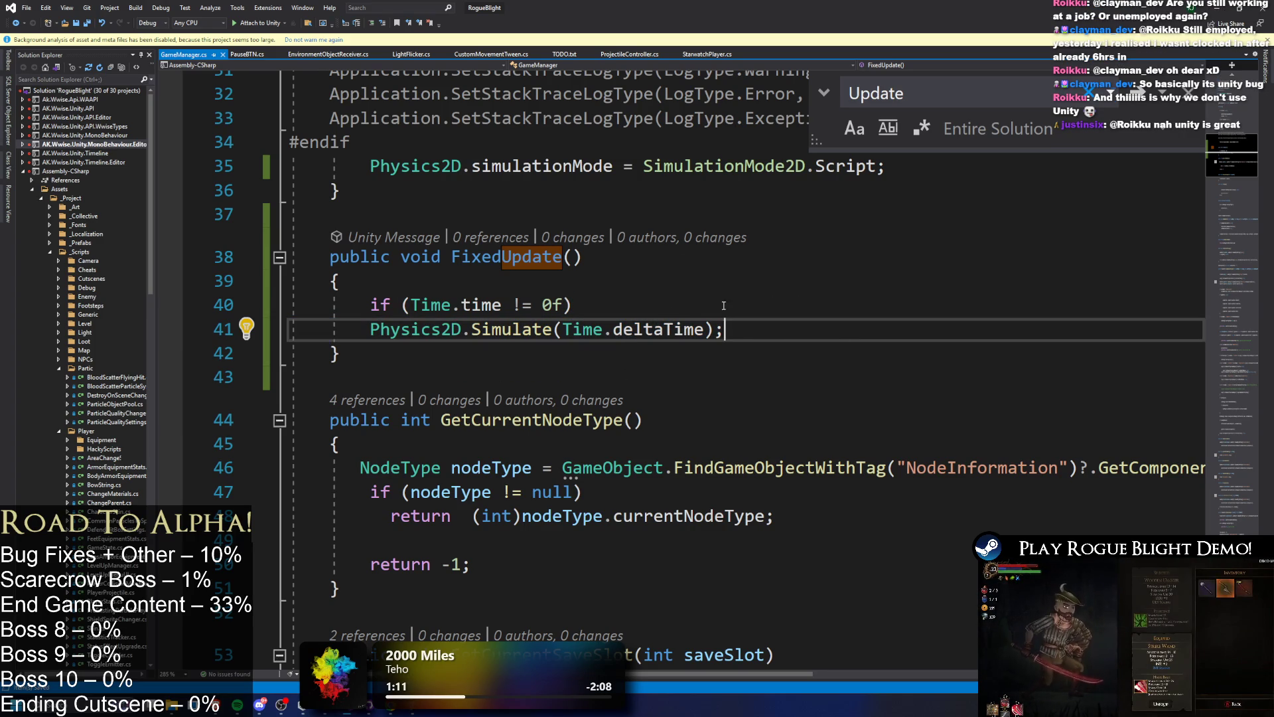
{"action": "key", "text": "shift+Home"}
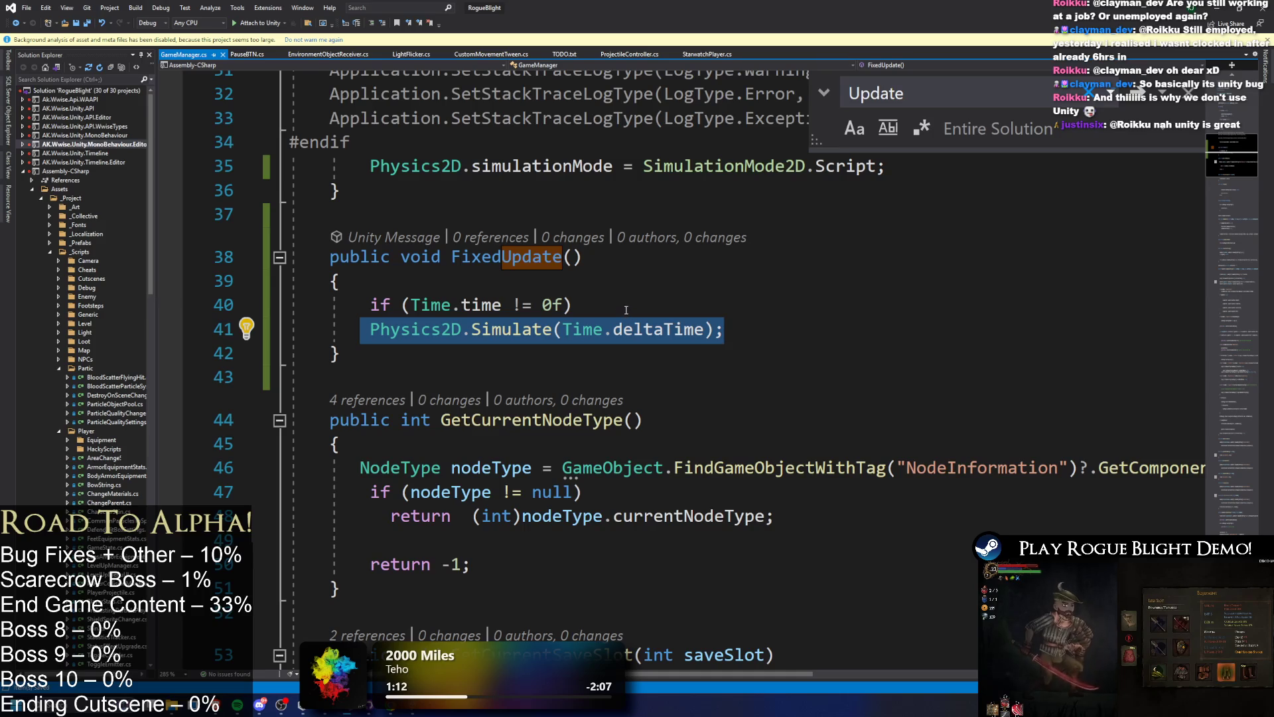
- Delete the Time.time guard line again and resume the paused game in Unity
{"action": "left_click_drag", "start_coordinate": [621, 309], "coordinate": [292, 308]}
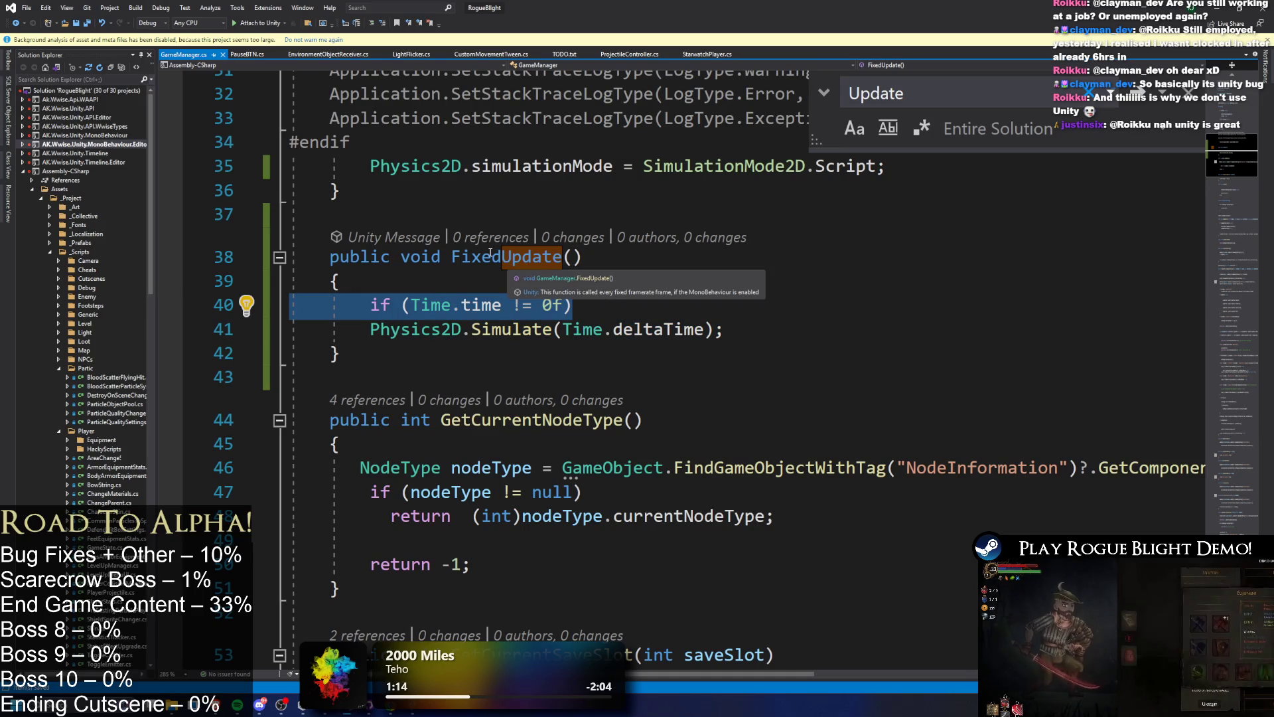
{"action": "left_click", "coordinate": [669, 312]}
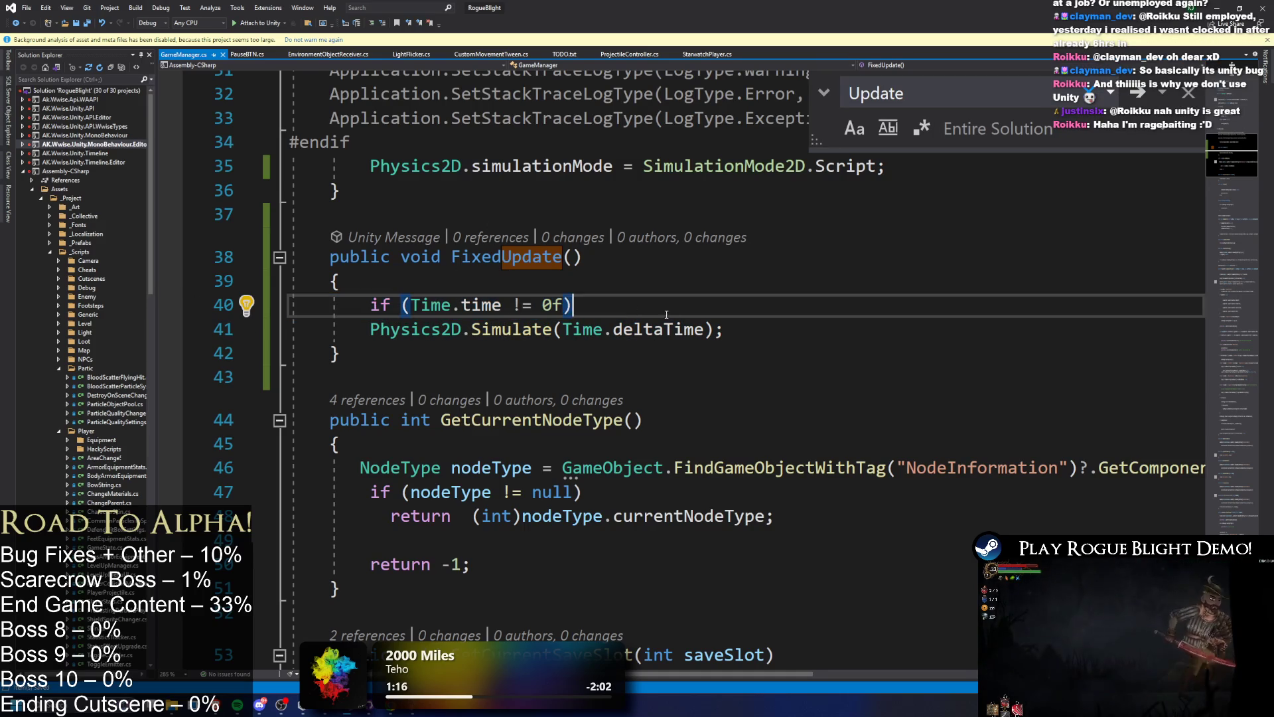
{"action": "key", "text": "shift+Home"}
{"action": "key", "text": "BackSpace"}
{"action": "key", "text": "ctrl+shift+l"}
{"action": "left_click_drag", "start_coordinate": [664, 329], "coordinate": [260, 233]}
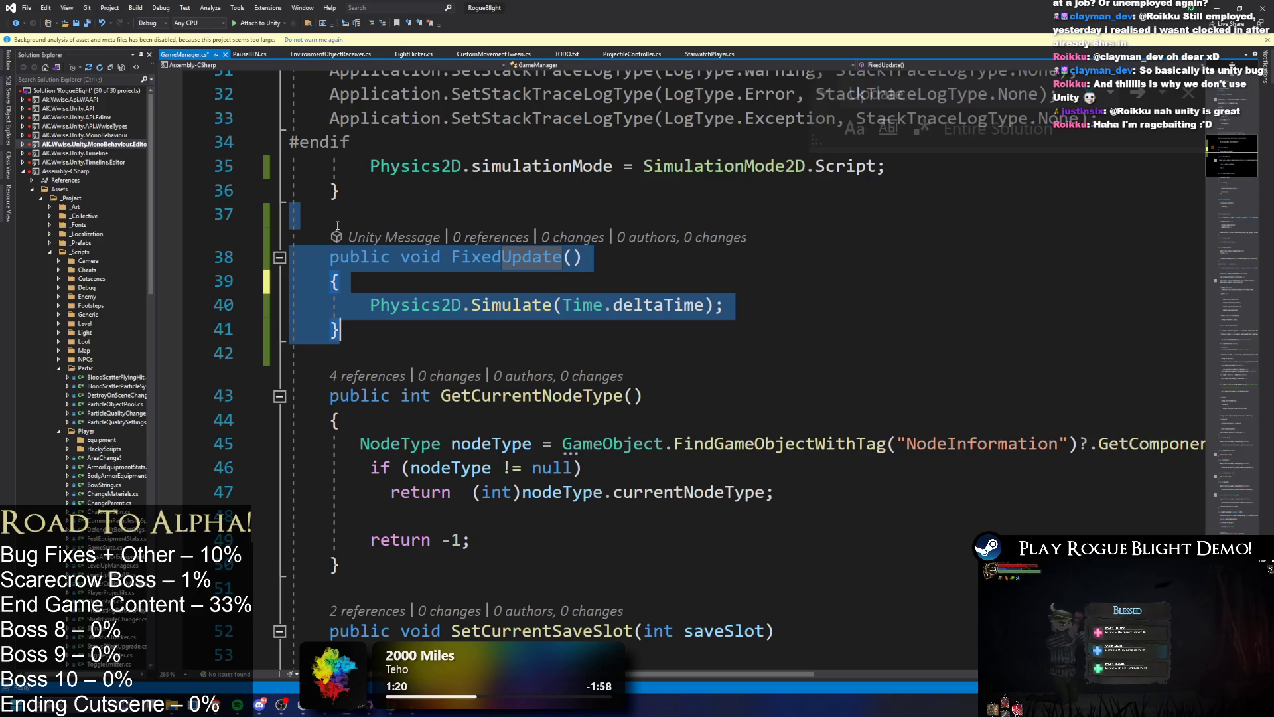
{"action": "left_click", "coordinate": [725, 305]}
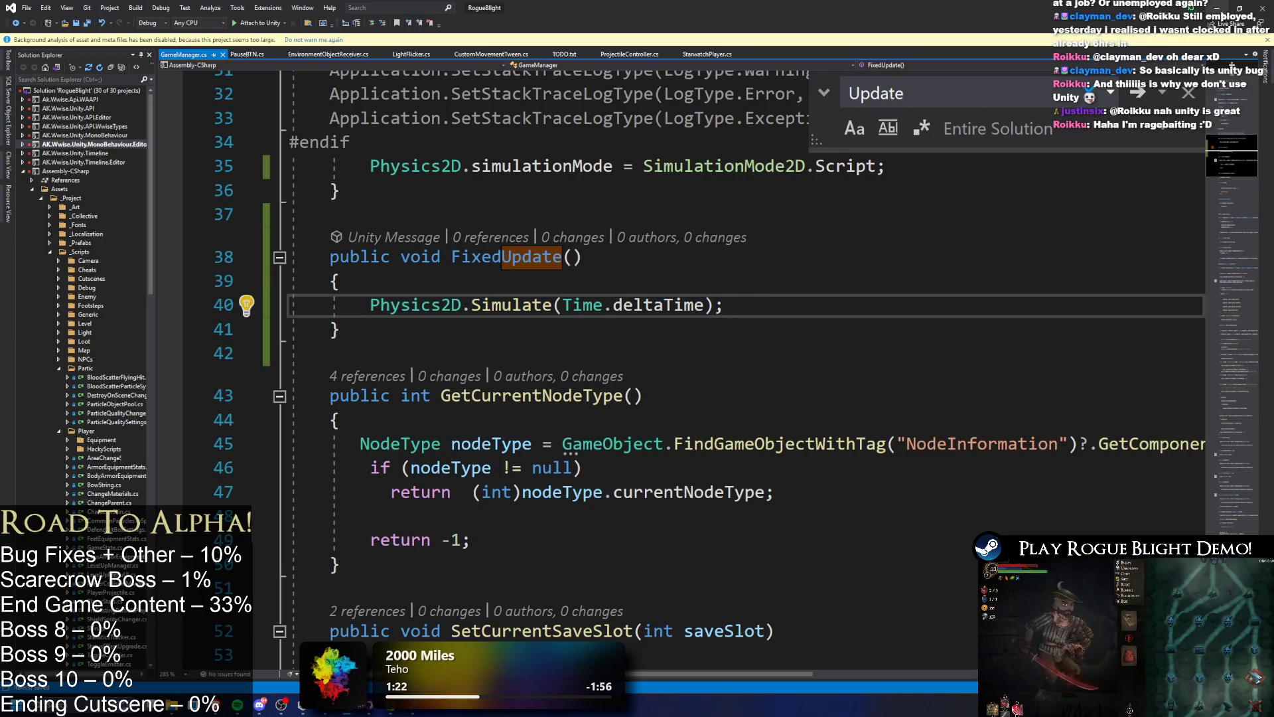
{"action": "key", "text": "alt+Tab"}
{"action": "left_click", "coordinate": [637, 266]}
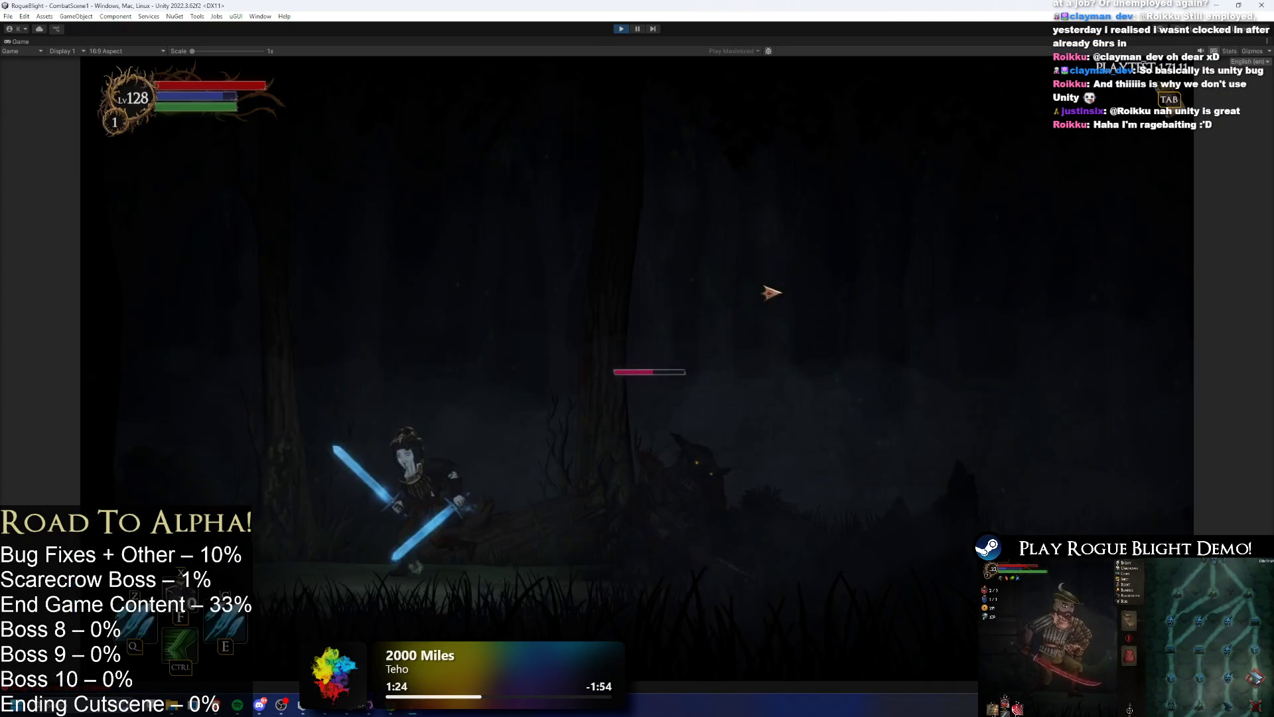
- Cast the orb spell and run back and forth past the enemy across the arena
{"action": "key", "text": "d"}
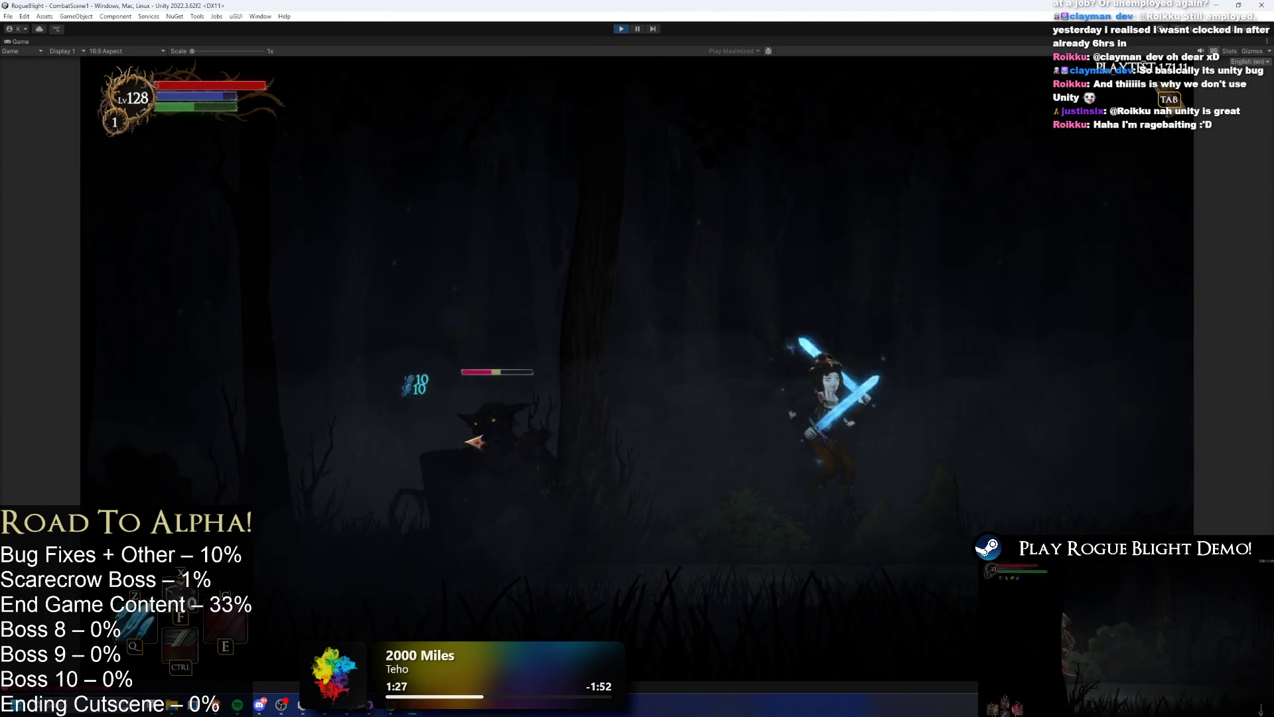
{"action": "key", "text": "e"}
{"action": "key", "text": "a"}
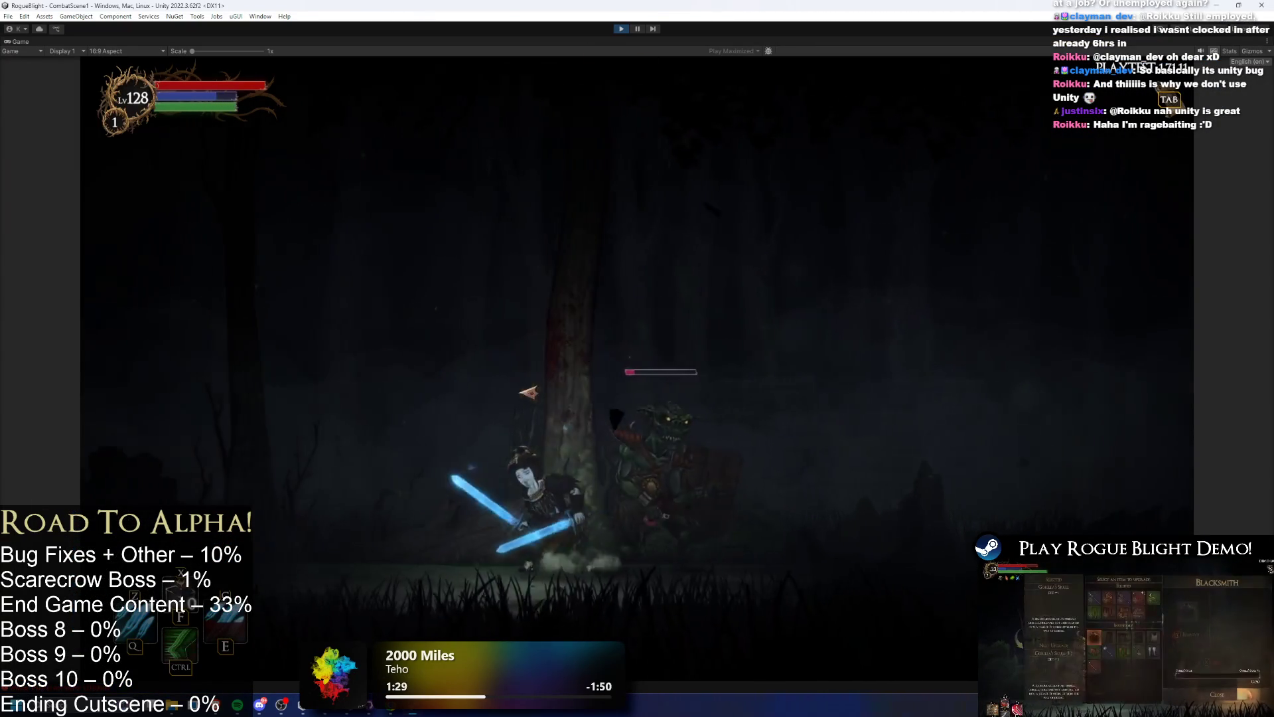
{"action": "key", "text": "d"}
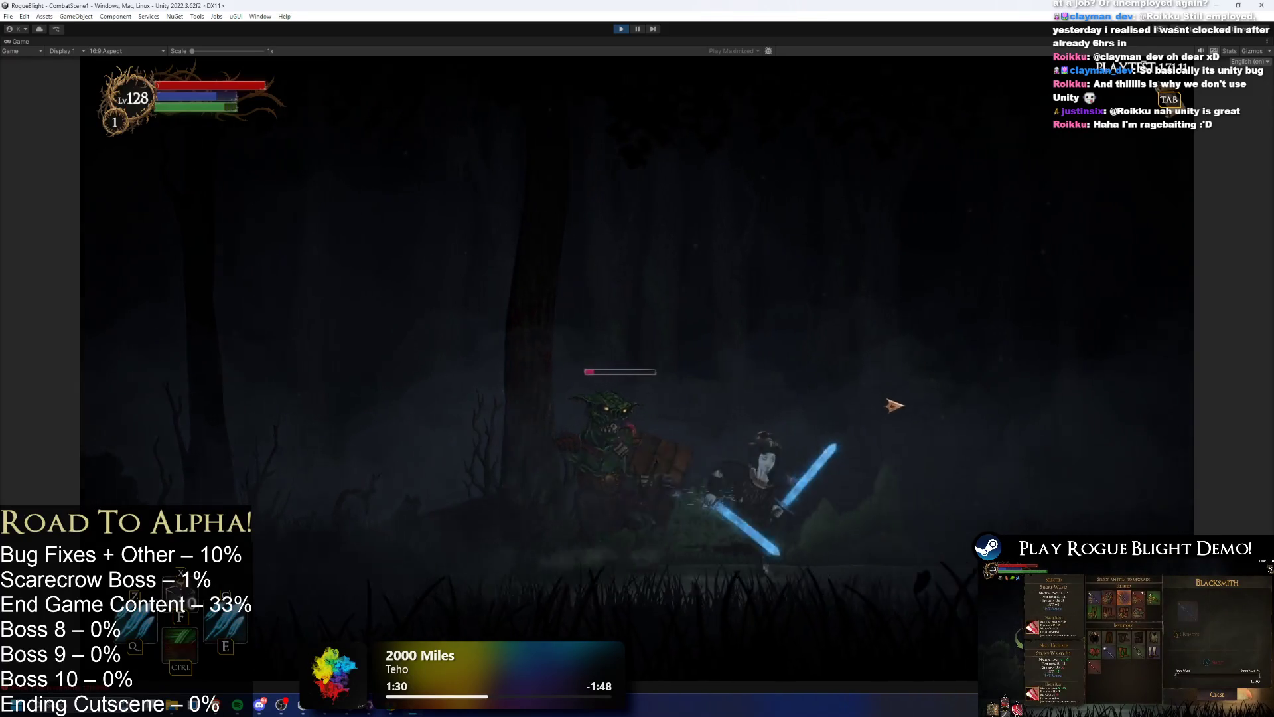
{"action": "key", "text": "a"}
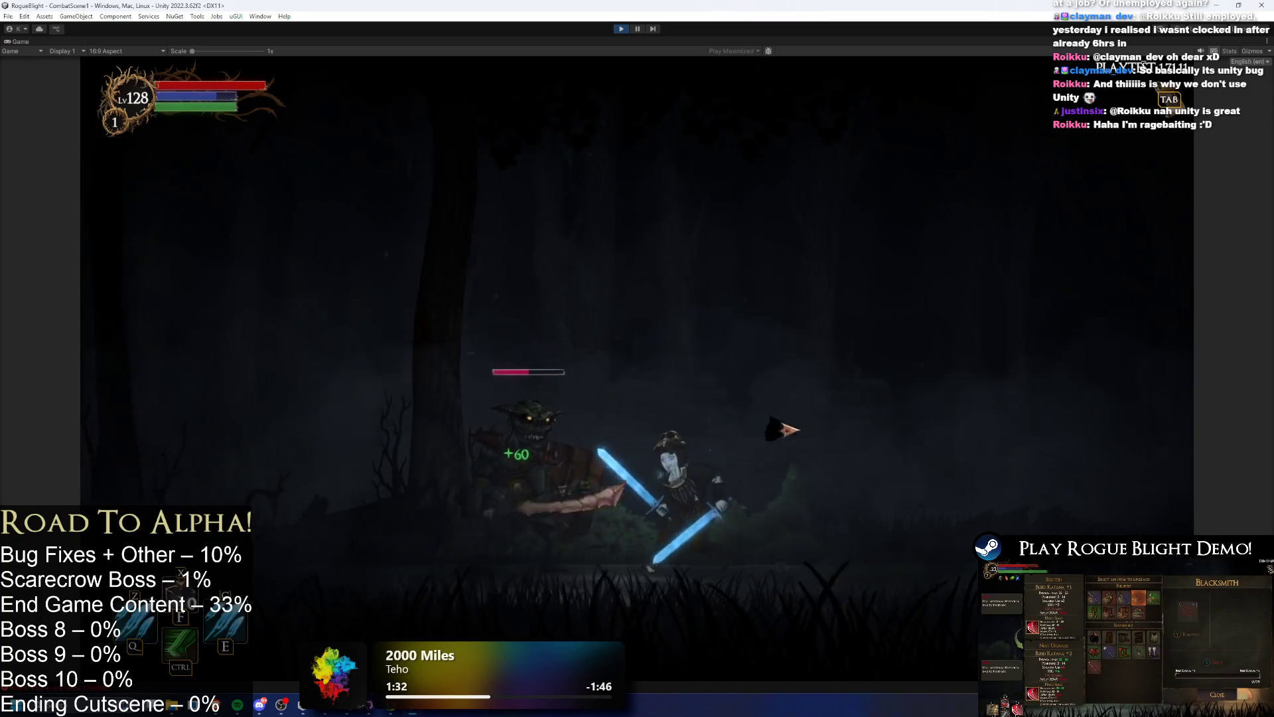
{"action": "key", "text": "d"}
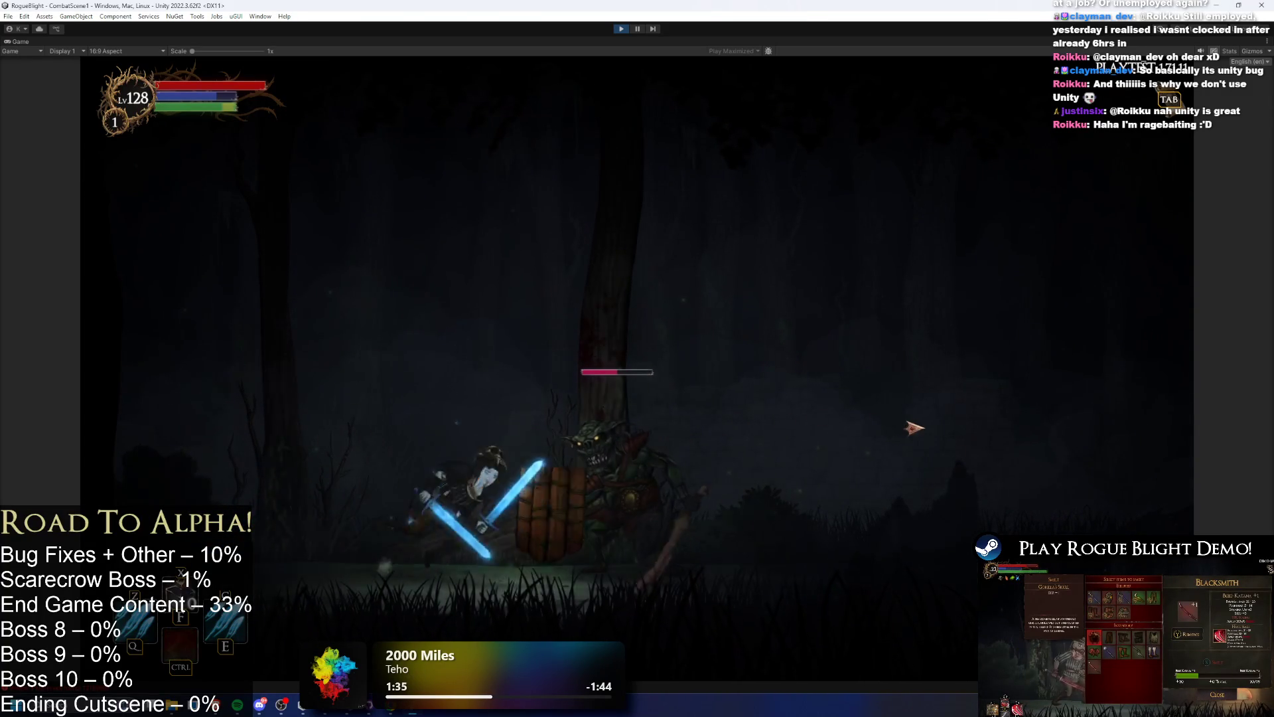
{"action": "key", "text": "a"}
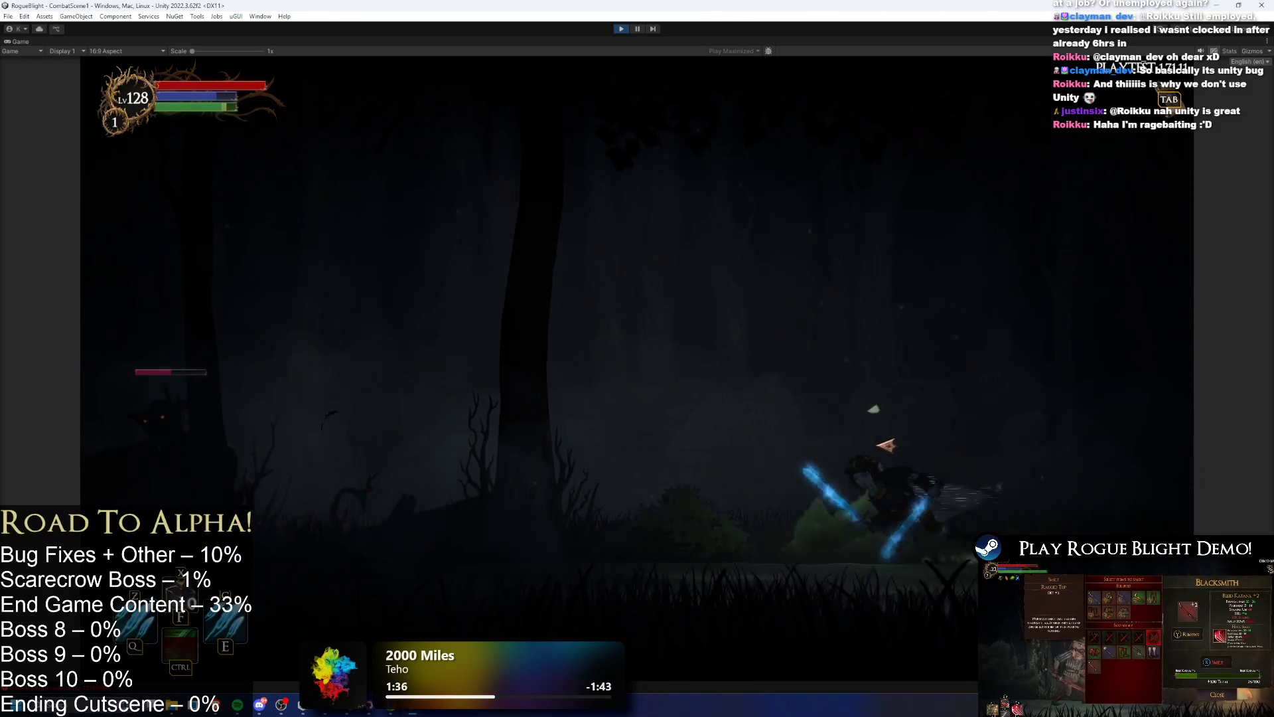
{"action": "key", "text": "d"}
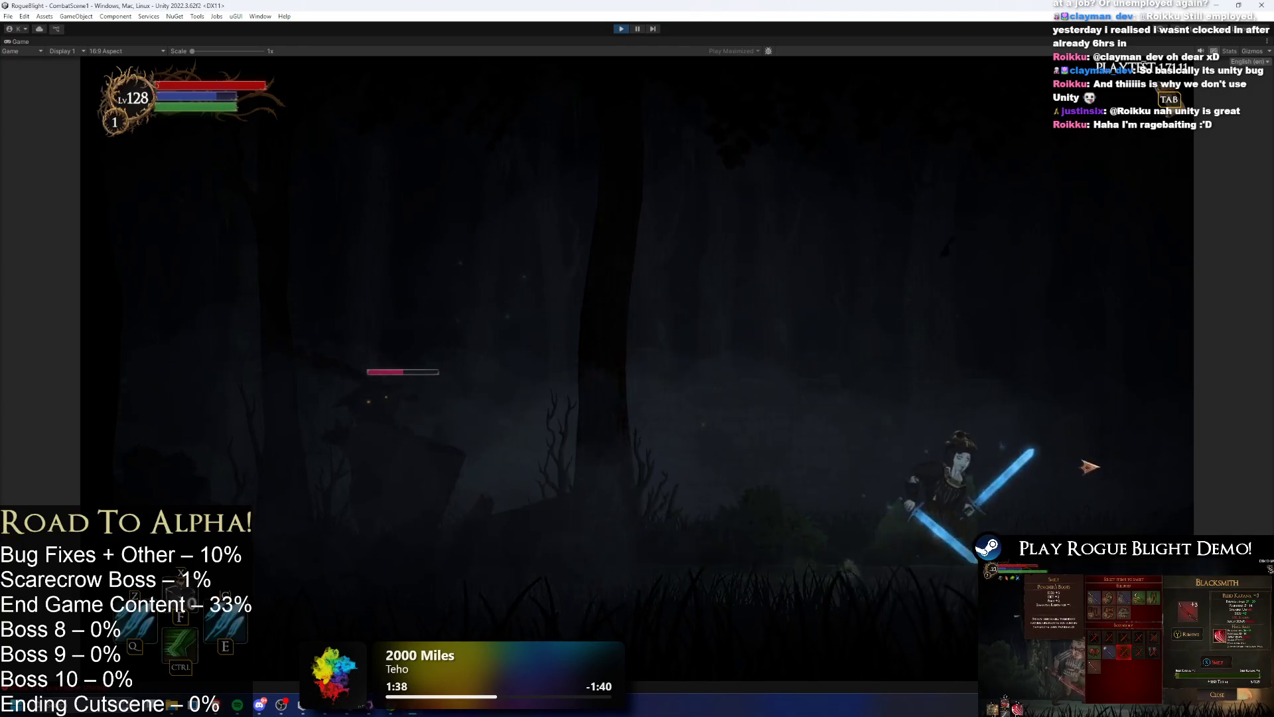
- Freeze and attack the enemy, jump and fire, then pause and resume the game
{"action": "key", "text": "a"}
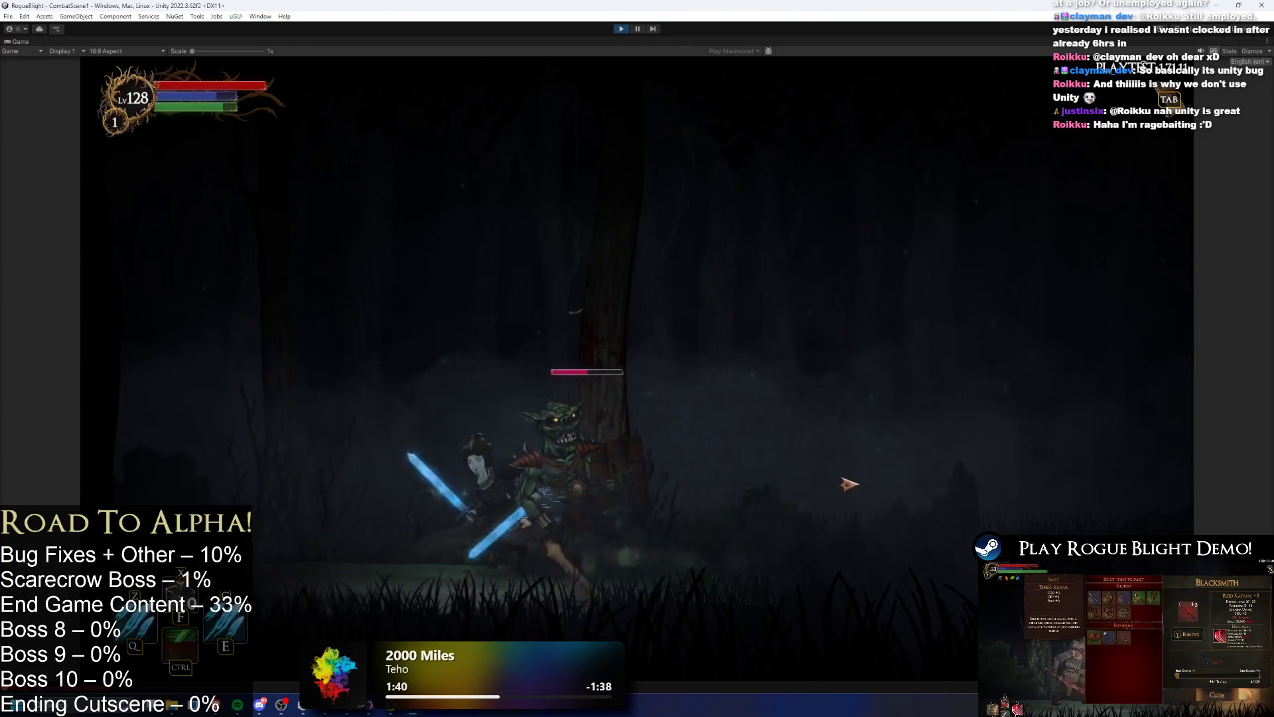
{"action": "left_click", "coordinate": [861, 483]}
{"action": "key", "text": "a"}
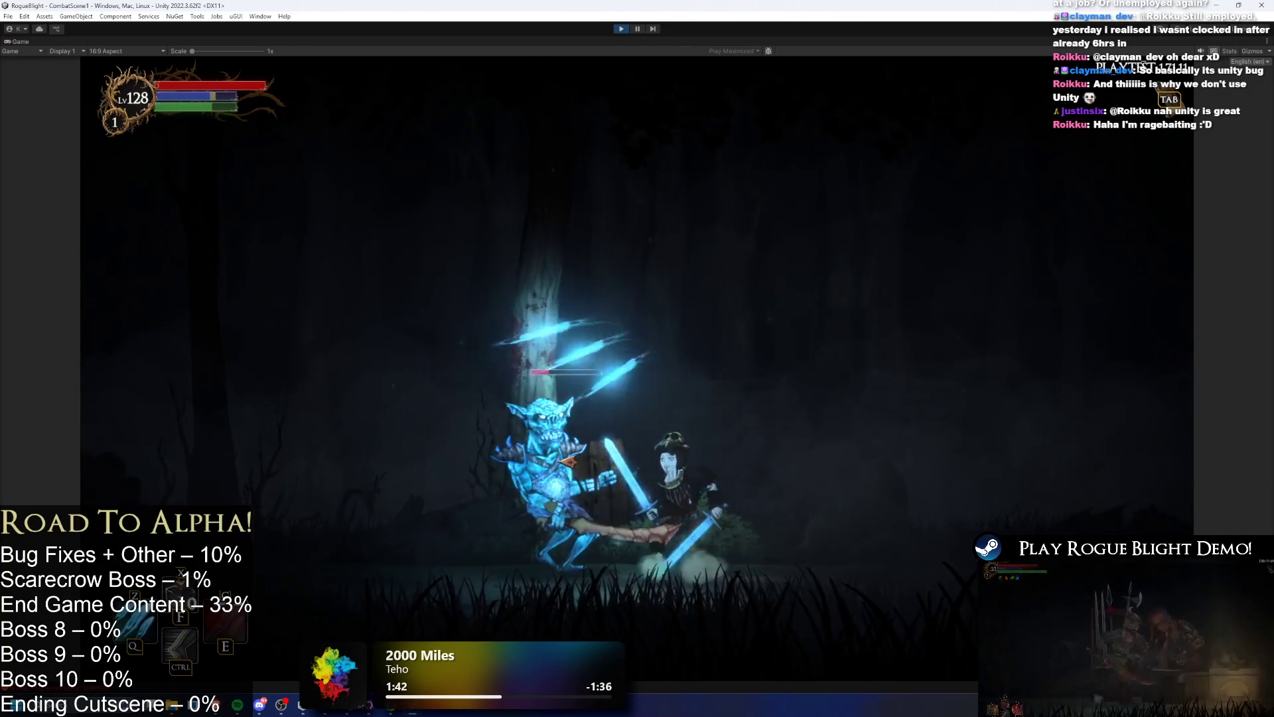
{"action": "left_click", "coordinate": [751, 463]}
{"action": "key", "text": "space"}
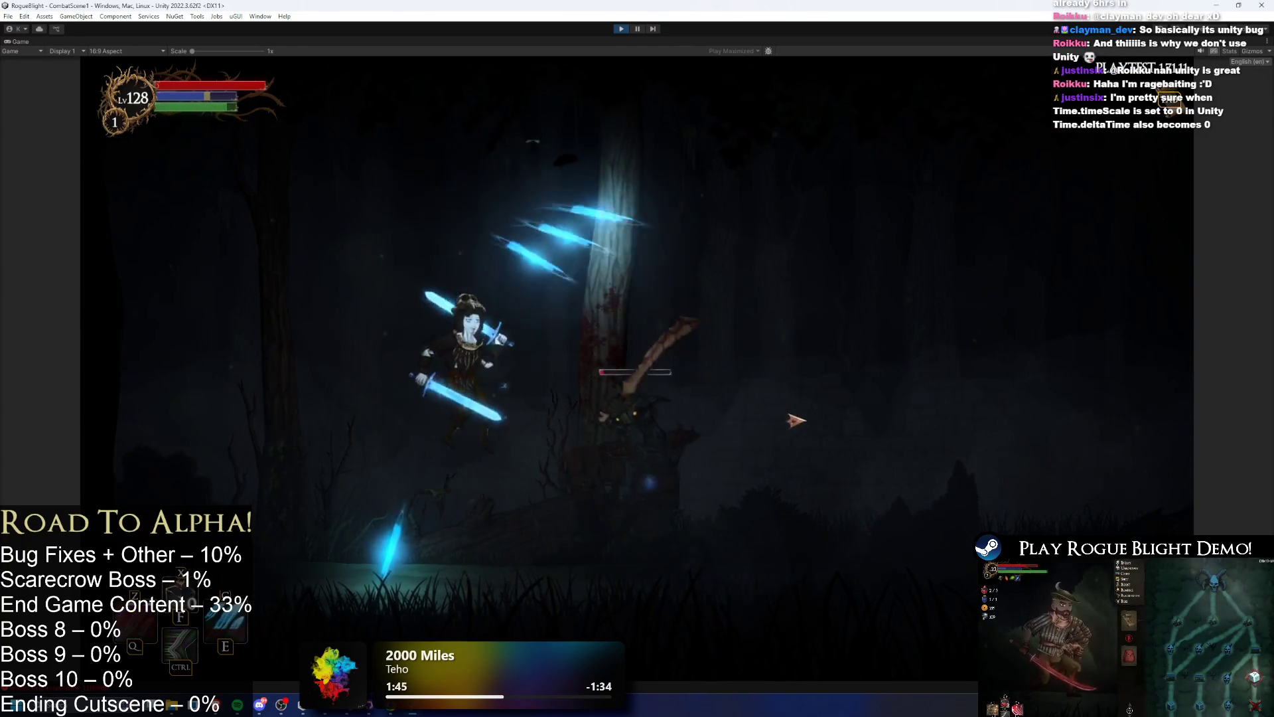
{"action": "key", "text": "Escape"}
{"action": "key", "text": "Escape"}
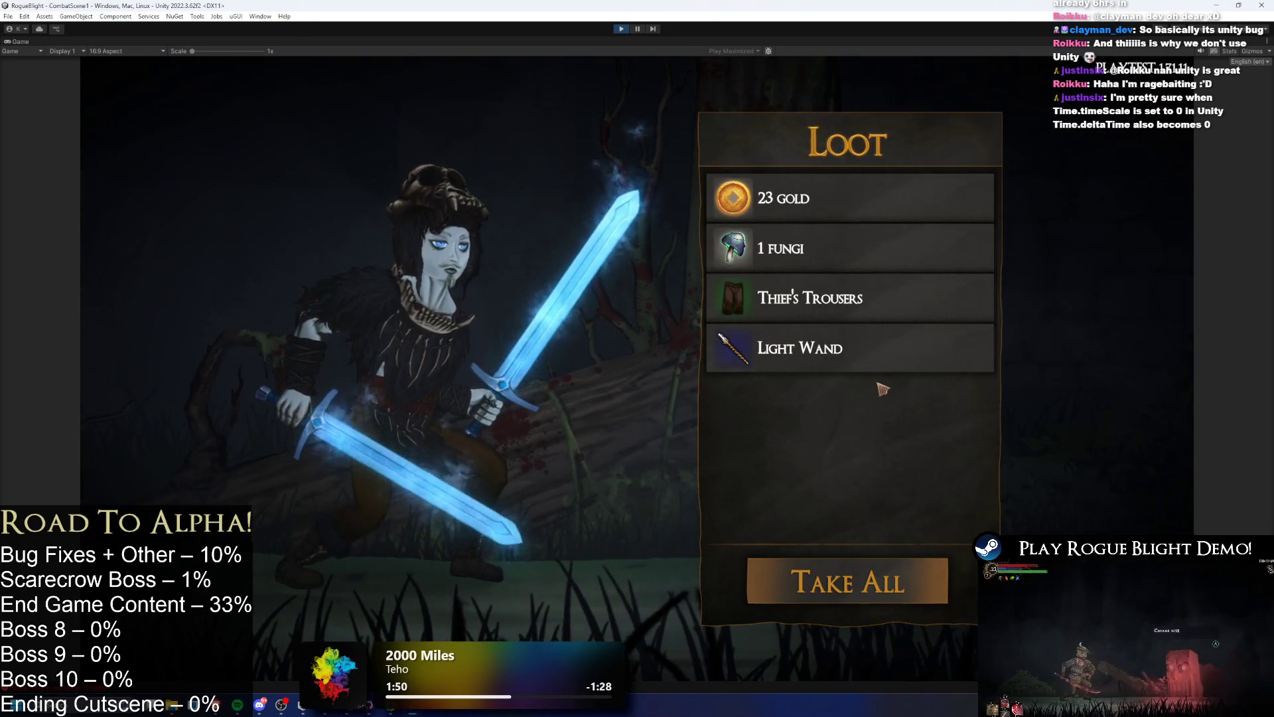
- Take all the loot, enter the next combat encounter, and return to Visual Studio
{"action": "left_click", "coordinate": [863, 564]}
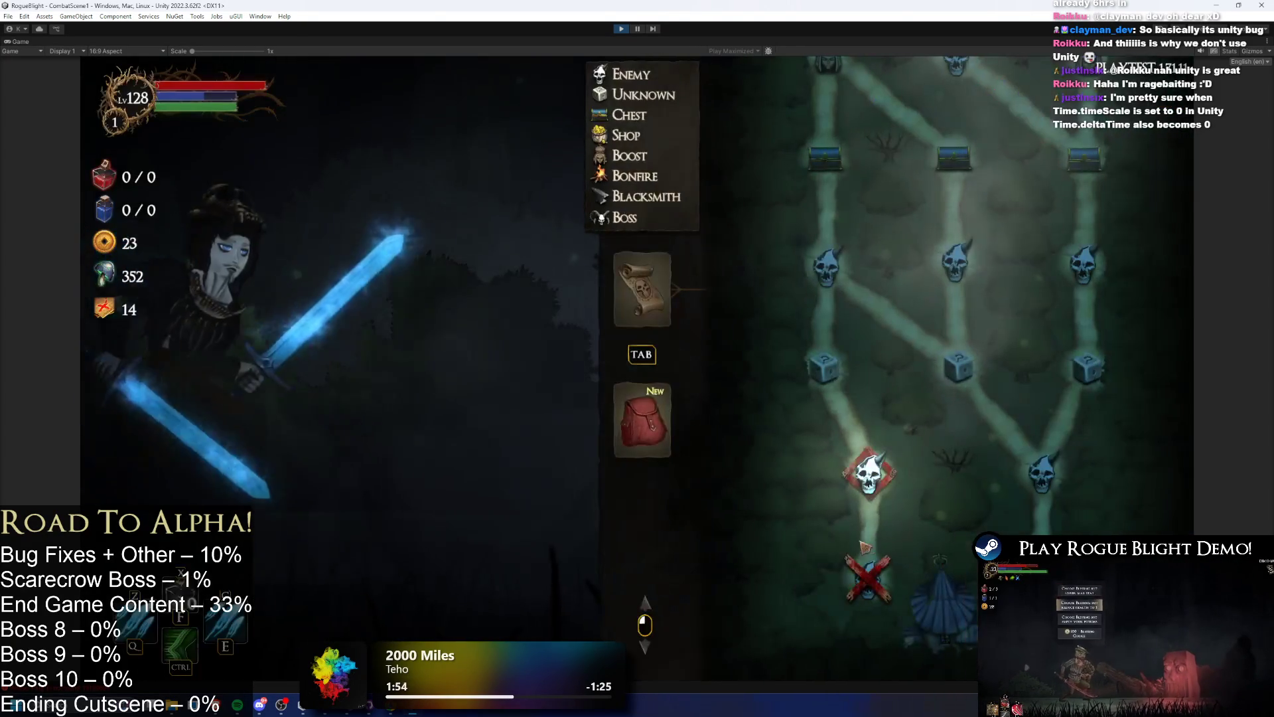
{"action": "left_click", "coordinate": [869, 473]}
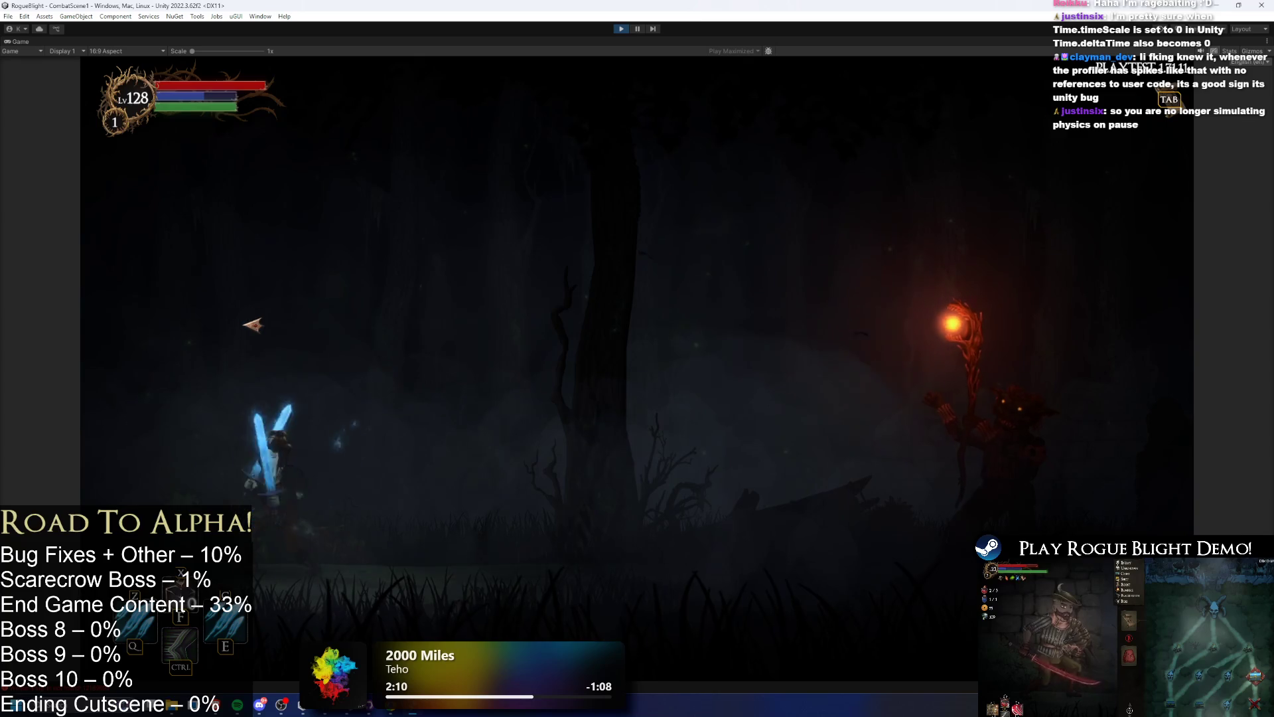
{"action": "key", "text": "a"}
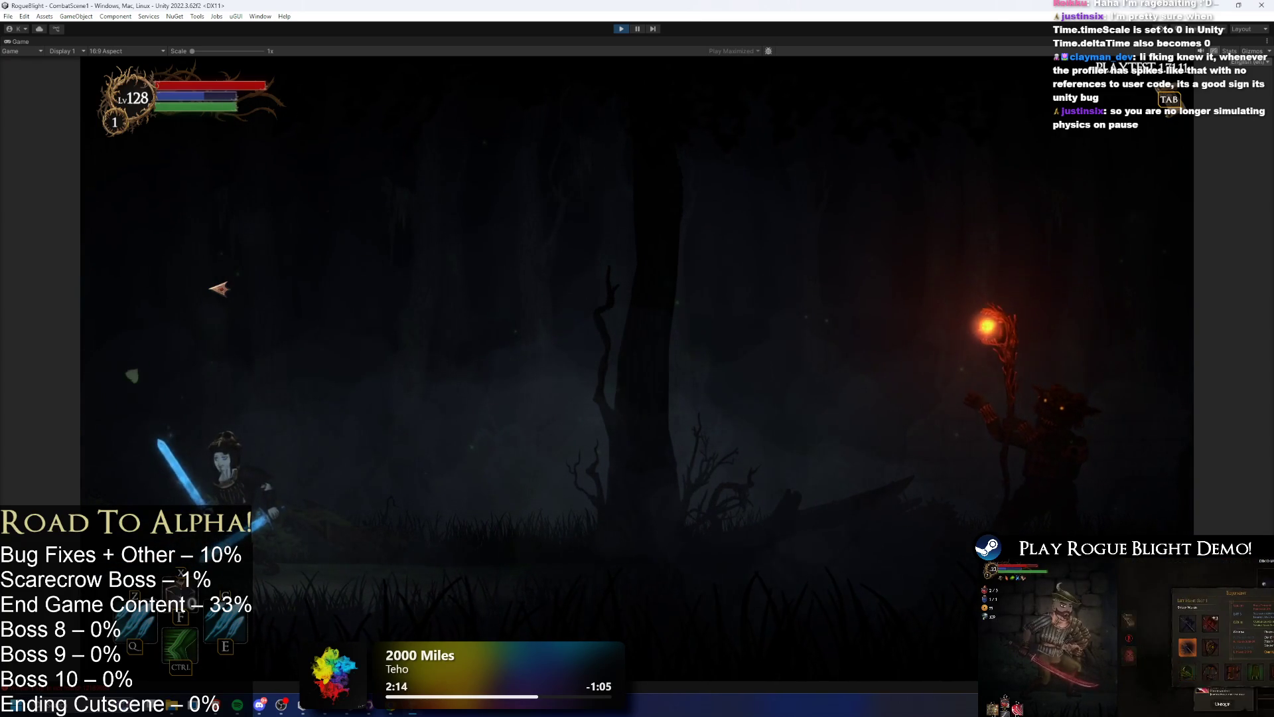
{"action": "key", "text": "alt+Tab"}
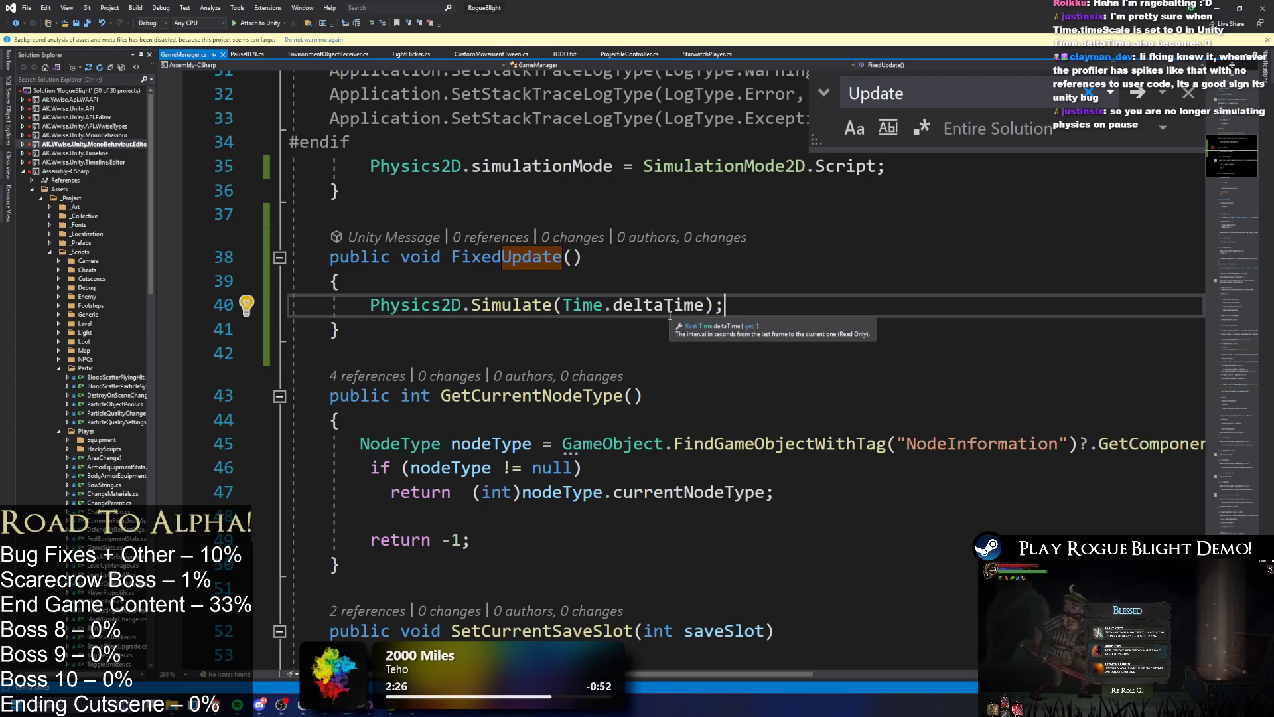
- Insert 'if (Time.timeScale == 0f) return;' plus a blank line above Physics2D.Simulate
{"action": "left_click", "coordinate": [669, 311]}
{"action": "left_click", "coordinate": [492, 304]}
{"action": "double_click", "coordinate": [506, 304]}
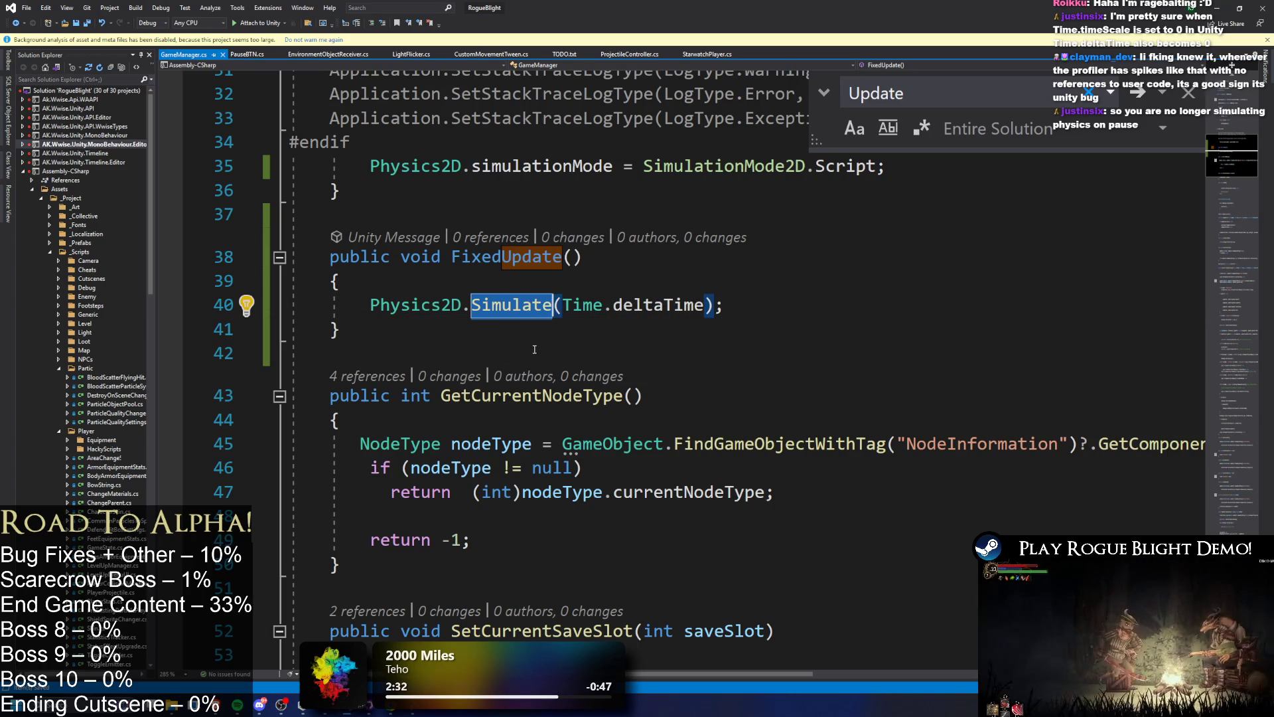
{"action": "left_click", "coordinate": [529, 285]}
{"action": "key", "text": "Return"}
{"action": "type", "text": "i"}
{"action": "type", "text": "time"}
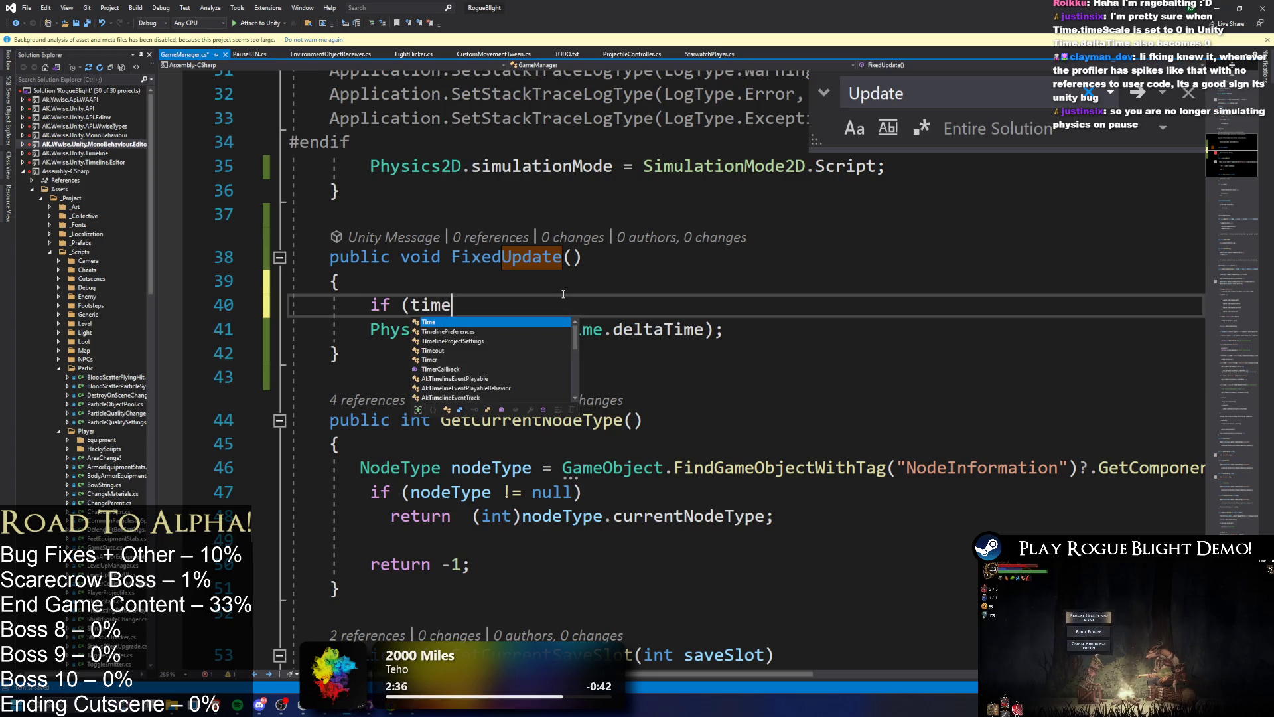
{"action": "key", "text": "Tab"}
{"action": "type", "text": ".sca"}
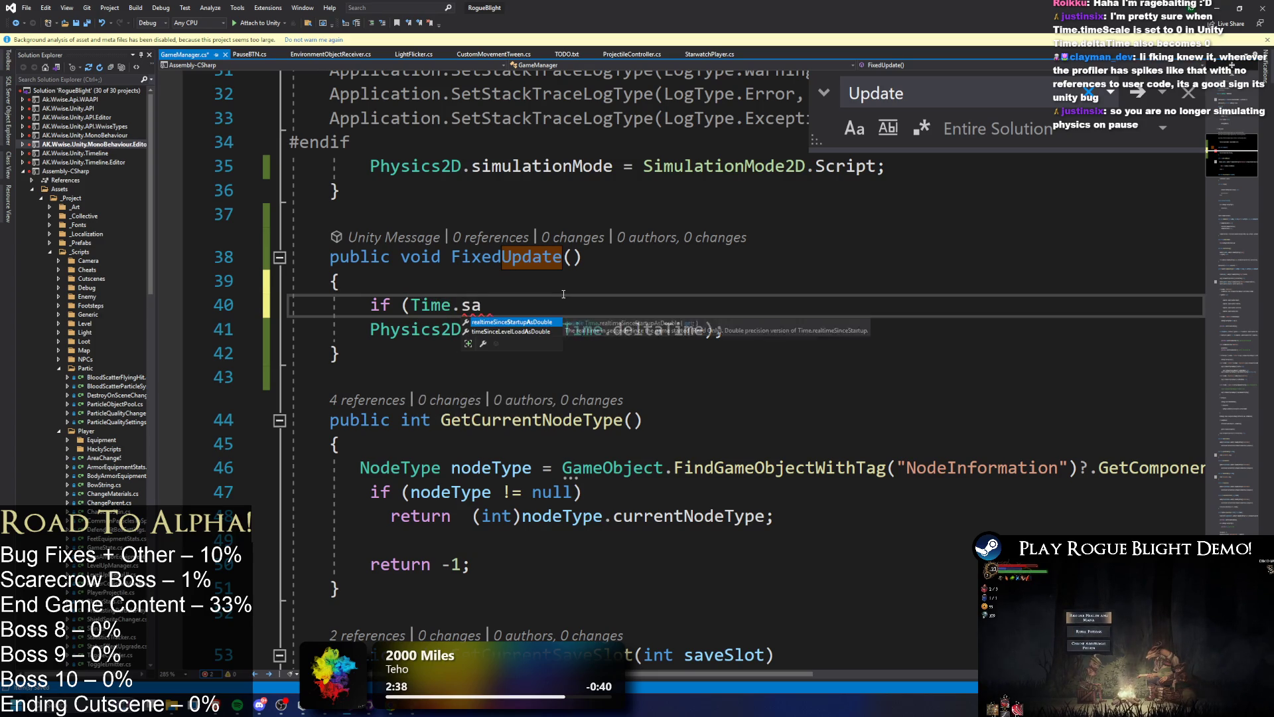
{"action": "key", "text": "Tab"}
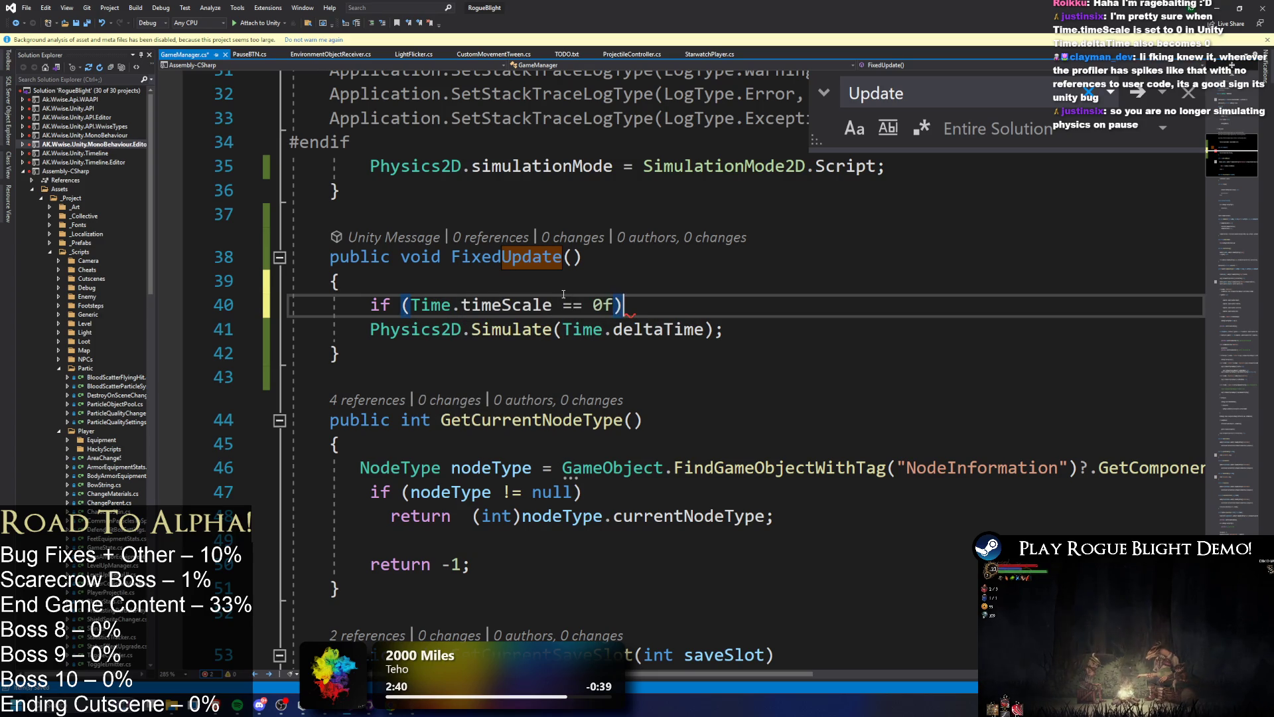
{"action": "key", "text": "Return"}
{"action": "left_click", "coordinate": [680, 305]}
{"action": "type", "text": "rre"}
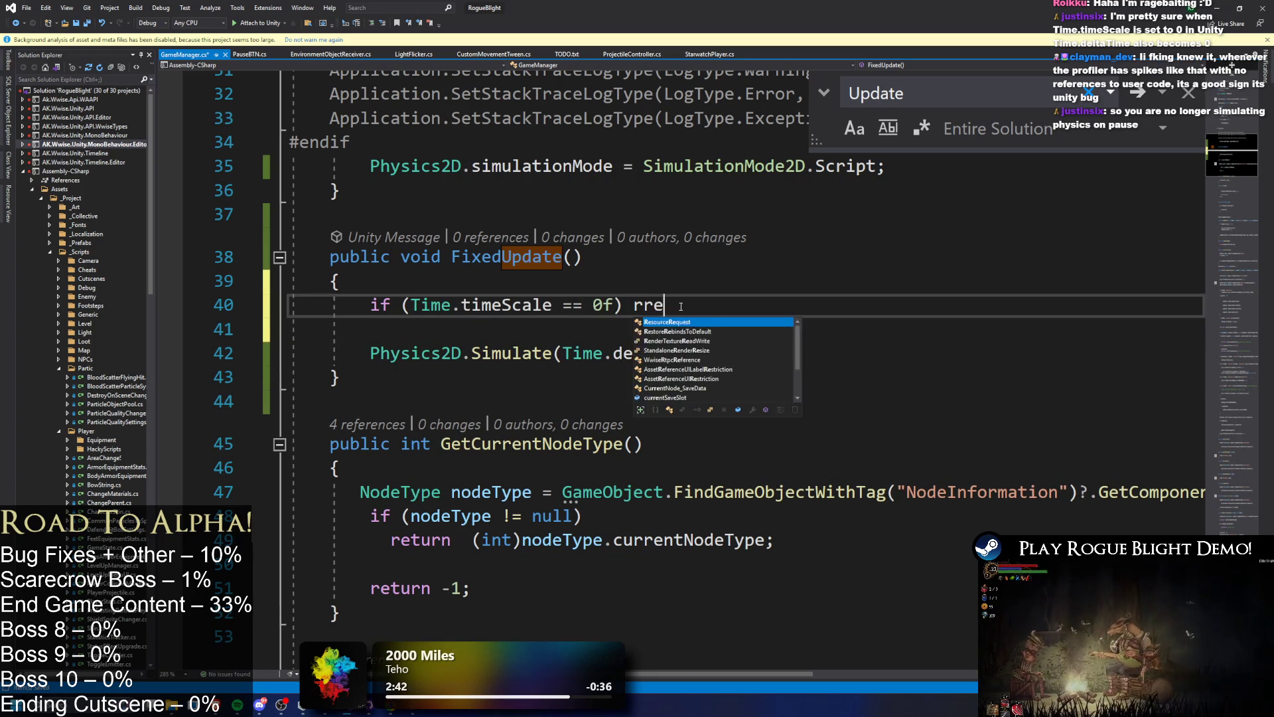
{"action": "type", "text": "t"}
{"action": "key", "text": "BackSpace"}
{"action": "key", "text": "BackSpace"}
{"action": "key", "text": "BackSpace"}
{"action": "type", "text": "return;"}
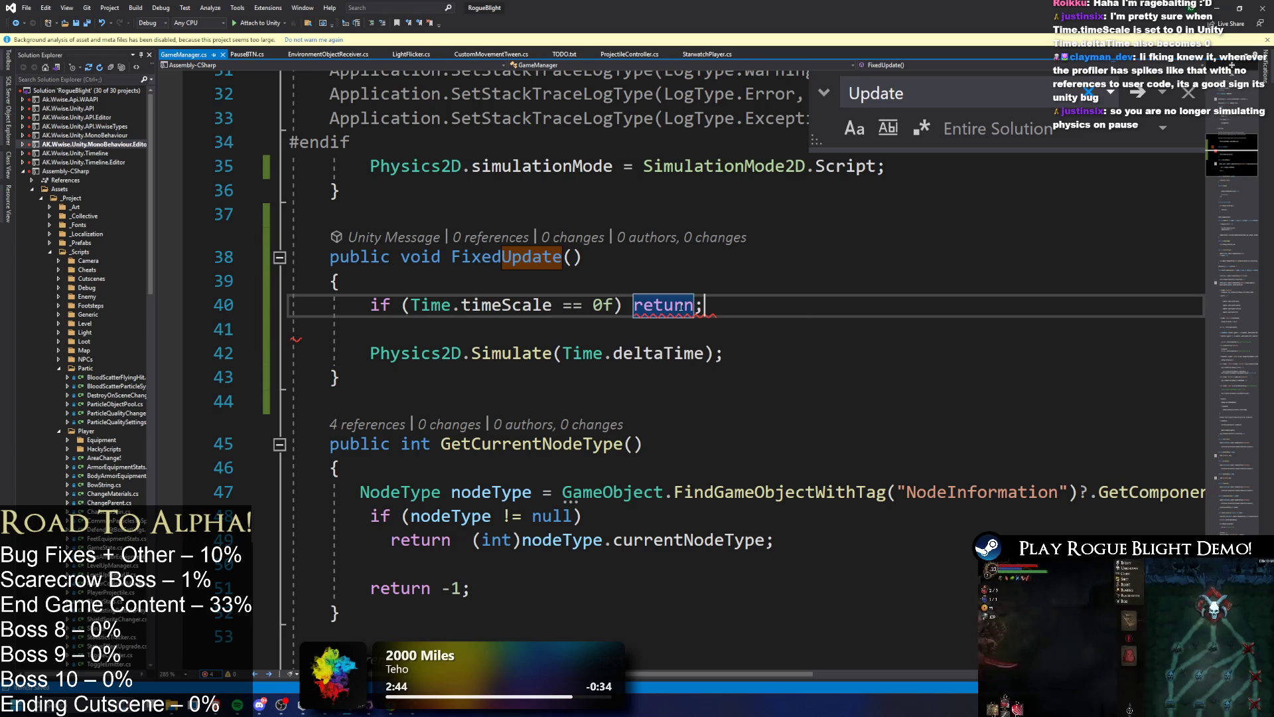
- Review the new guard line and the Physics2D.Simulate(Time.deltaTime) statement
{"action": "left_click_drag", "start_coordinate": [362, 306], "coordinate": [748, 312]}
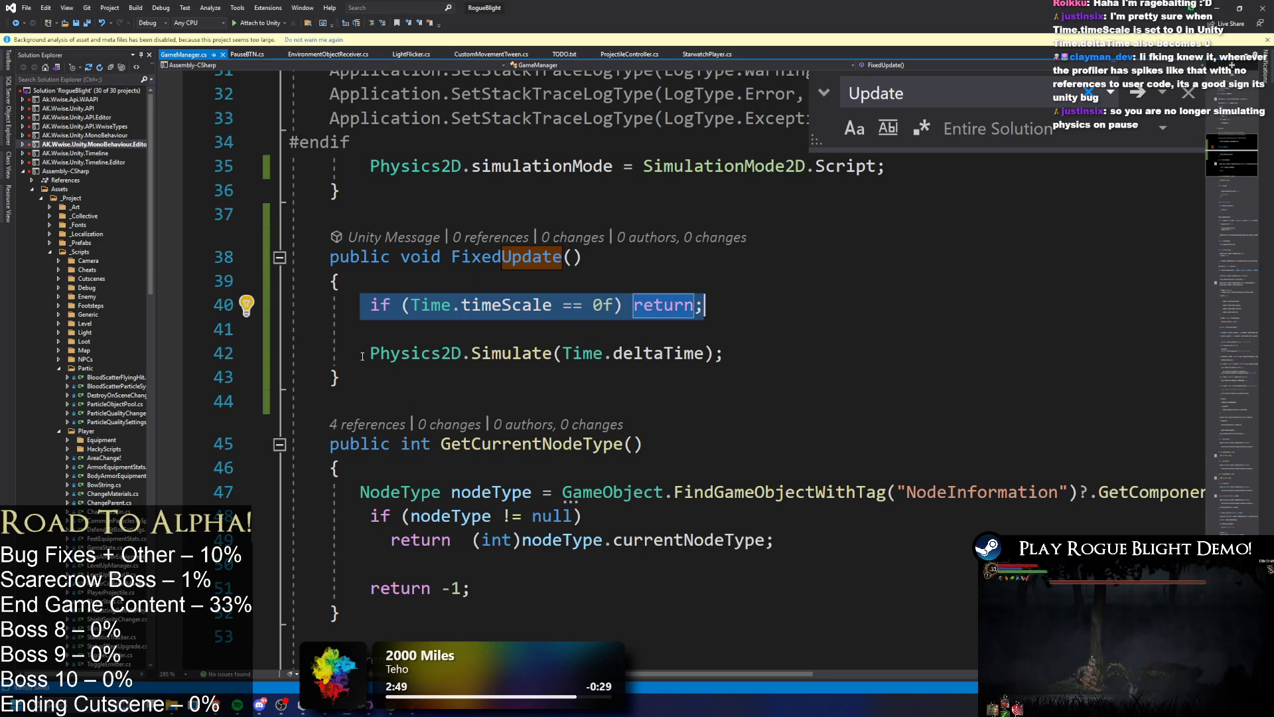
{"action": "left_click_drag", "start_coordinate": [362, 357], "coordinate": [763, 357]}
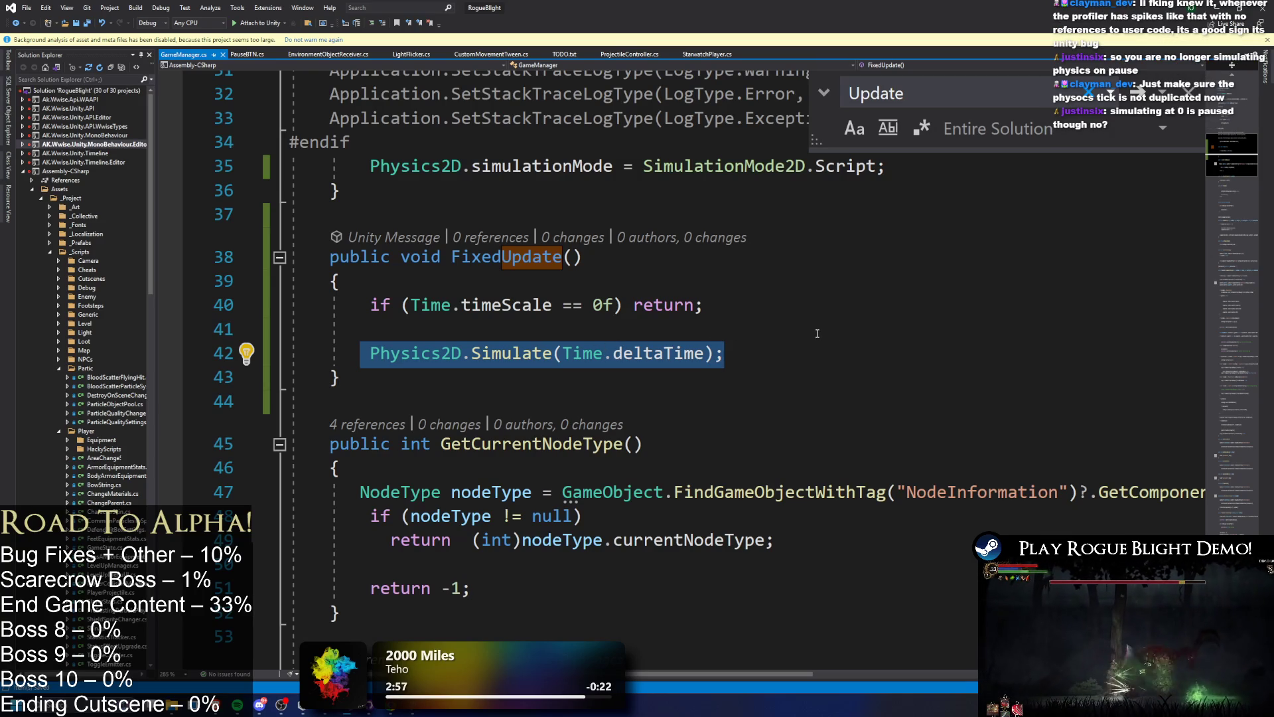
{"action": "mouse_move", "coordinate": [361, 329]}
{"action": "left_mouse_down"}
{"action": "mouse_move", "coordinate": [458, 353]}
{"action": "mouse_move", "coordinate": [726, 352]}
{"action": "left_mouse_up"}
{"action": "left_click", "coordinate": [640, 353]}
{"action": "double_click", "coordinate": [639, 352]}
{"action": "left_click_drag", "start_coordinate": [639, 353], "coordinate": [575, 355]}
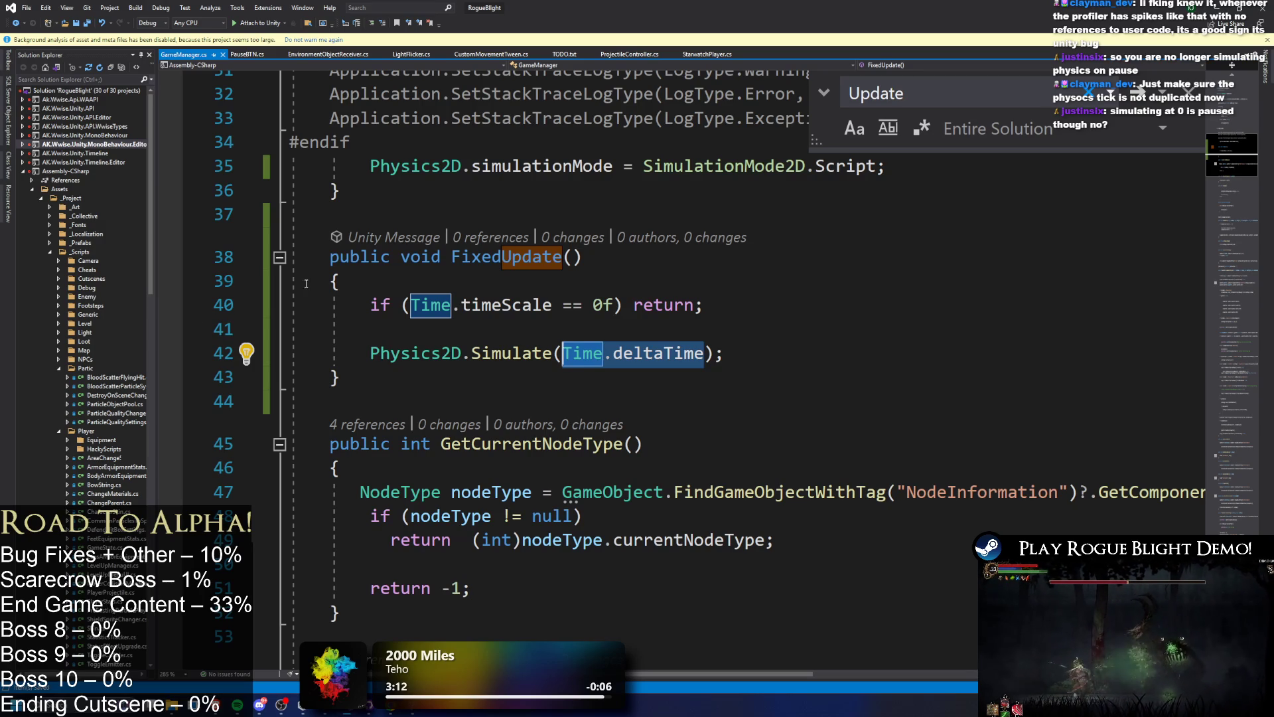
{"action": "left_click", "coordinate": [428, 328]}
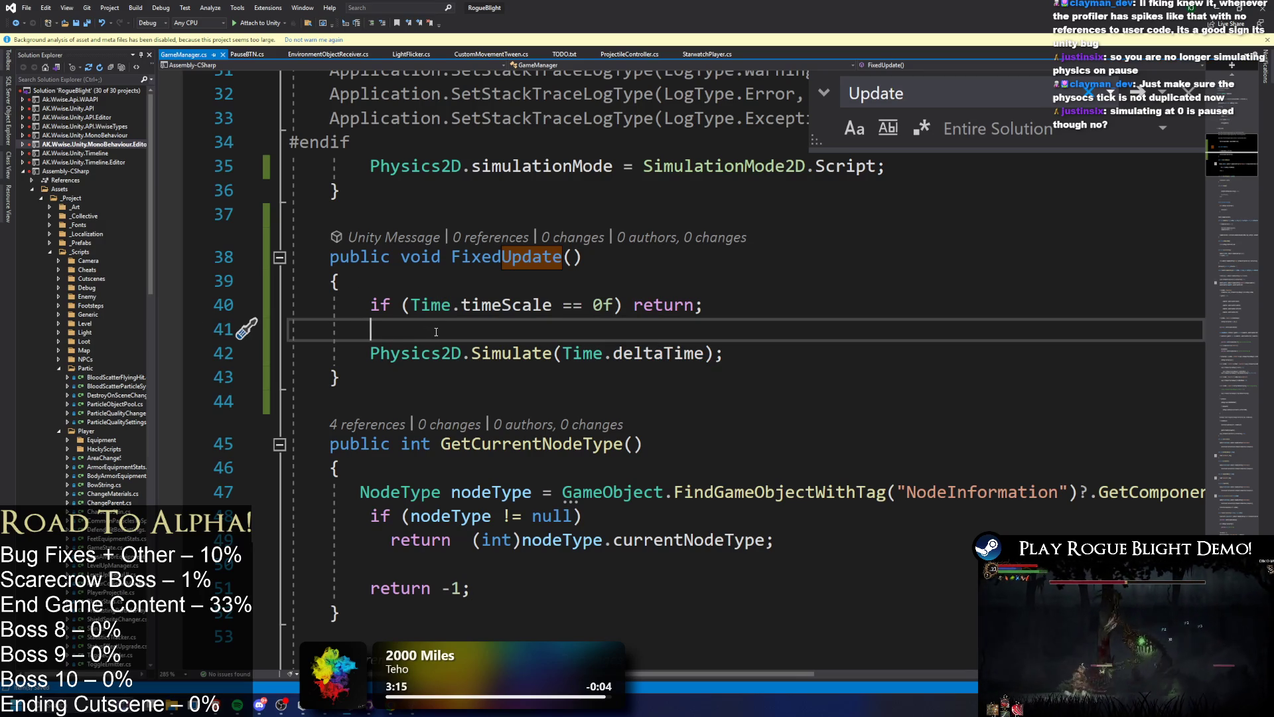
- Delete the timeScale guard line and its blank line from FixedUpdate
{"action": "left_click_drag", "start_coordinate": [436, 332], "coordinate": [214, 307]}
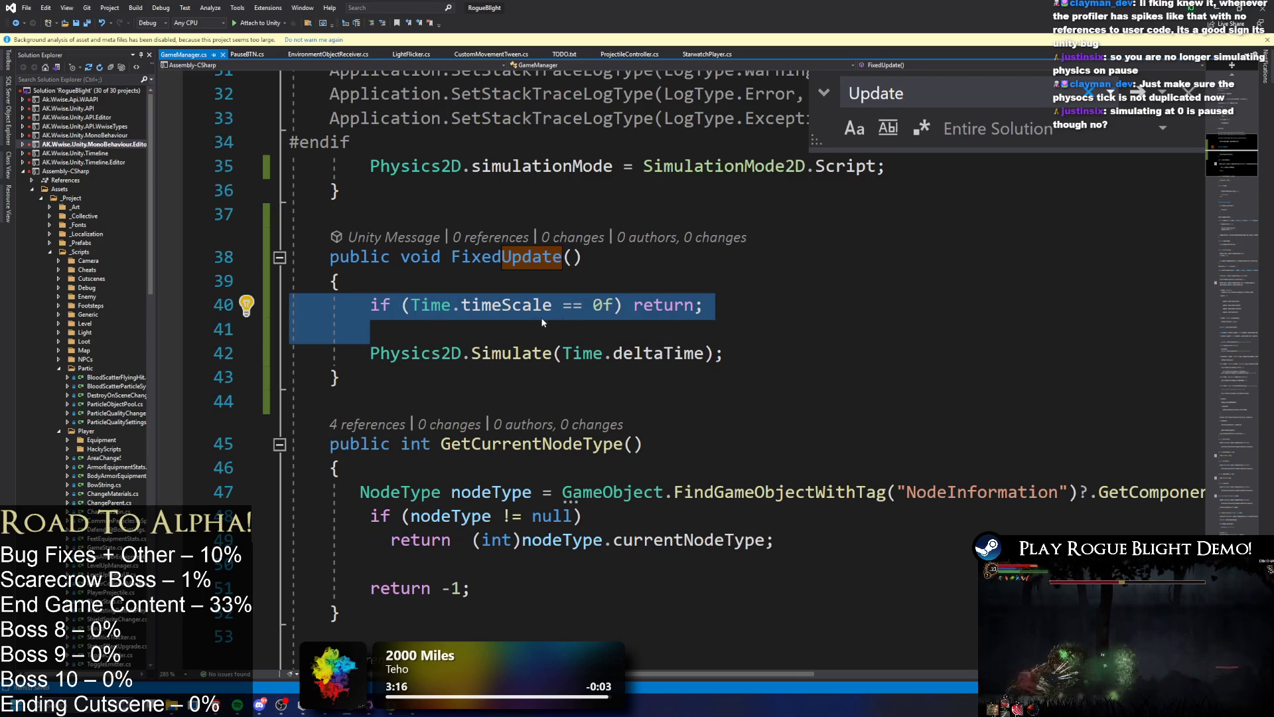
{"action": "double_click", "coordinate": [492, 304]}
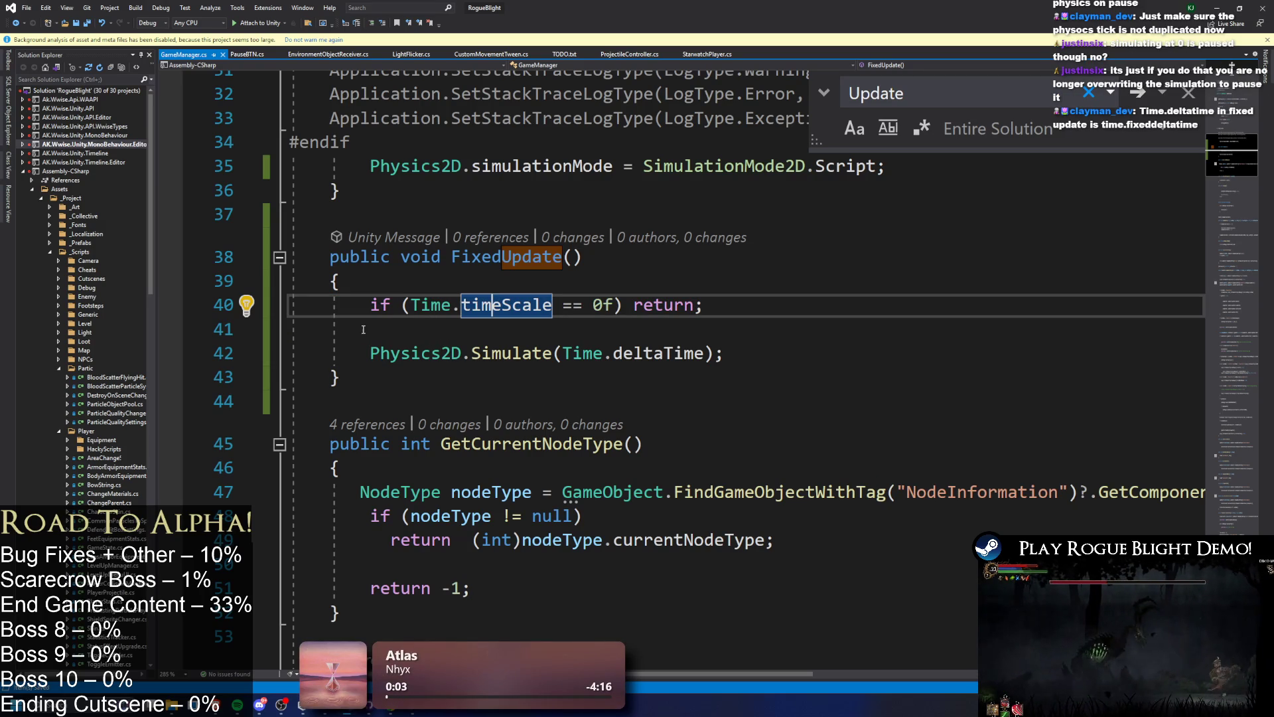
{"action": "left_click_drag", "start_coordinate": [655, 331], "coordinate": [656, 293]}
{"action": "key", "text": "Delete"}
- Change the Simulate argument from Time.deltaTime to Time.fixedDeltaTime
{"action": "double_click", "coordinate": [656, 304]}
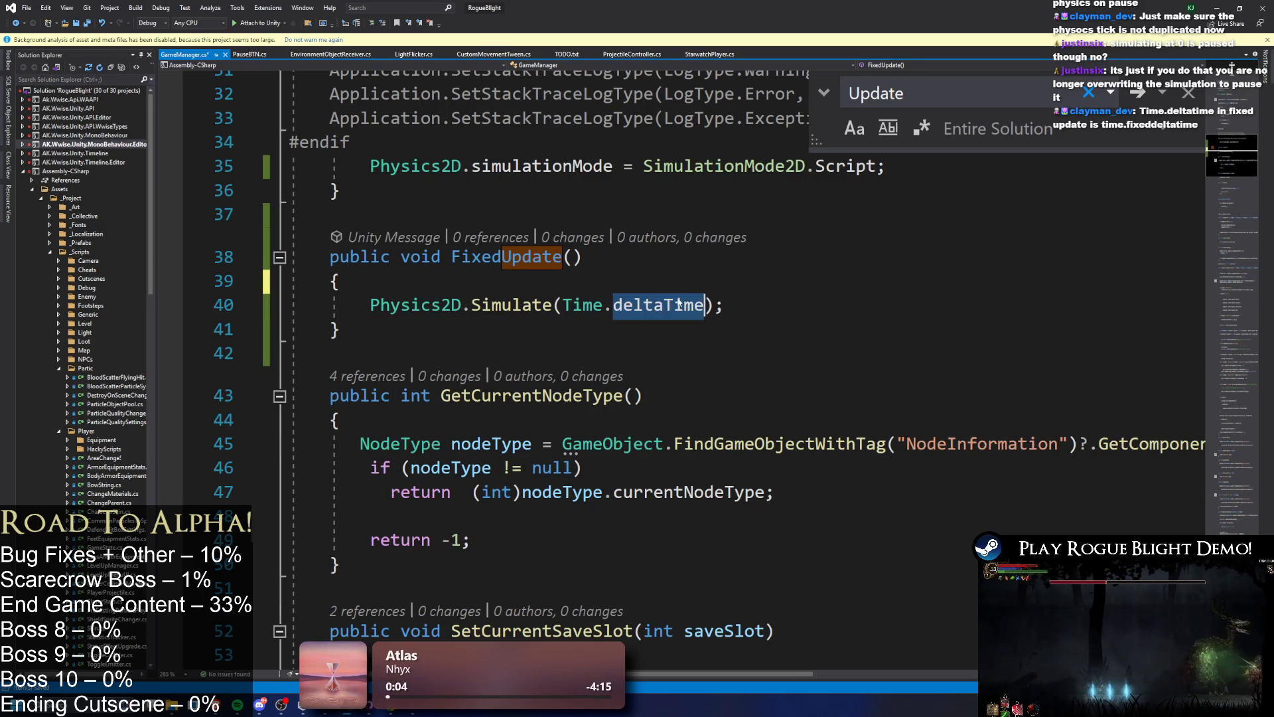
{"action": "key", "text": "BackSpace"}
{"action": "type", "text": "fix"}
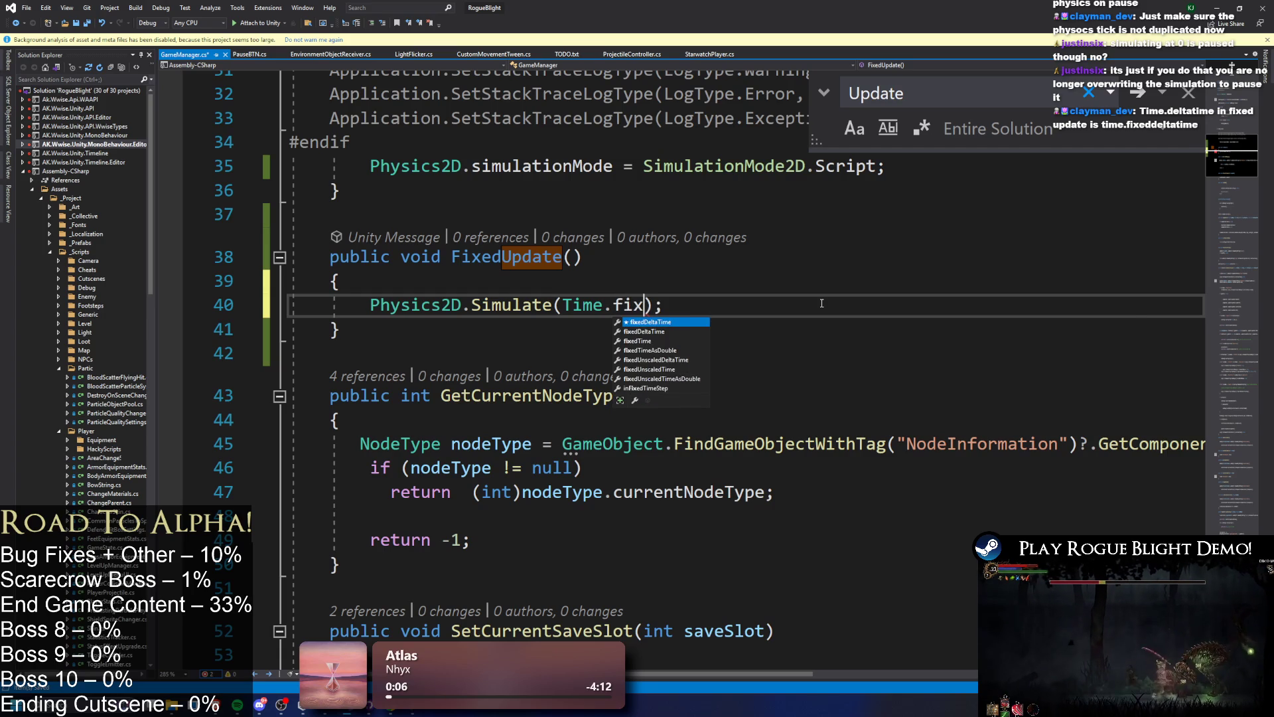
{"action": "key", "text": "Tab"}
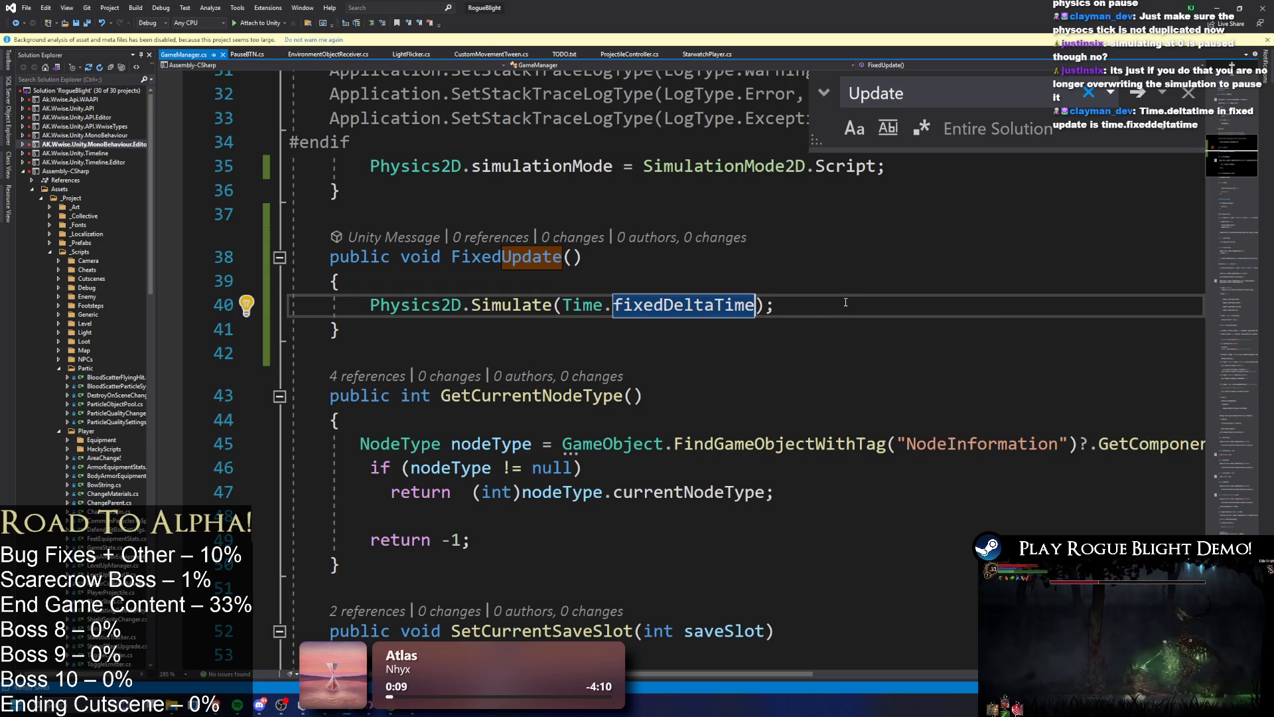
{"action": "left_click", "coordinate": [836, 273]}
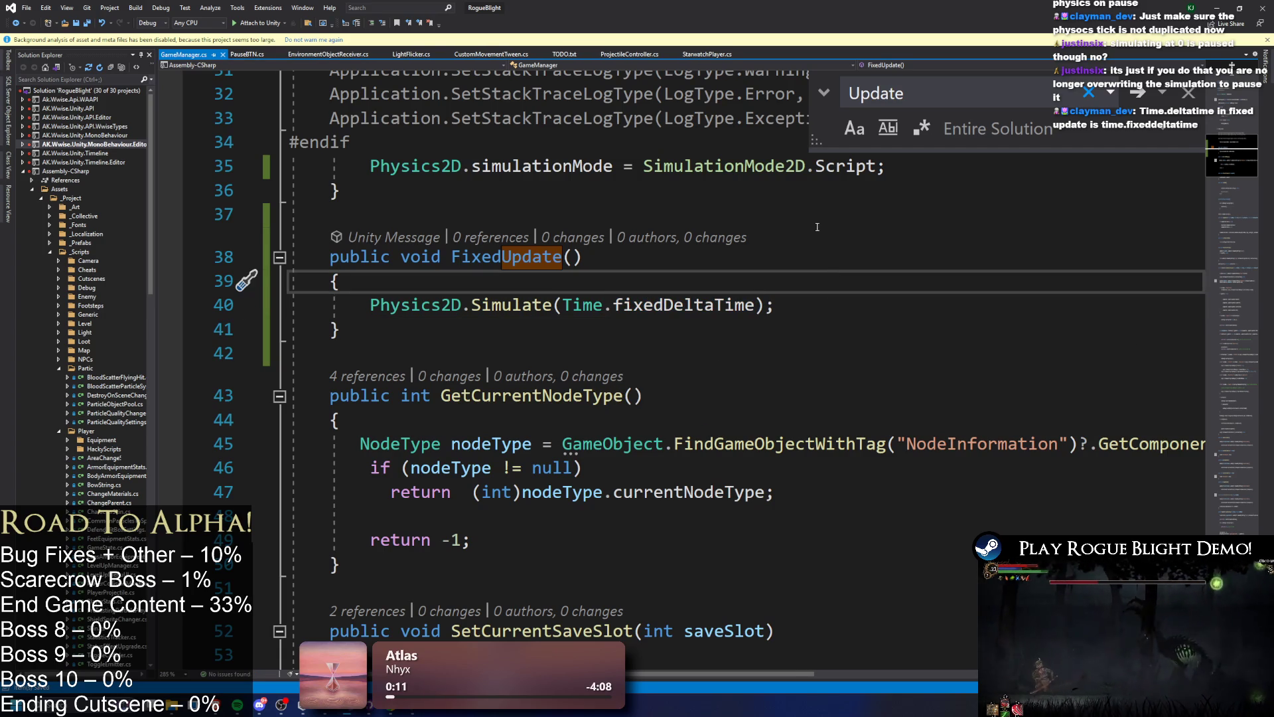
- Stop and restart Play mode in Unity so the fixedDeltaTime change reloads
{"action": "left_click", "coordinate": [1212, 6]}
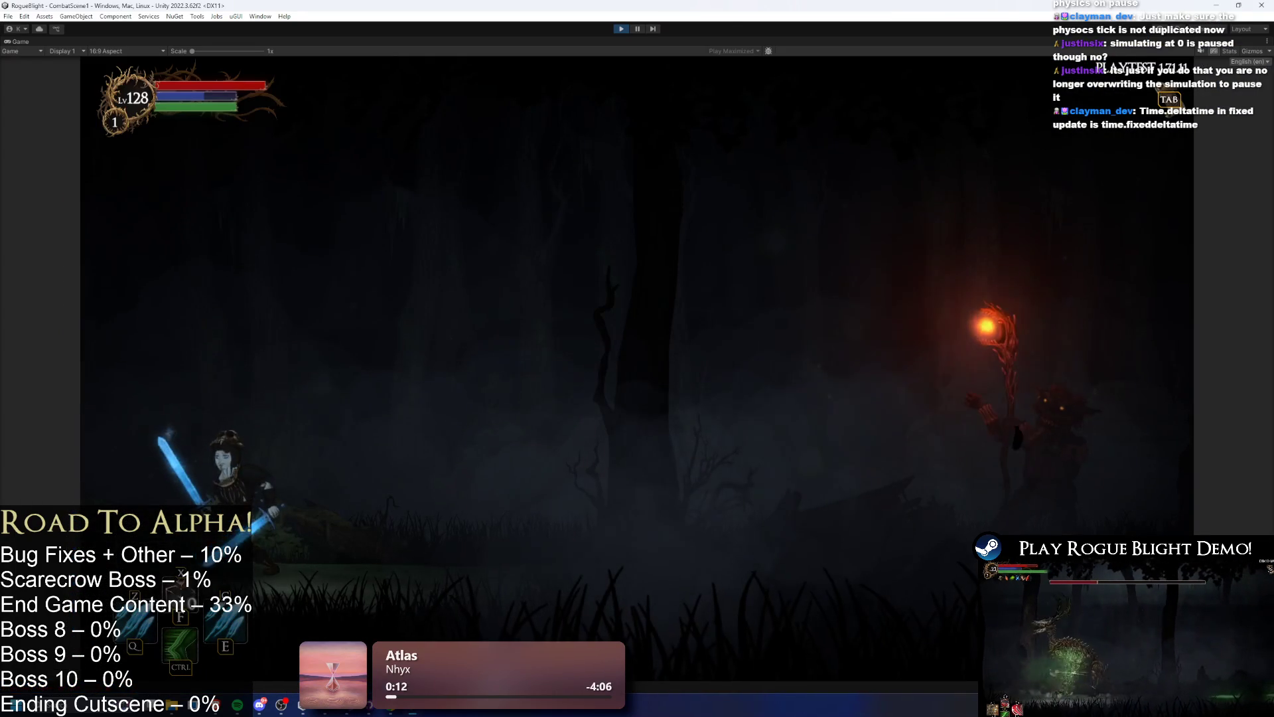
{"action": "left_click", "coordinate": [622, 30]}
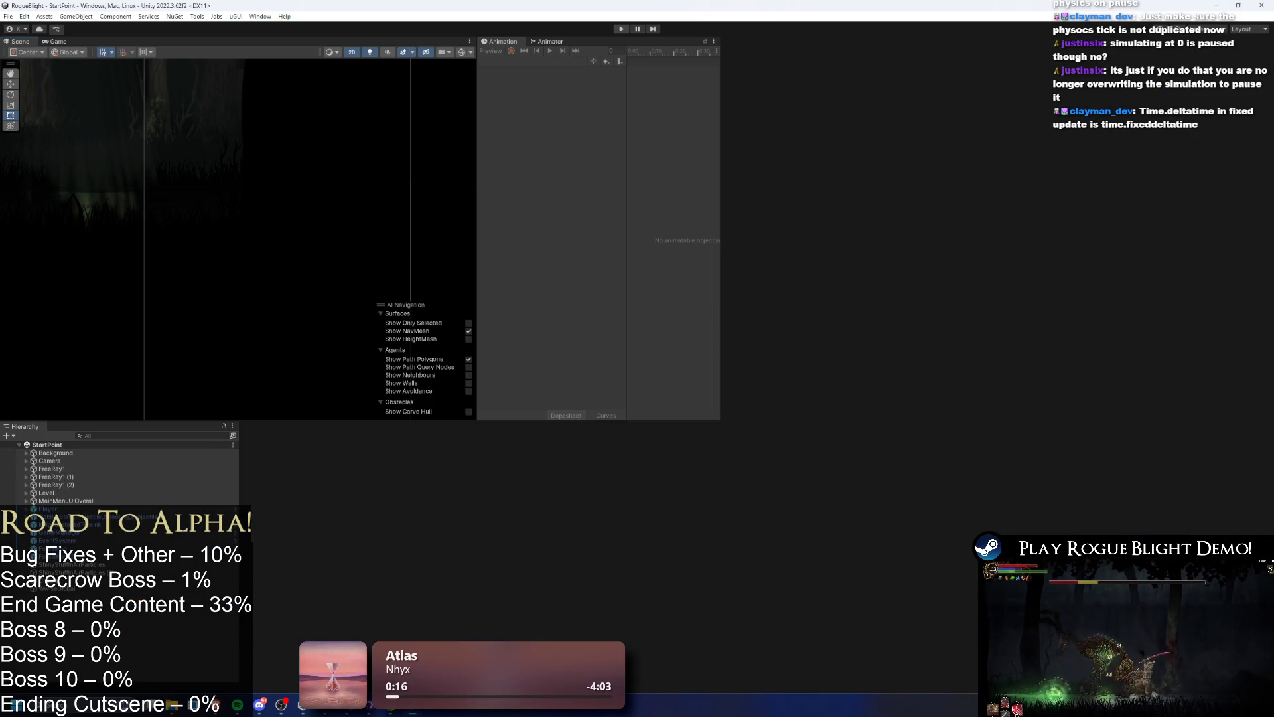
{"action": "left_click", "coordinate": [621, 29]}
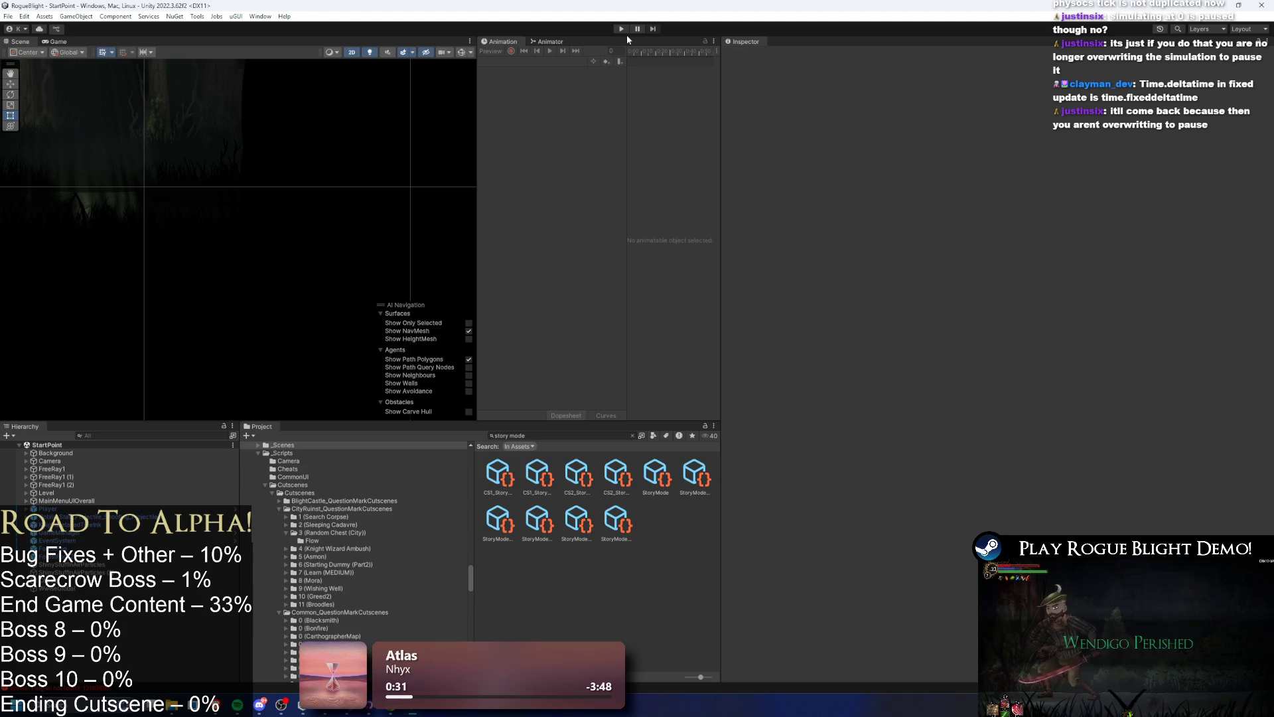
{"action": "key", "text": "alt+Tab"}
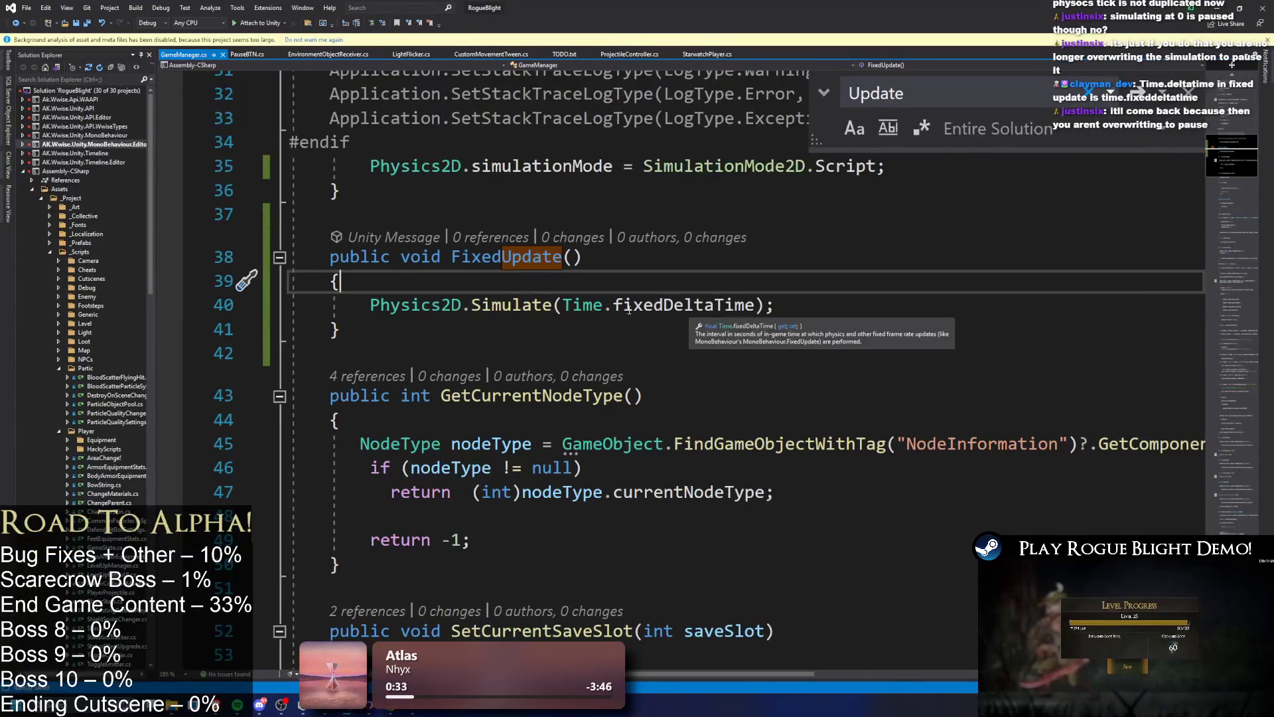
- Start Play mode in Unity, highlight the Physics2D.Simulate call on line 40, then return to Unity
{"action": "key", "text": "alt+Tab"}
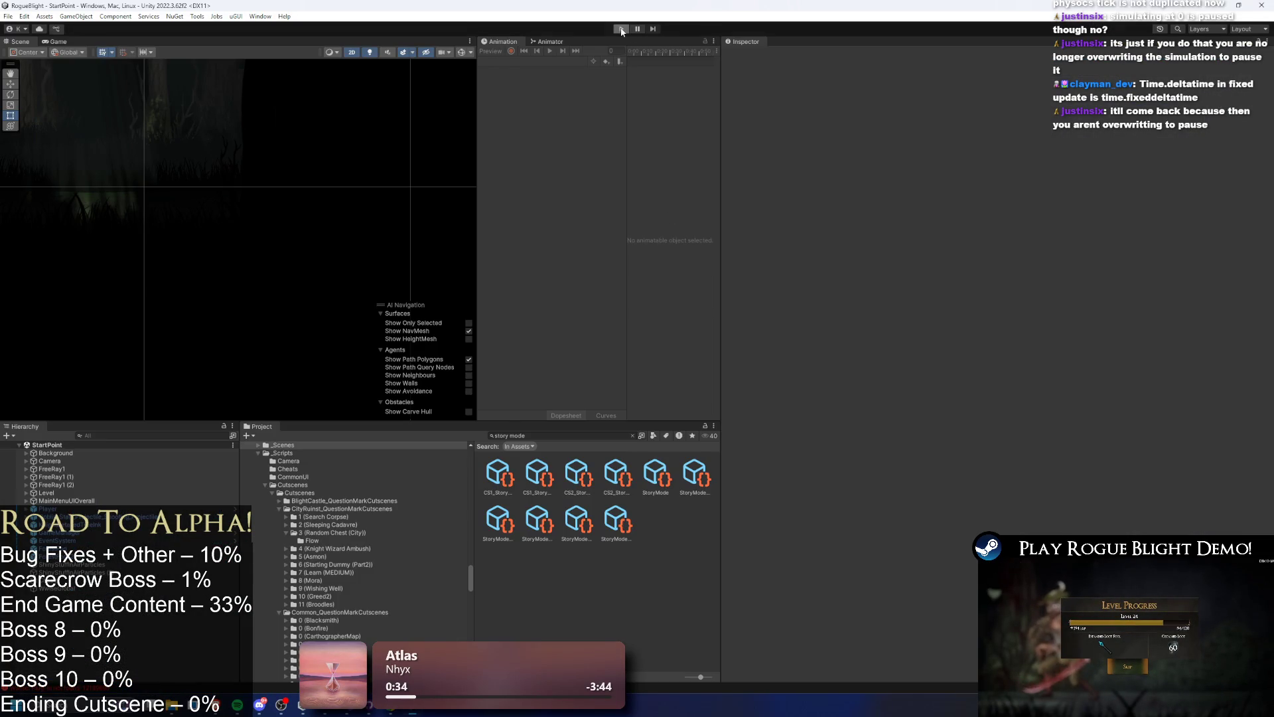
{"action": "left_click", "coordinate": [621, 30]}
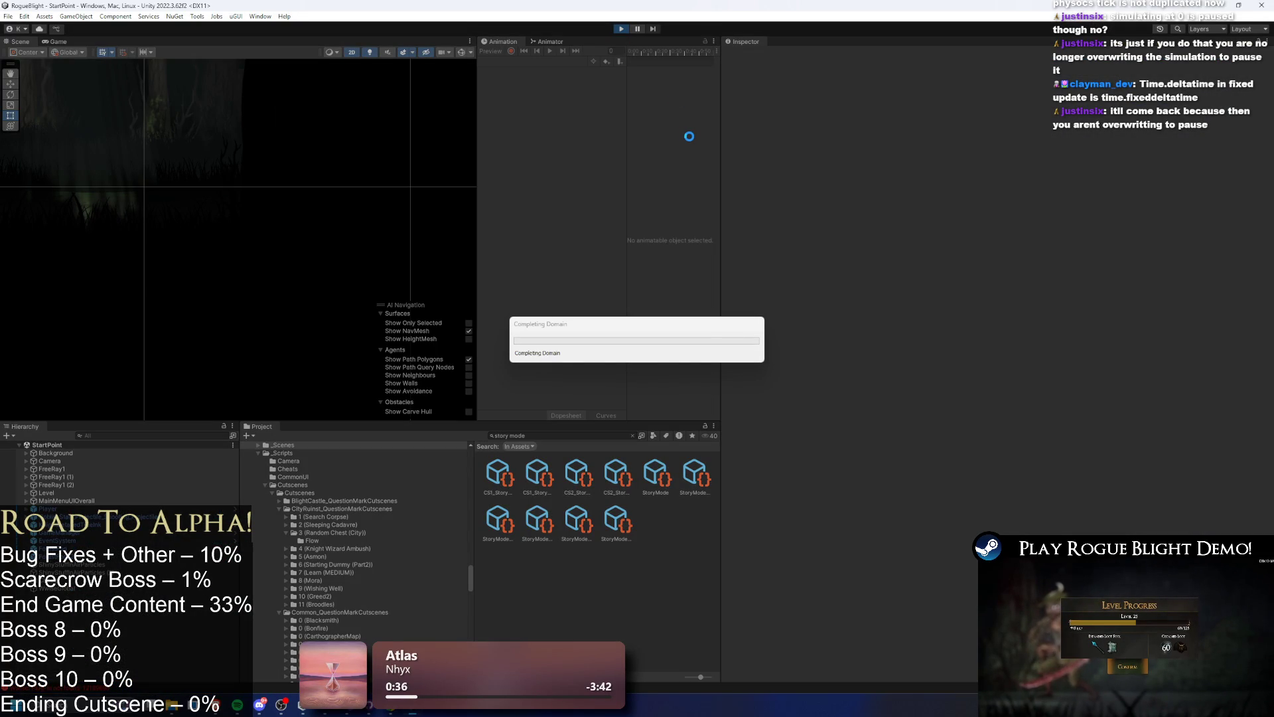
{"action": "key", "text": "alt+Tab"}
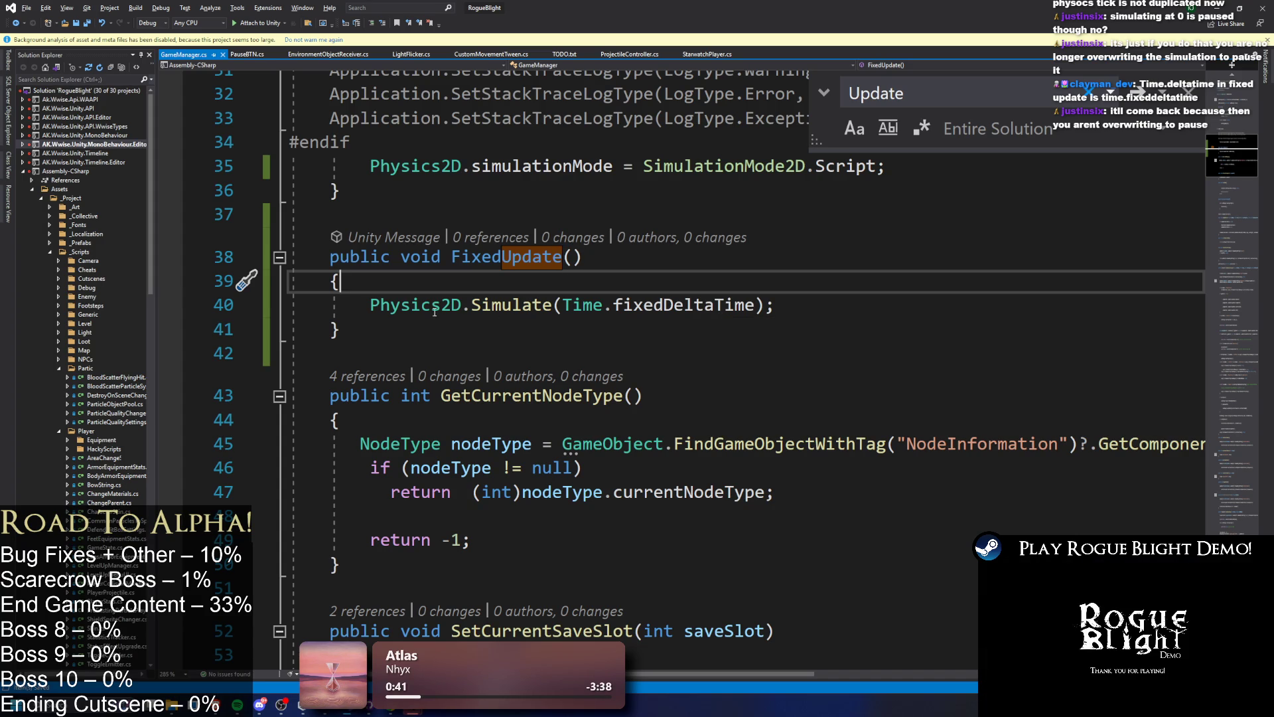
{"action": "left_click_drag", "start_coordinate": [355, 302], "coordinate": [829, 303]}
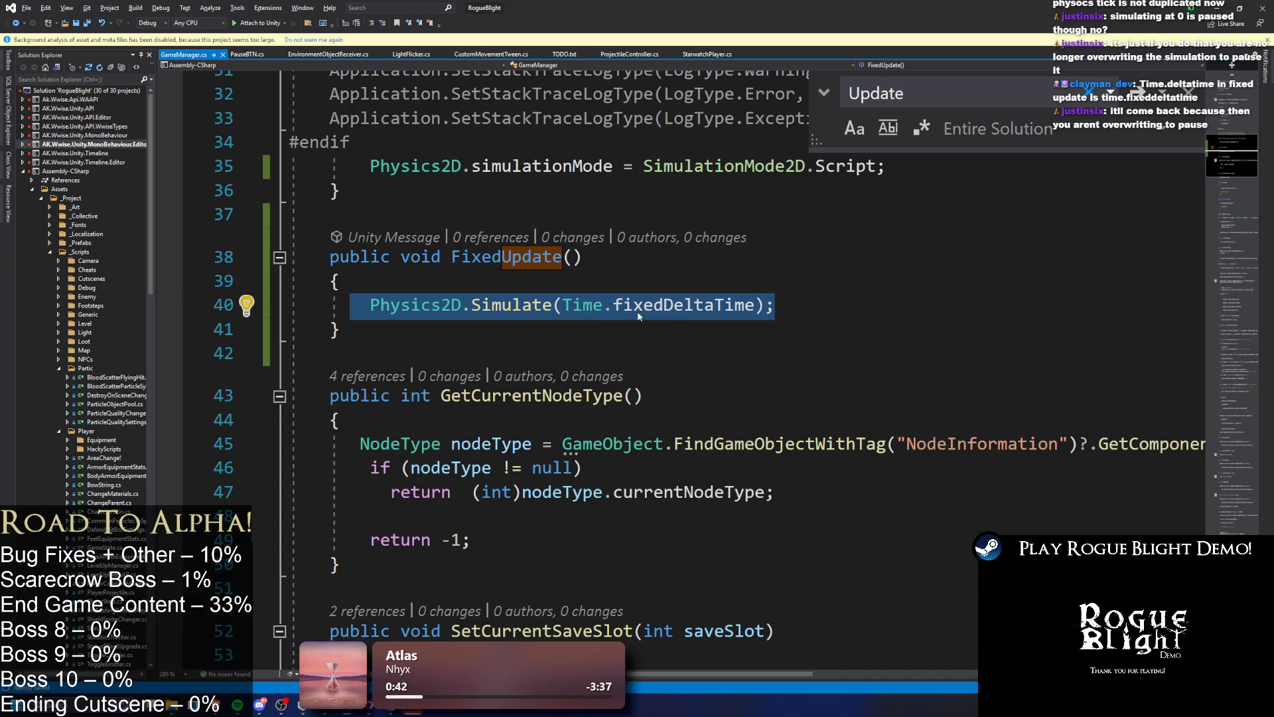
{"action": "left_click_drag", "start_coordinate": [369, 305], "coordinate": [846, 303]}
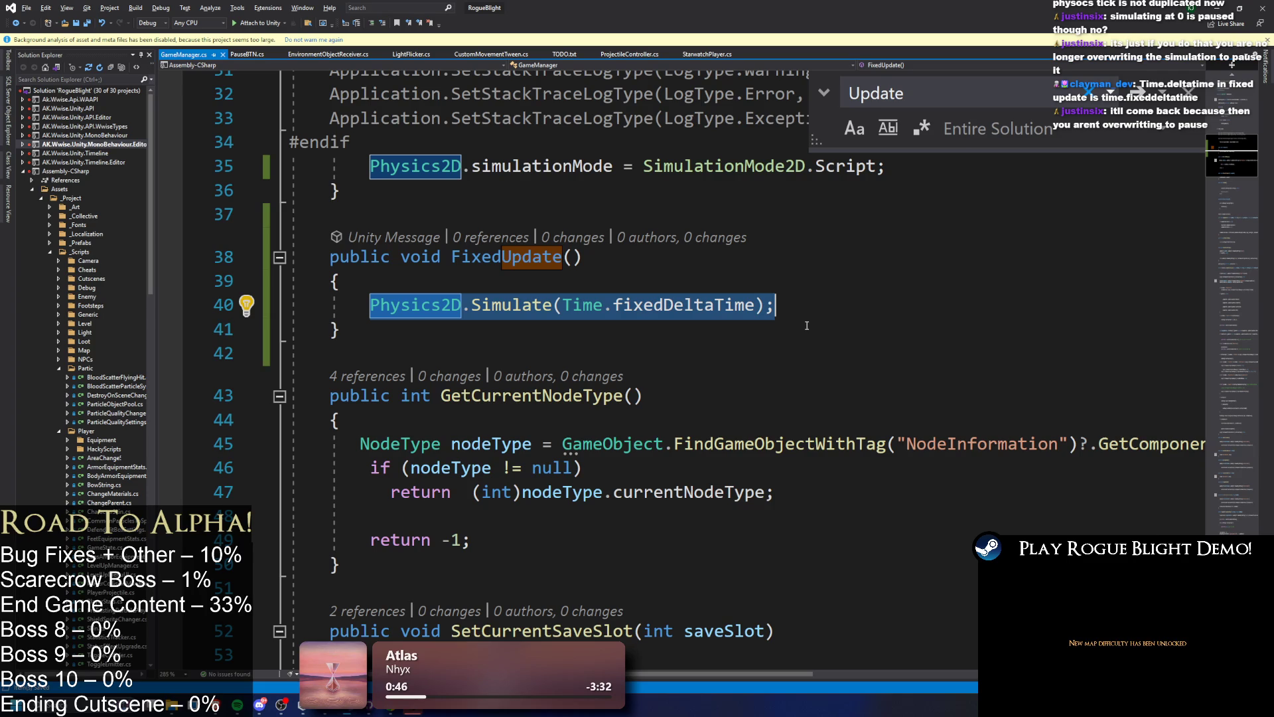
{"action": "key", "text": "alt+Tab"}
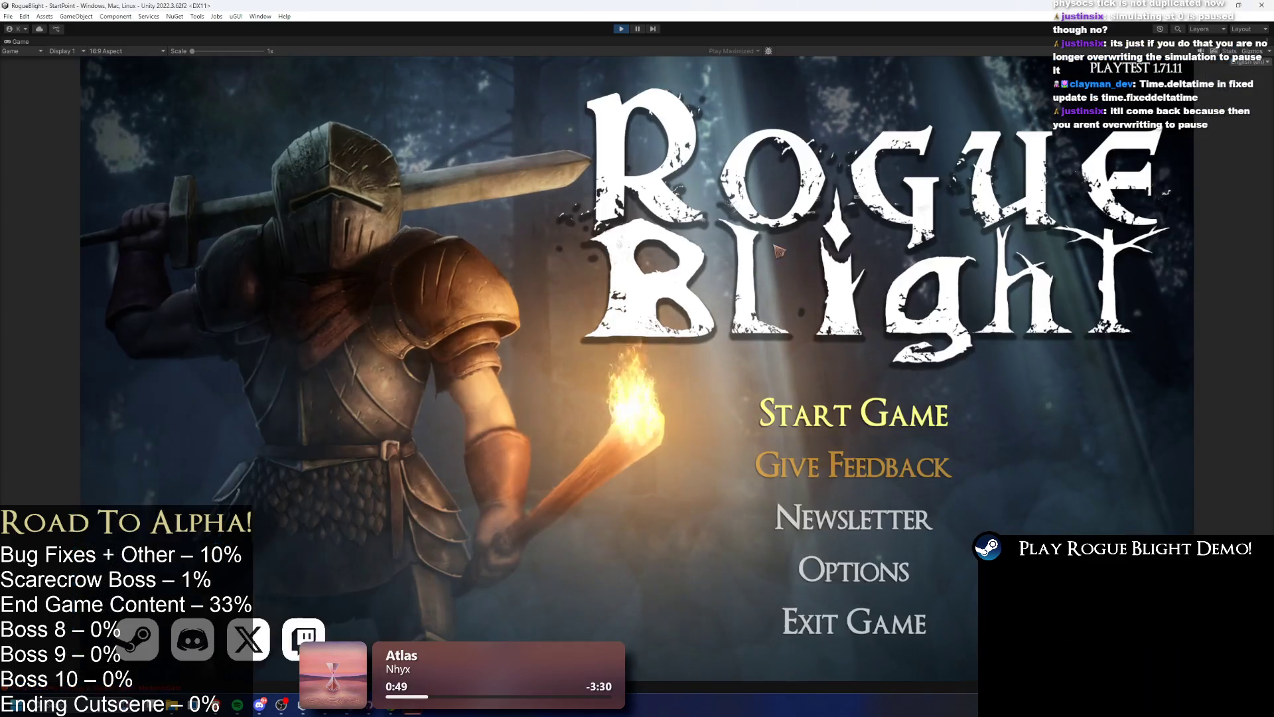
- Start a game from save slot 1 and defeat the Waywood Forest enemy
{"action": "left_click", "coordinate": [848, 402]}
{"action": "left_click", "coordinate": [846, 375]}
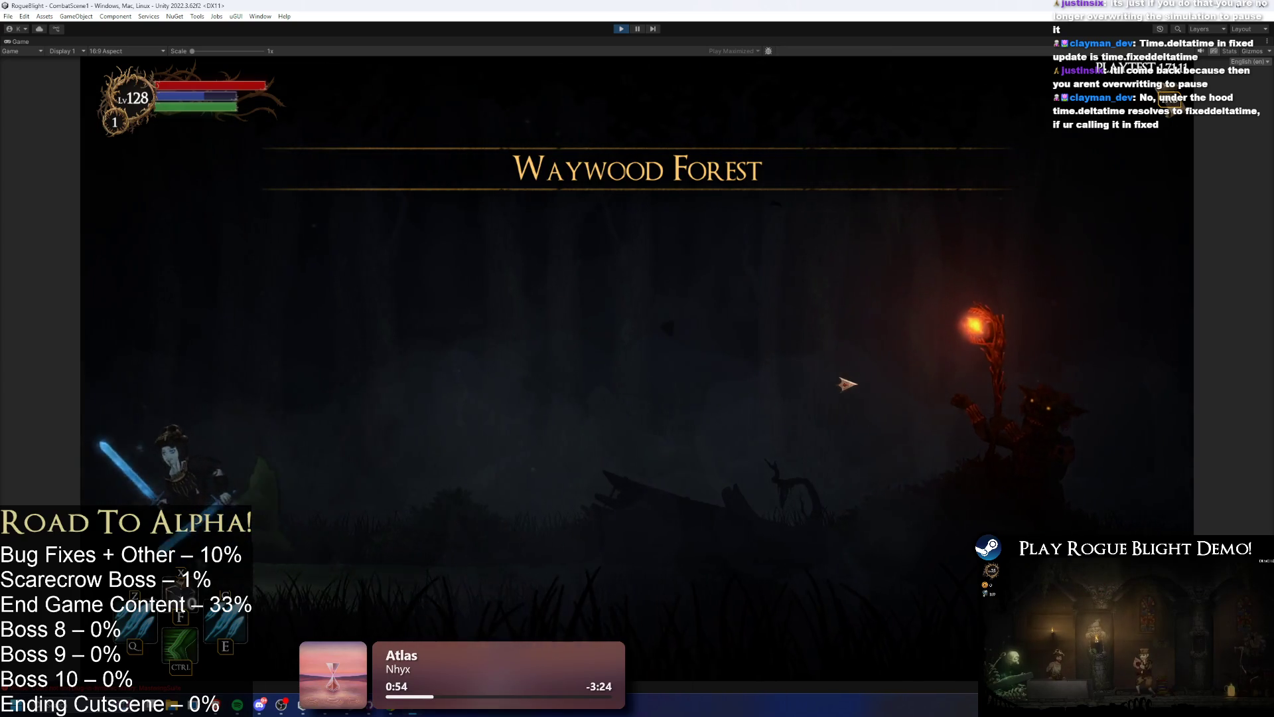
{"action": "key", "text": "ctrl"}
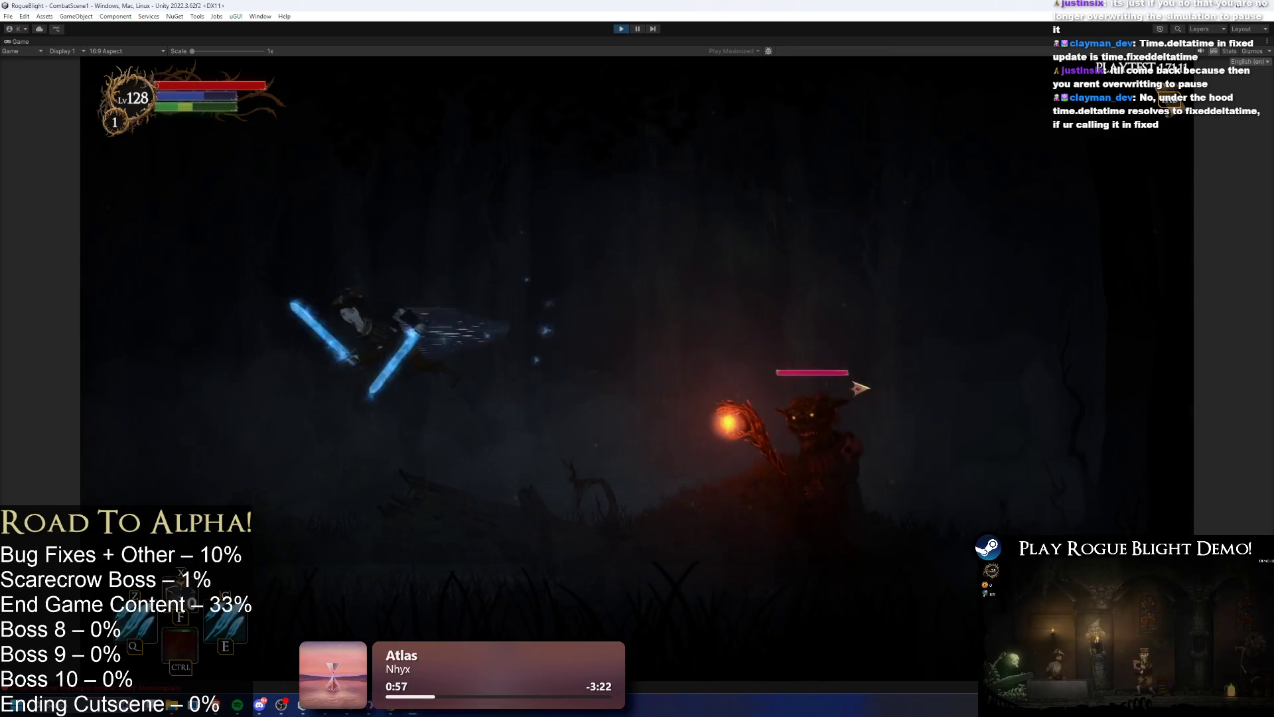
{"action": "key", "text": "e"}
{"action": "key", "text": "space"}
{"action": "key", "text": "d"}
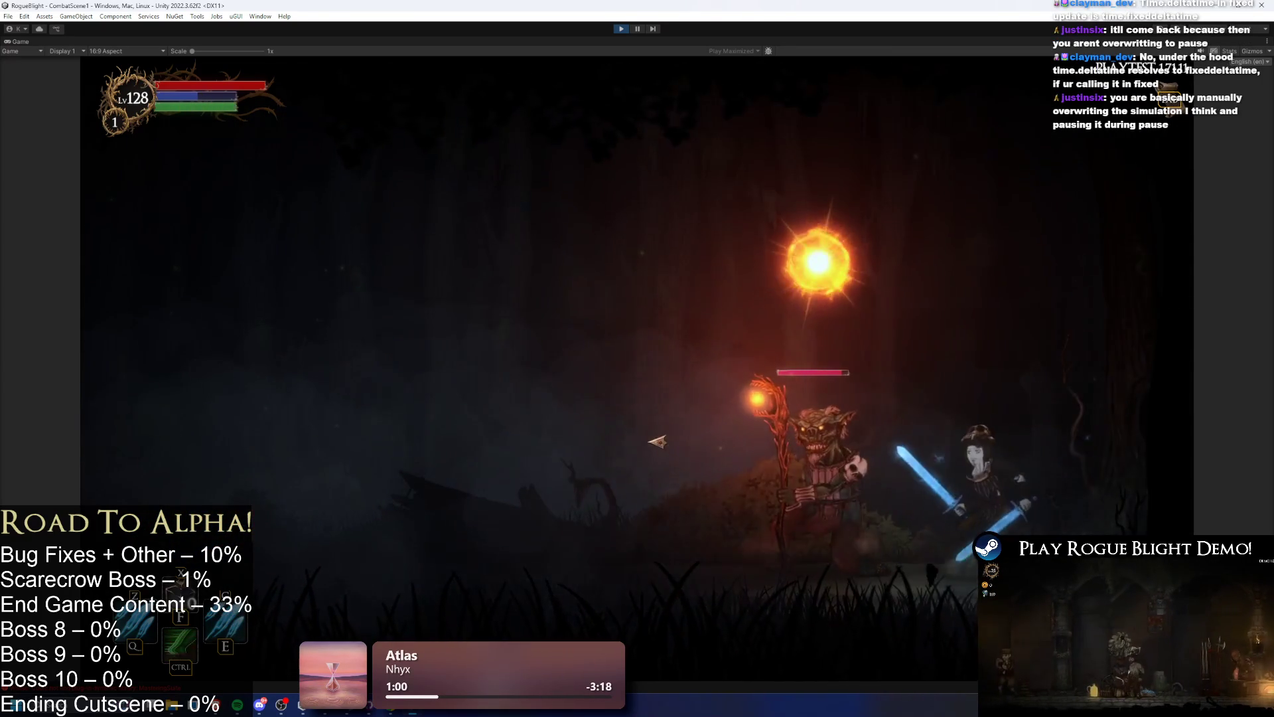
{"action": "key", "text": "ctrl"}
{"action": "key", "text": "a"}
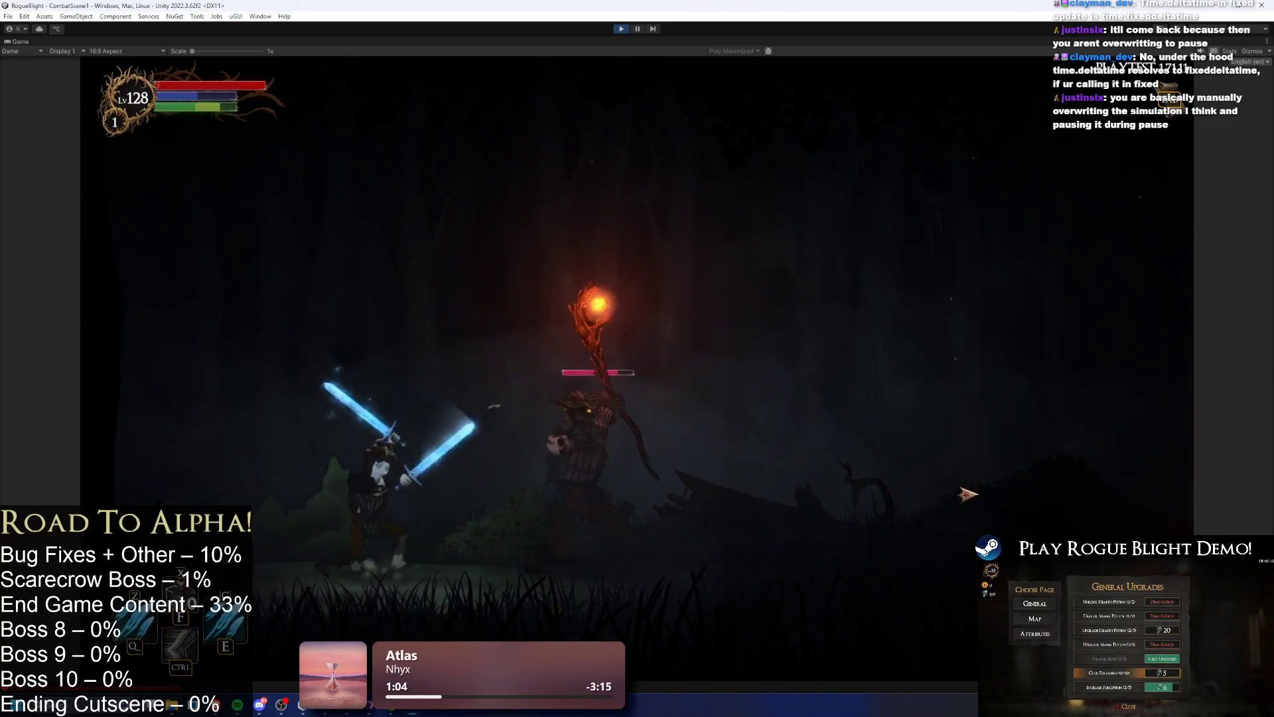
{"action": "key", "text": "d"}
{"action": "key", "text": "e"}
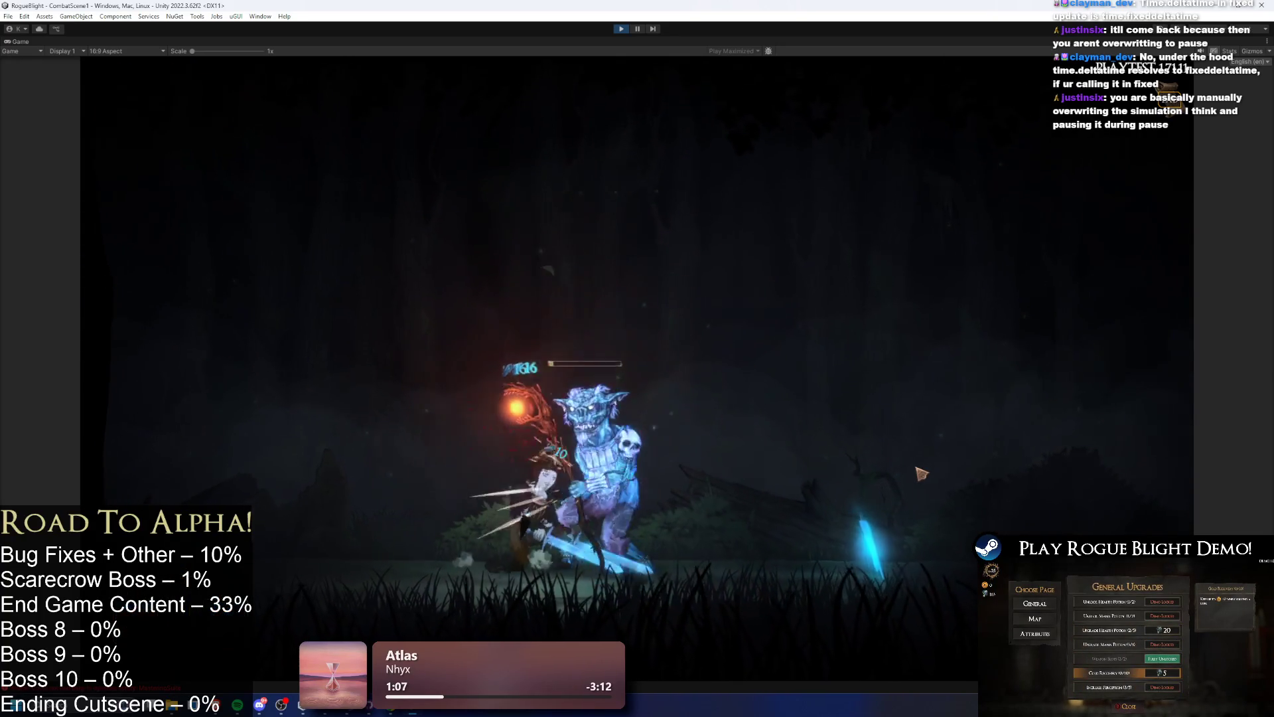
- Take the loot, travel to the next map node, and answer the encounter dialogue
{"action": "left_click", "coordinate": [952, 592]}
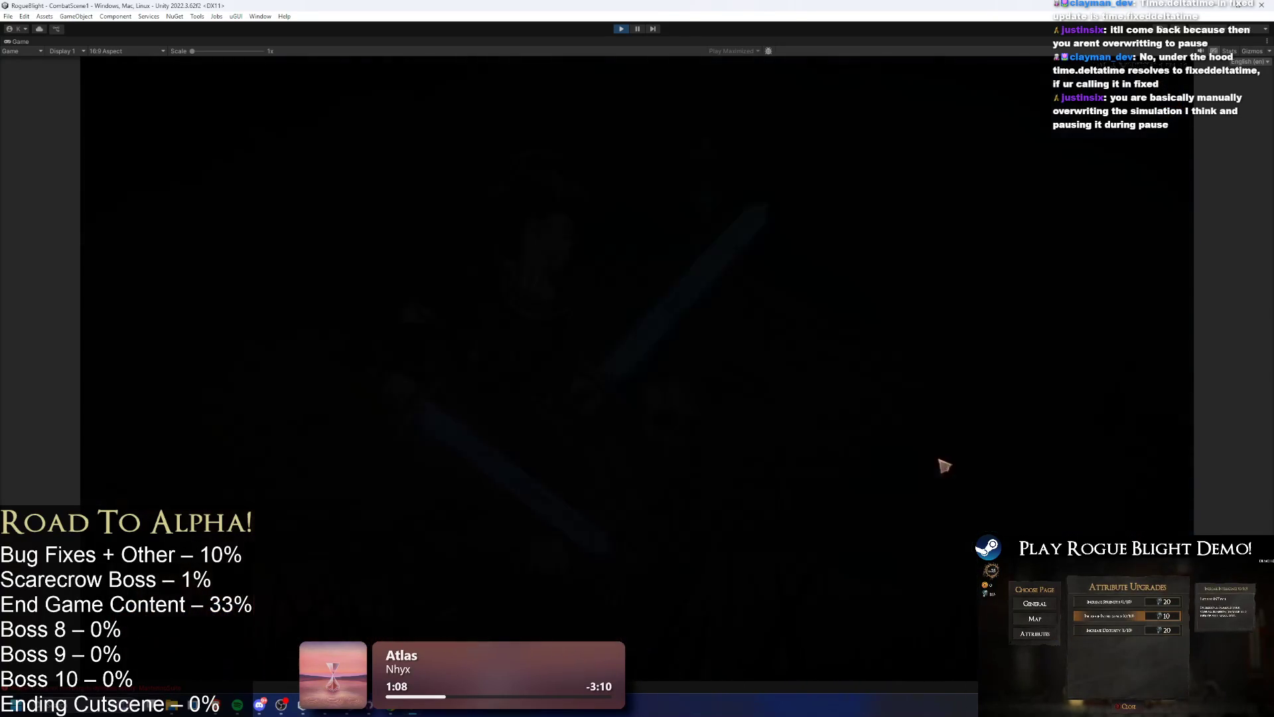
{"action": "left_click", "coordinate": [806, 377]}
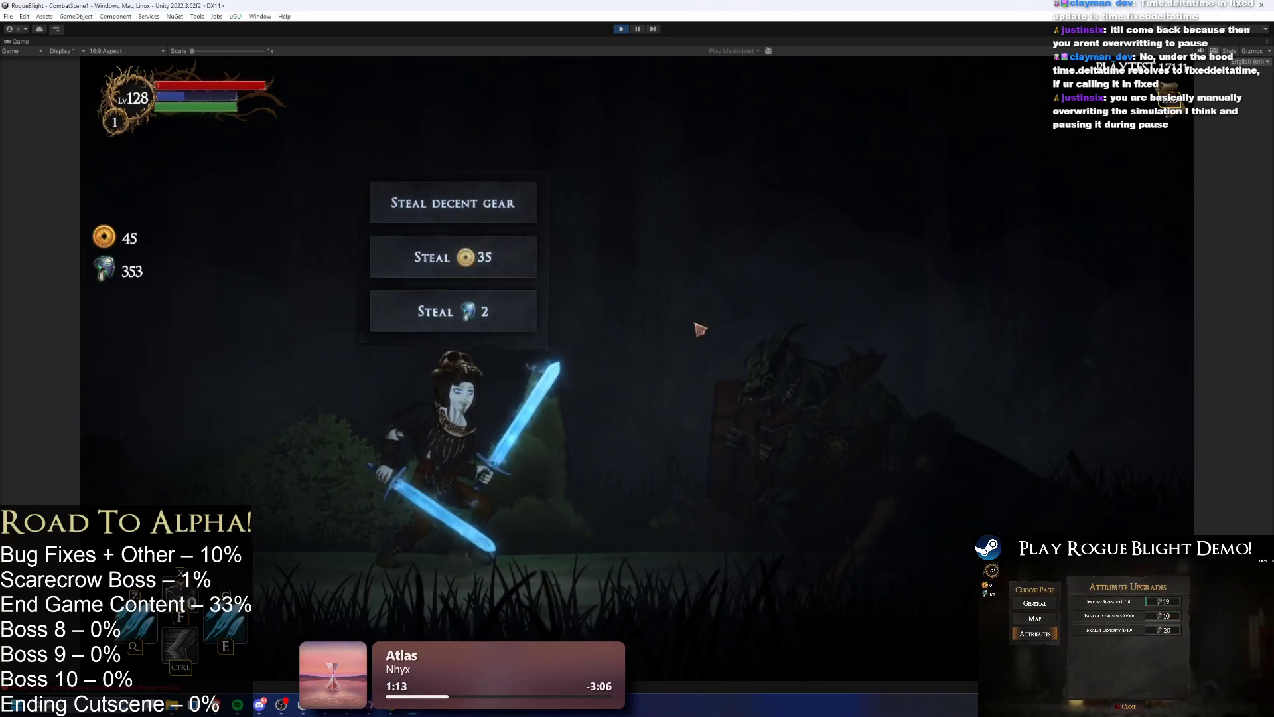
{"action": "left_click", "coordinate": [491, 259]}
{"action": "left_click", "coordinate": [491, 259]}
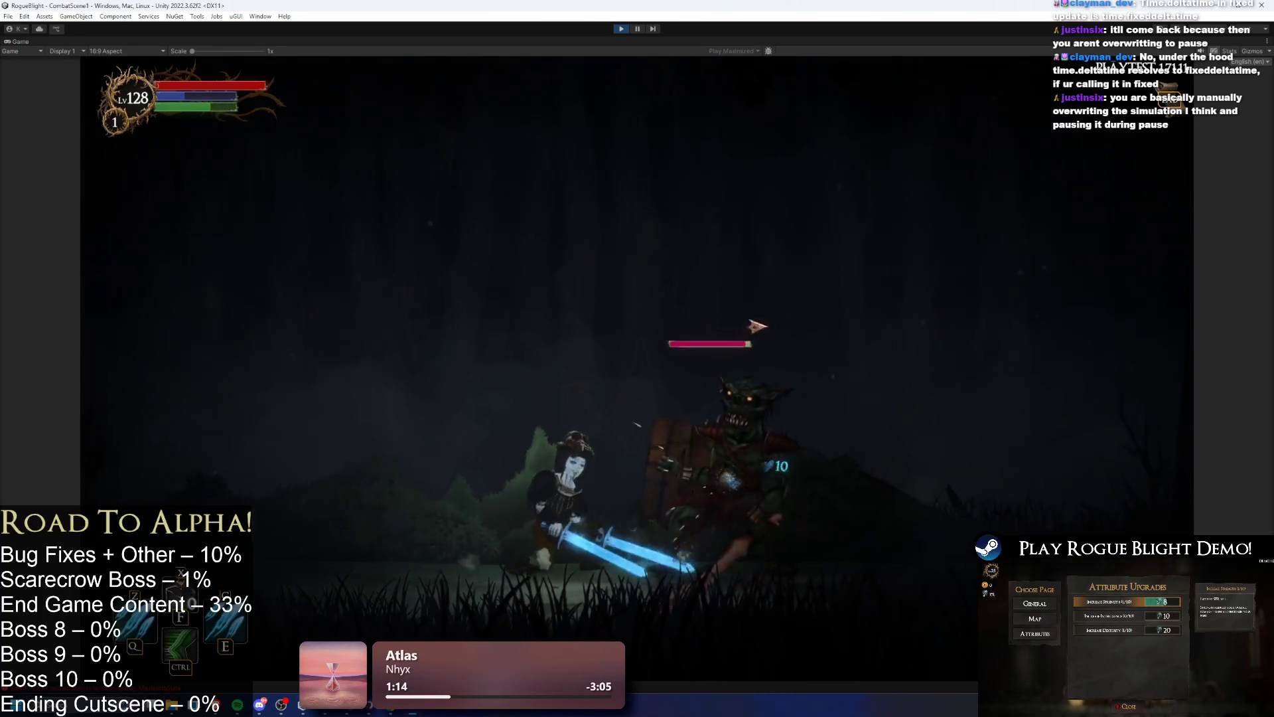
- Fight the next enemy with F1 cheats restoring health and mana, then pause the game
{"action": "left_click", "coordinate": [949, 364]}
{"action": "key", "text": "a"}
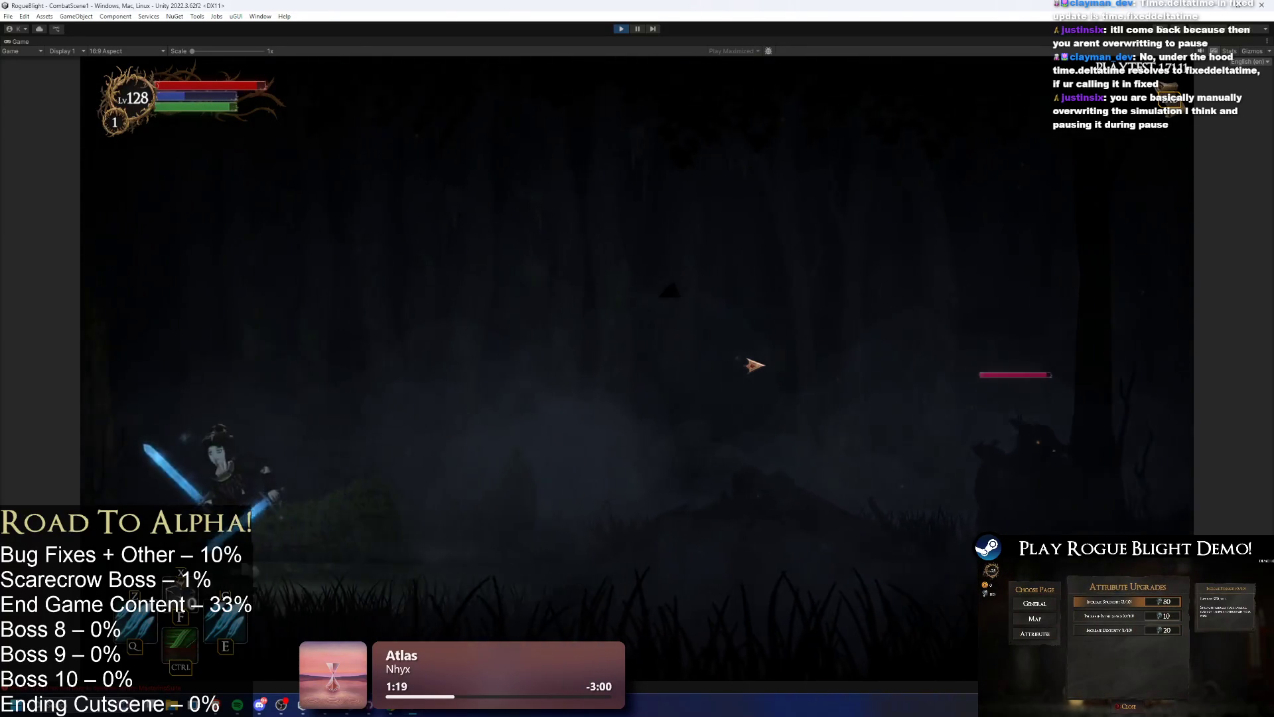
{"action": "key", "text": "d"}
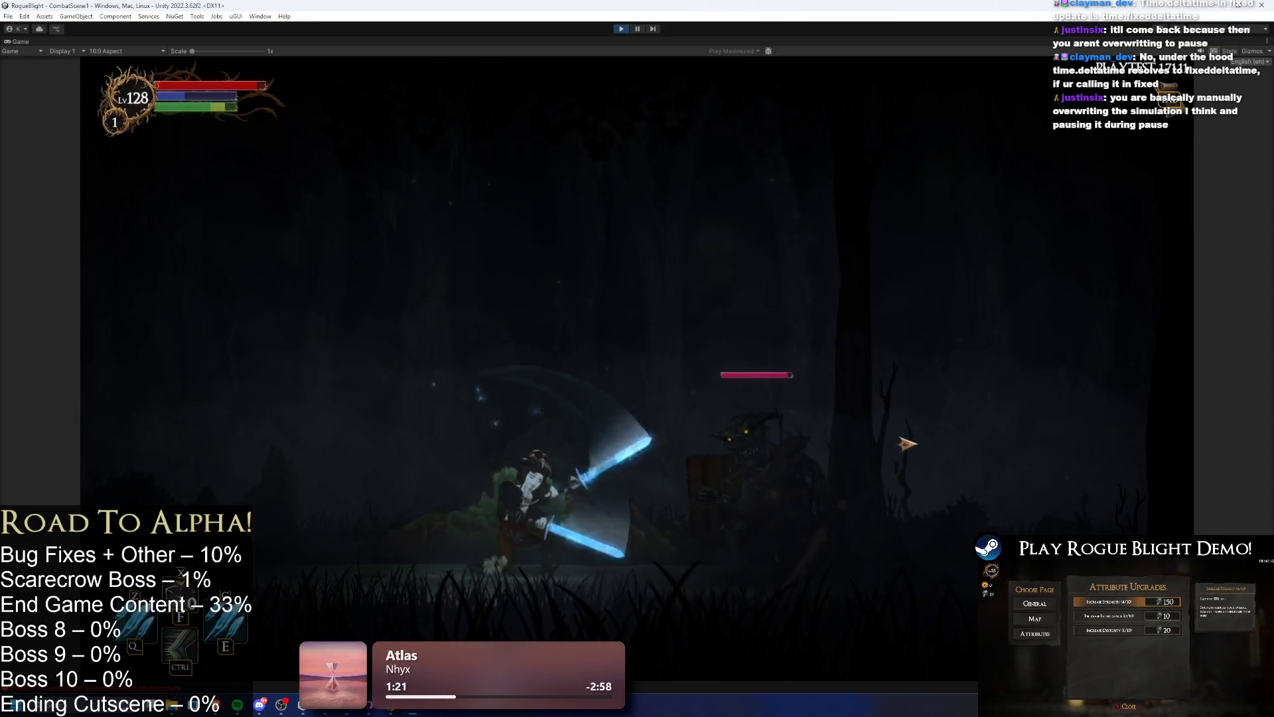
{"action": "left_click", "coordinate": [894, 437]}
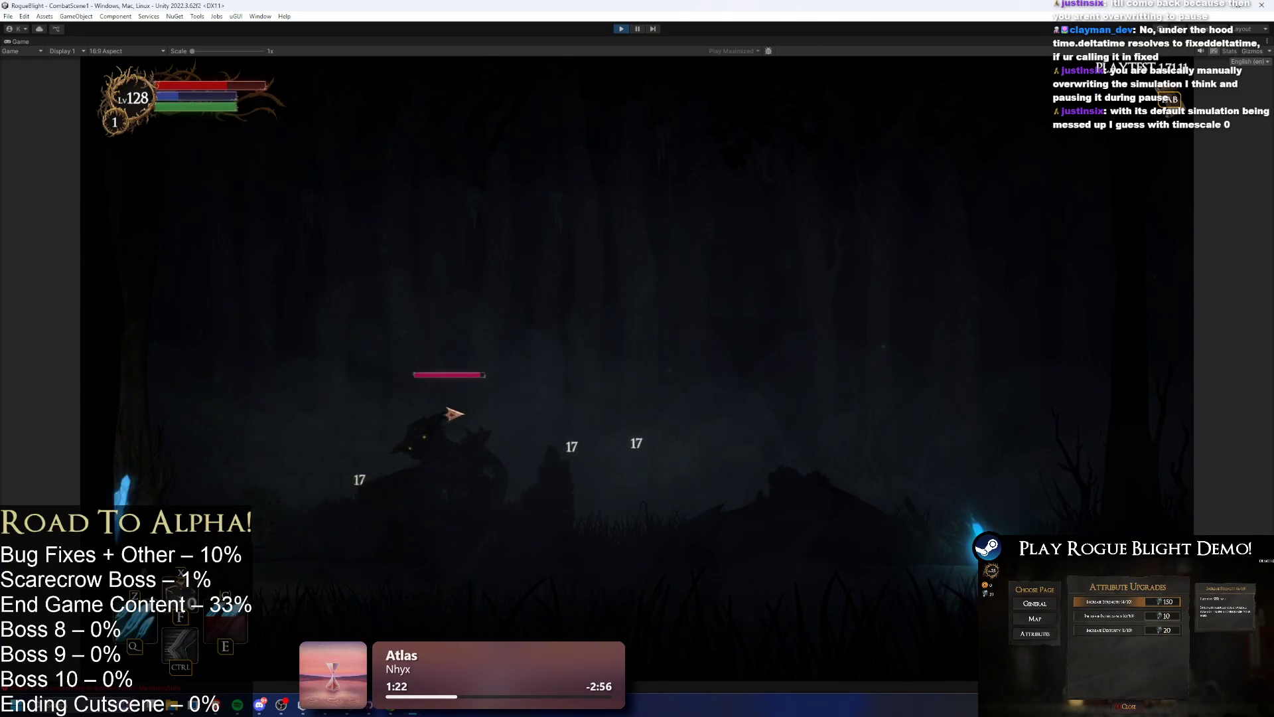
{"action": "key", "text": "F1"}
{"action": "left_click", "coordinate": [450, 416]}
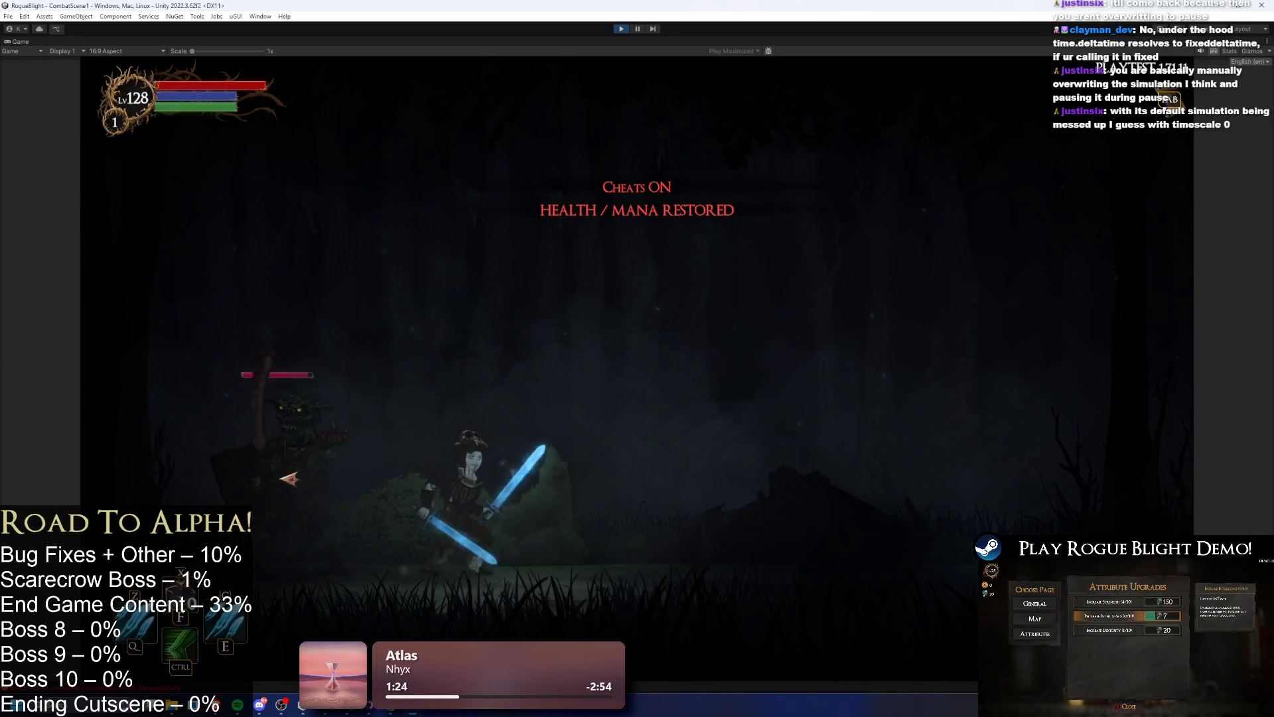
{"action": "left_click", "coordinate": [330, 456]}
{"action": "key", "text": "d"}
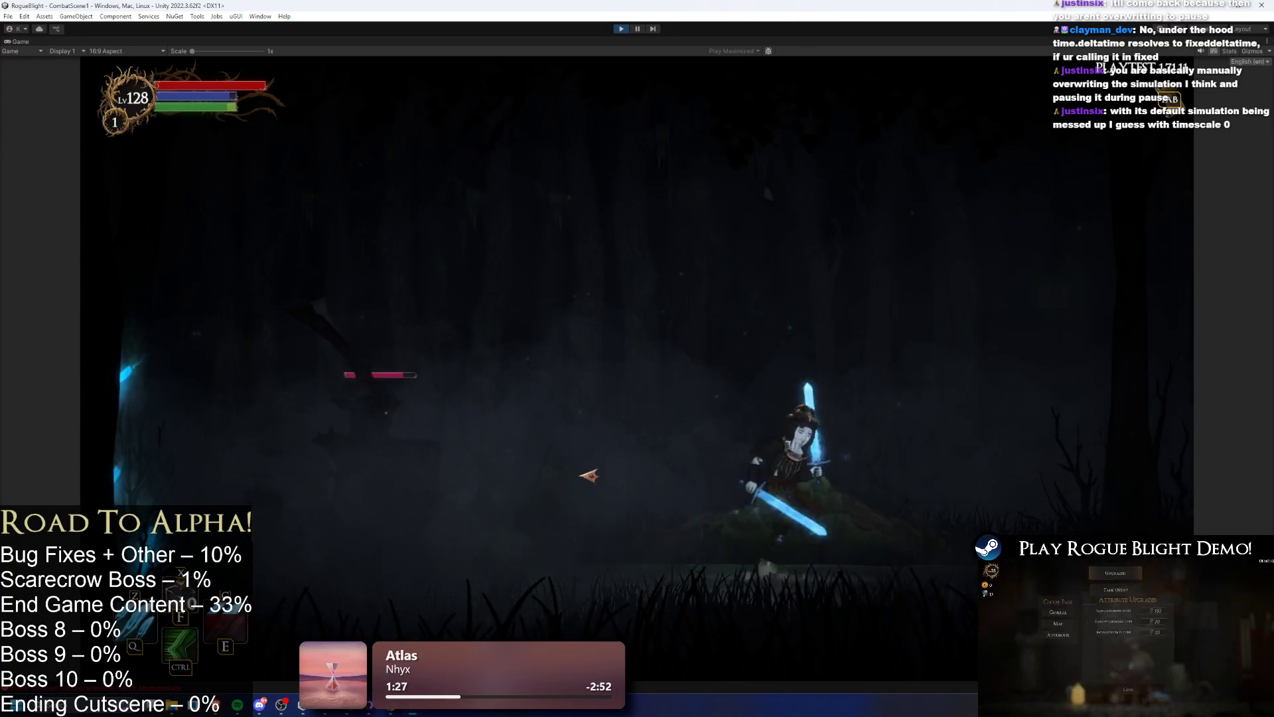
{"action": "key", "text": "space"}
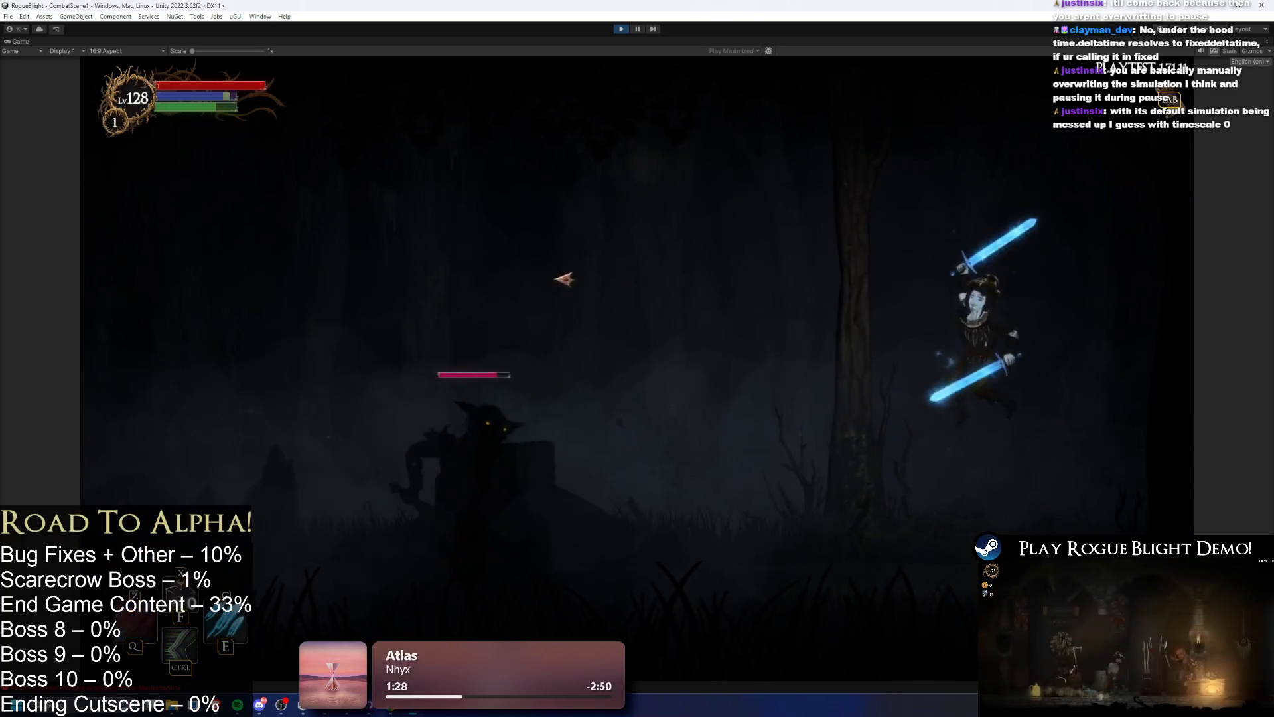
{"action": "key", "text": "Escape"}
{"action": "key", "text": "Escape"}
{"action": "key", "text": "Escape"}
{"action": "key", "text": "Down"}
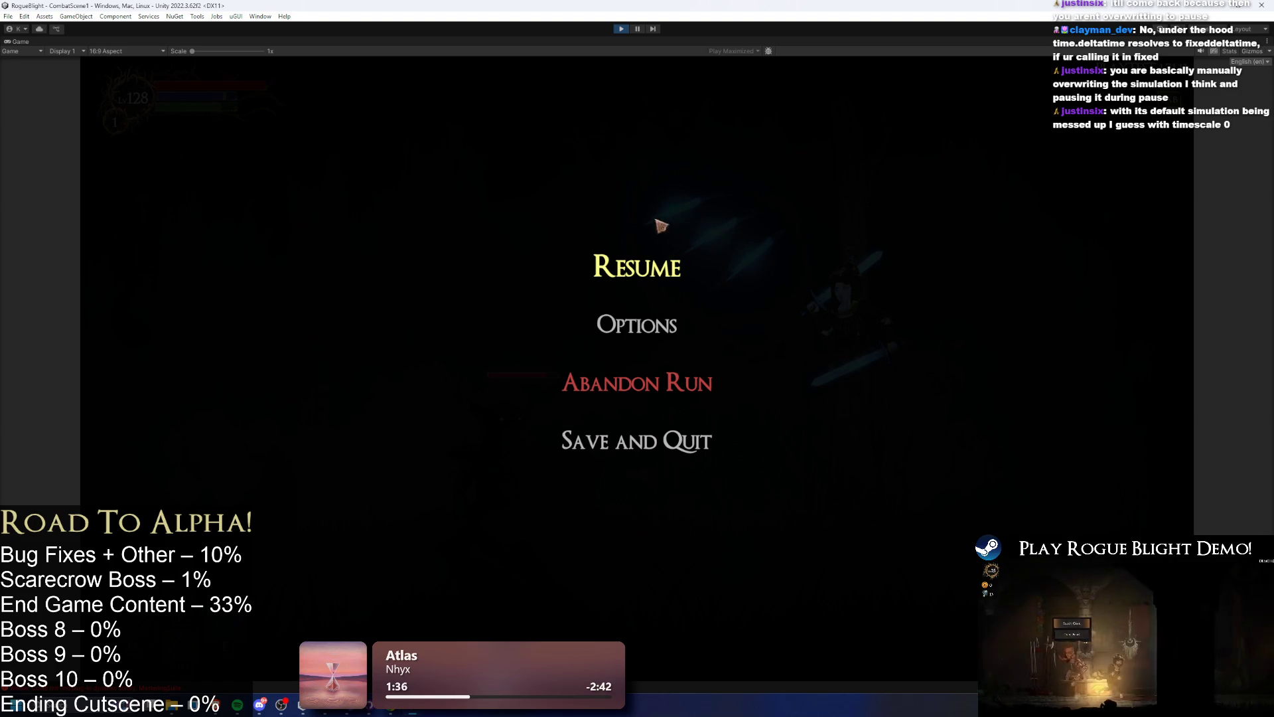
- Resume the fight, fire blue projectiles at the enemy, then pause with Esc
{"action": "key", "text": "Escape"}
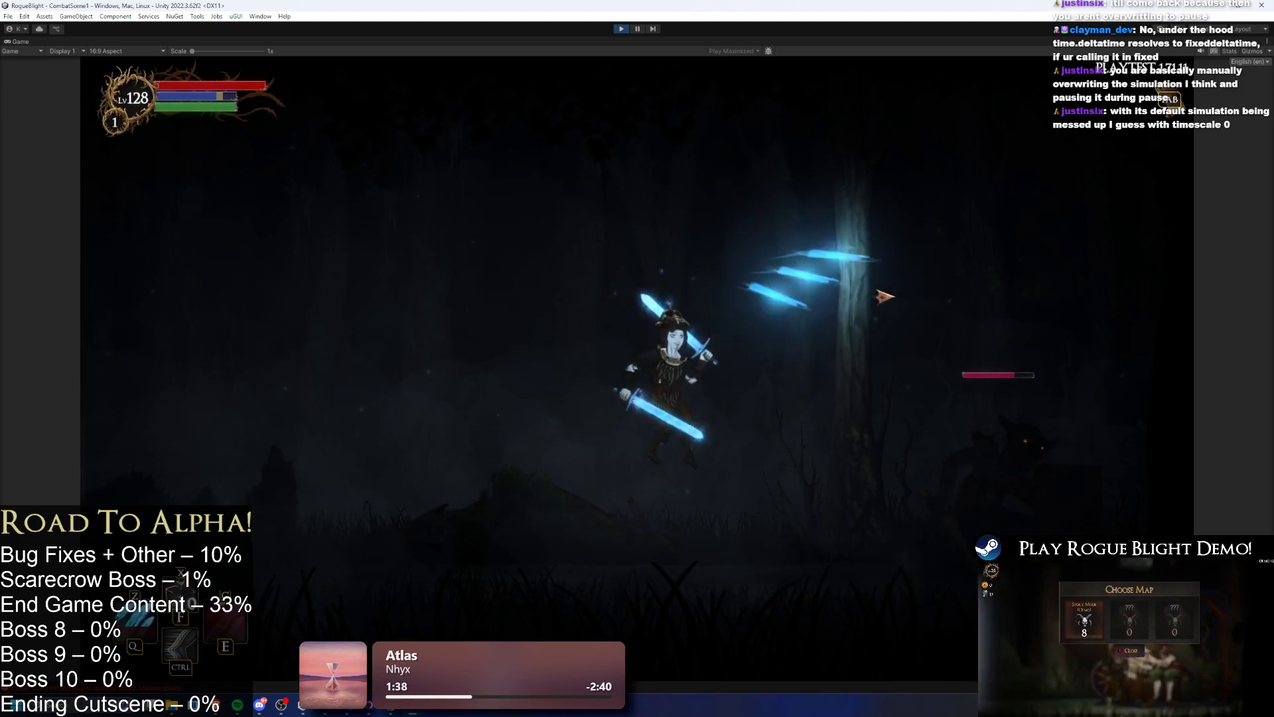
{"action": "key", "text": "Escape"}
{"action": "key", "text": "Escape"}
{"action": "key", "text": "space"}
{"action": "left_click", "coordinate": [677, 302]}
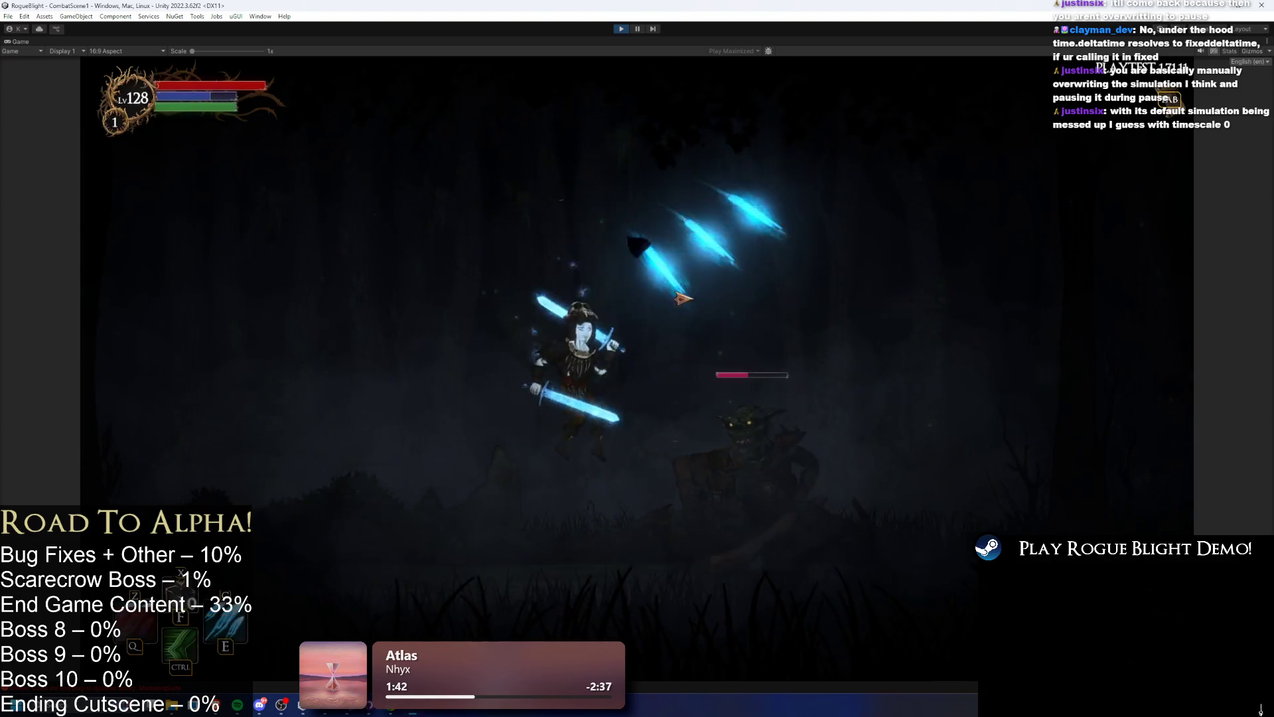
{"action": "key", "text": "Escape"}
{"action": "key", "text": "Escape"}
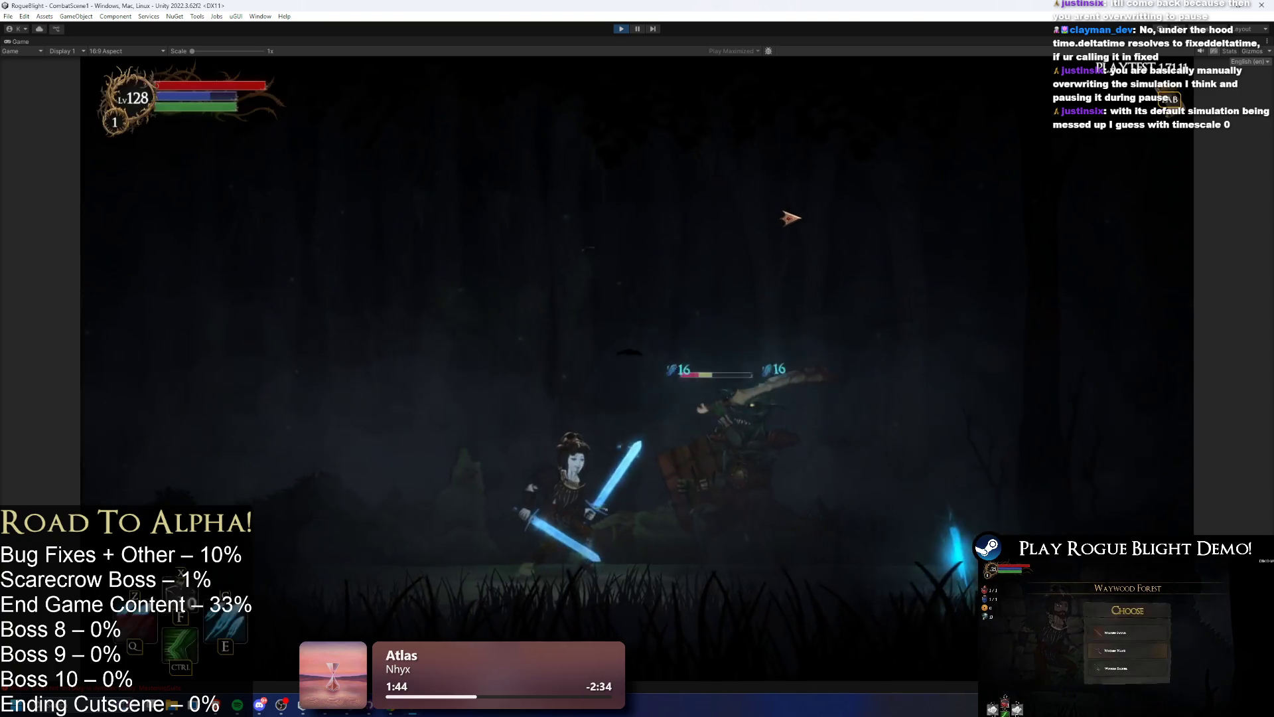
{"action": "key", "text": "Escape"}
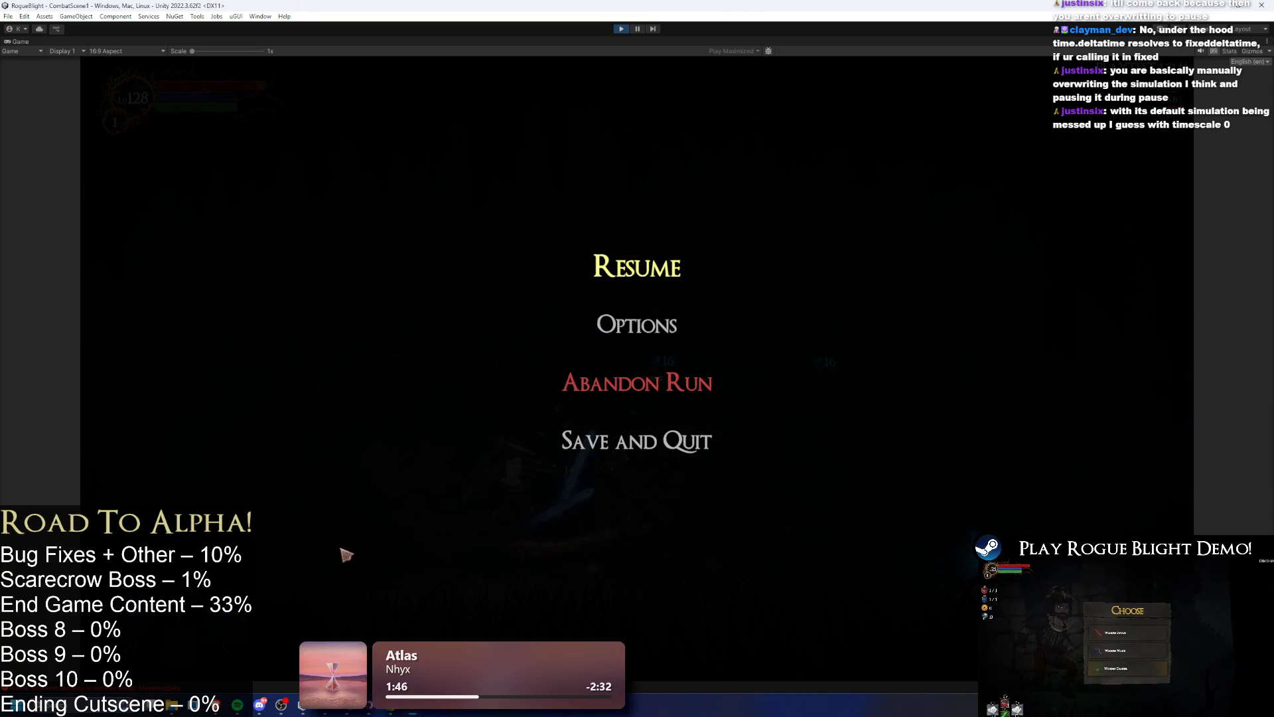
- Open Window > Analysis > Profiler, clear its frames, and start recording
{"action": "left_click", "coordinate": [260, 16]}
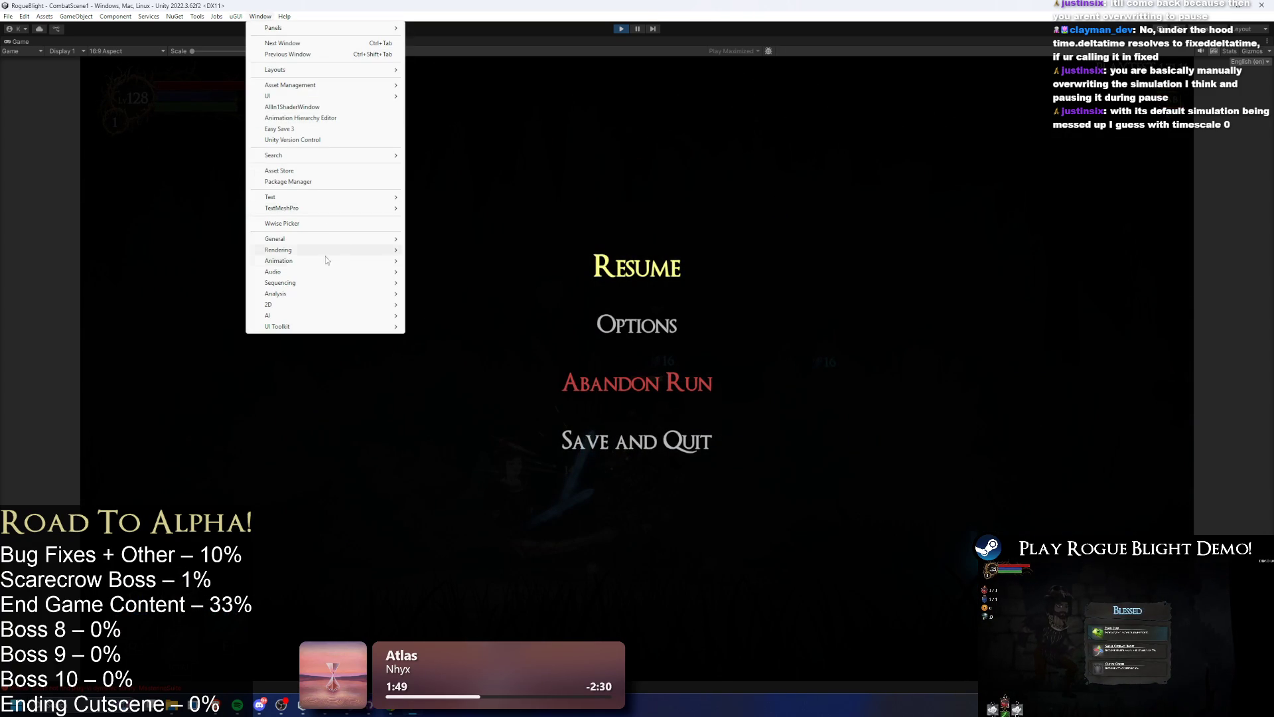
{"action": "mouse_move", "coordinate": [335, 262]}
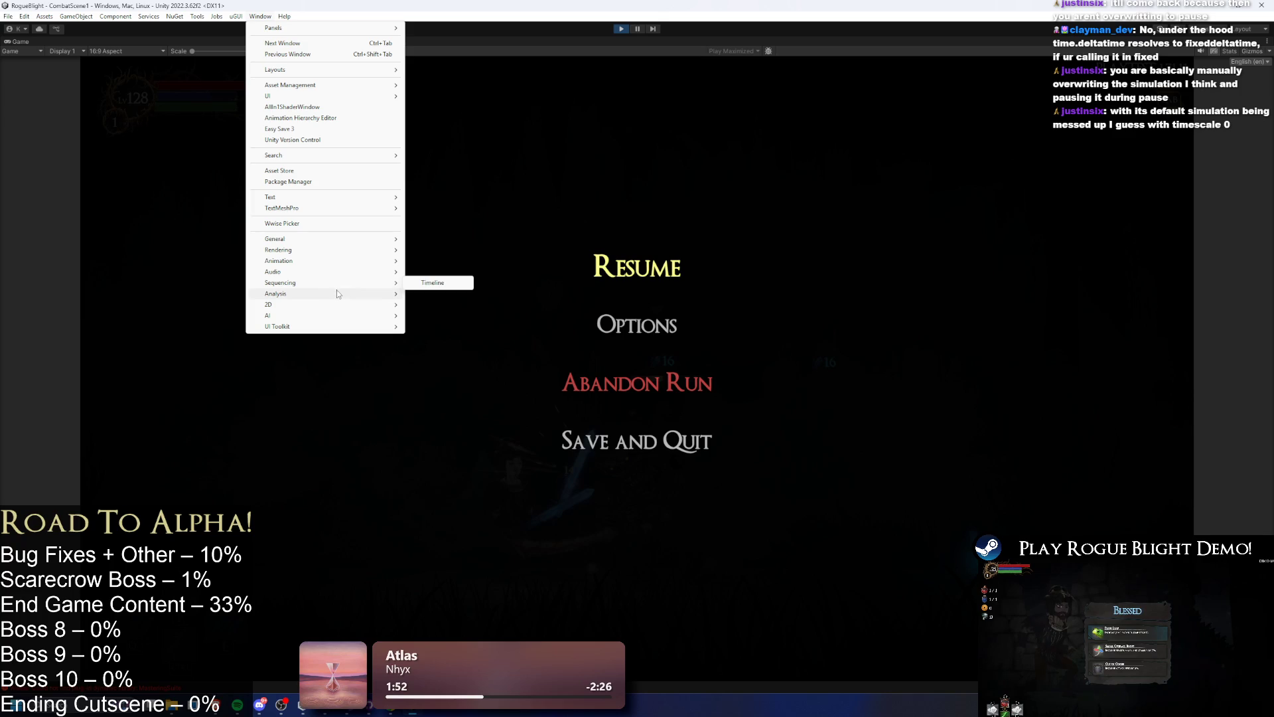
{"action": "mouse_move", "coordinate": [345, 295]}
{"action": "left_click", "coordinate": [431, 294]}
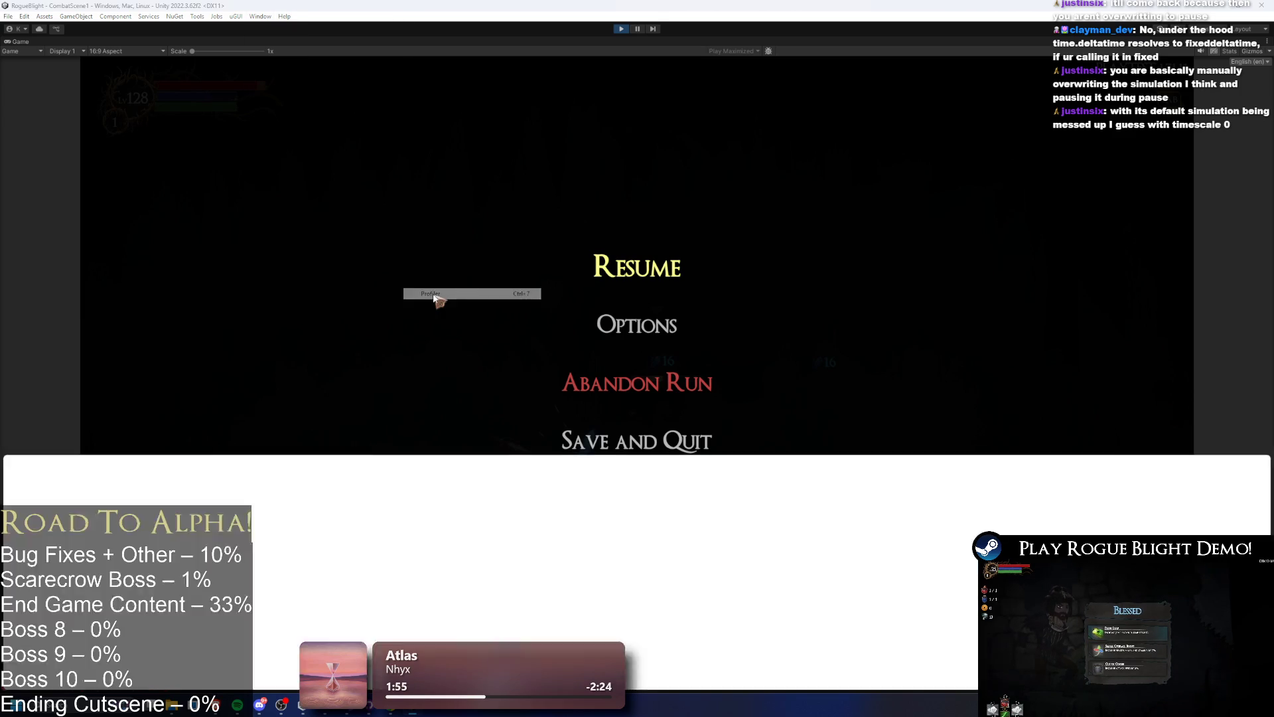
{"action": "left_click", "coordinate": [249, 470]}
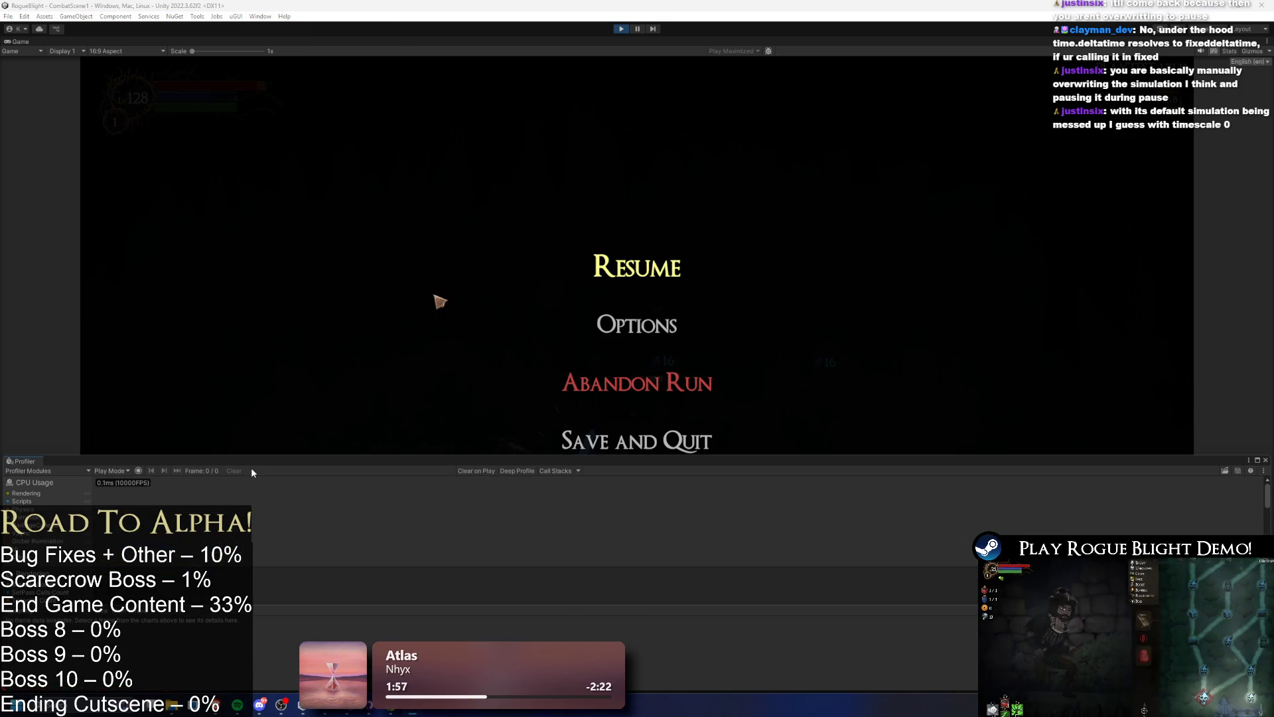
{"action": "left_click", "coordinate": [138, 469]}
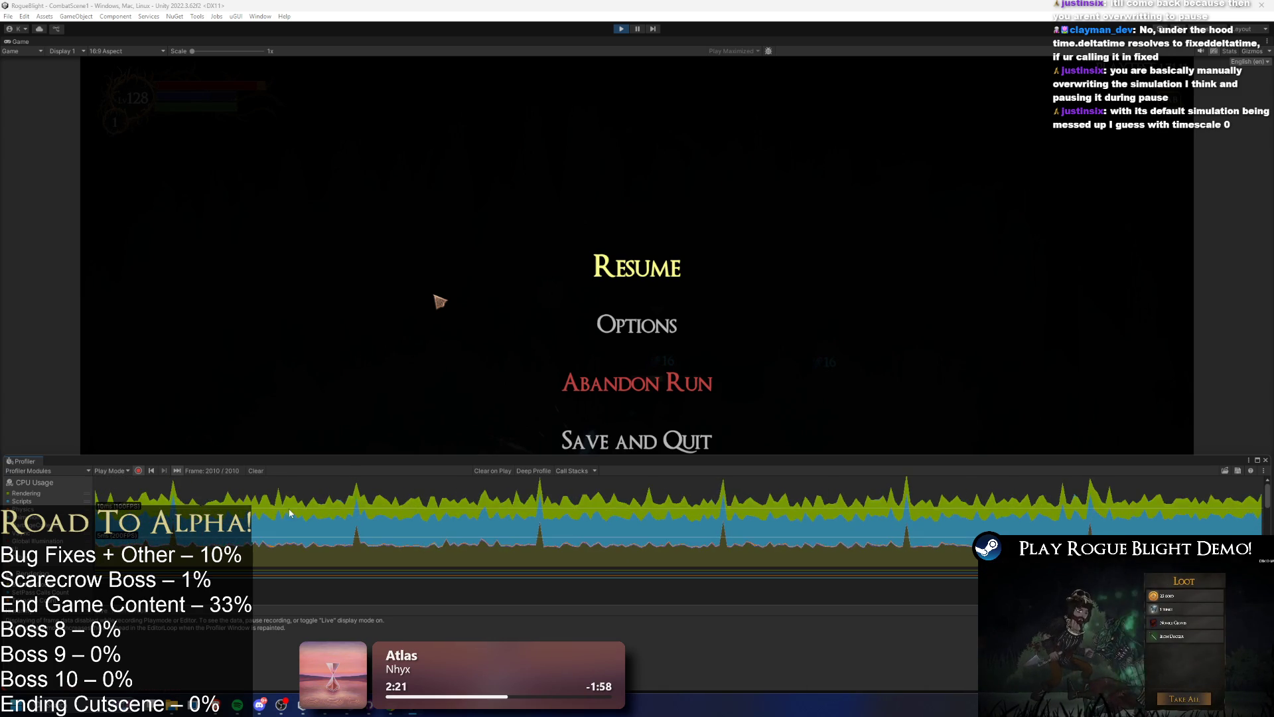
- Switch to GameManager.cs in Visual Studio from the taskbar
{"action": "left_click", "coordinate": [345, 713]}
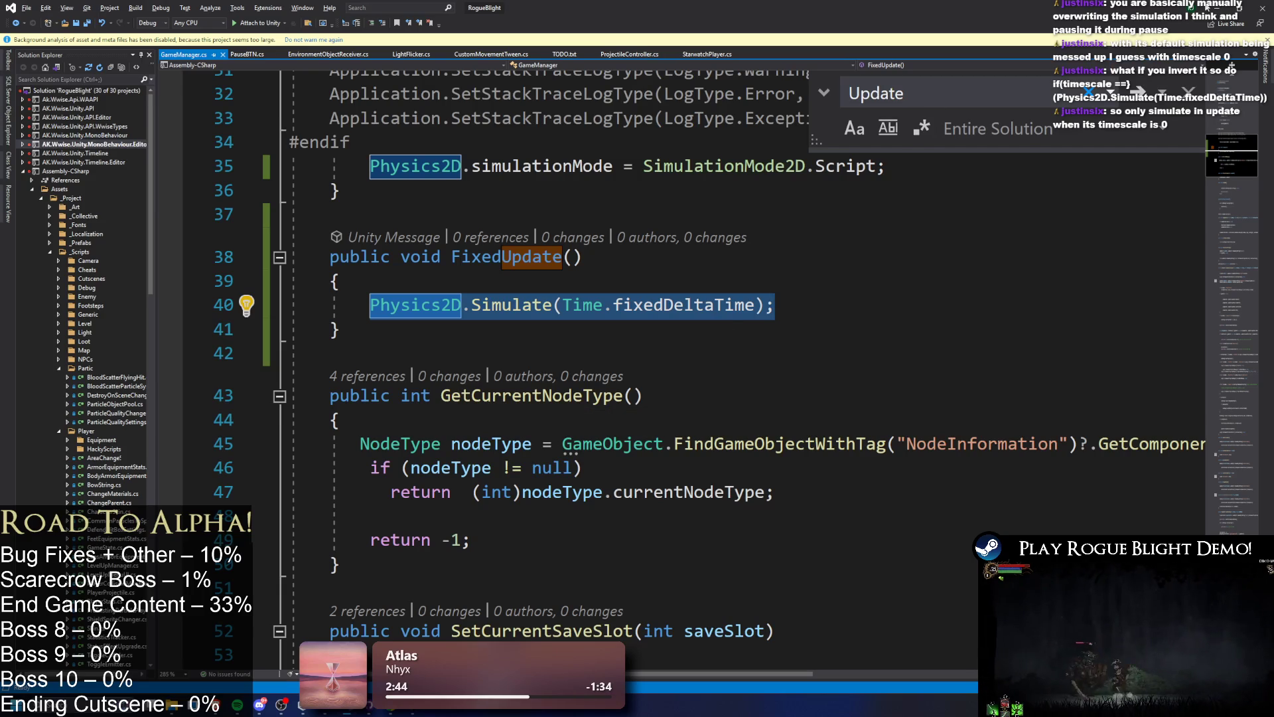
- Return to the Unity Editor, where the paused game's Profiler keeps recording
{"action": "key", "text": "alt+Tab"}
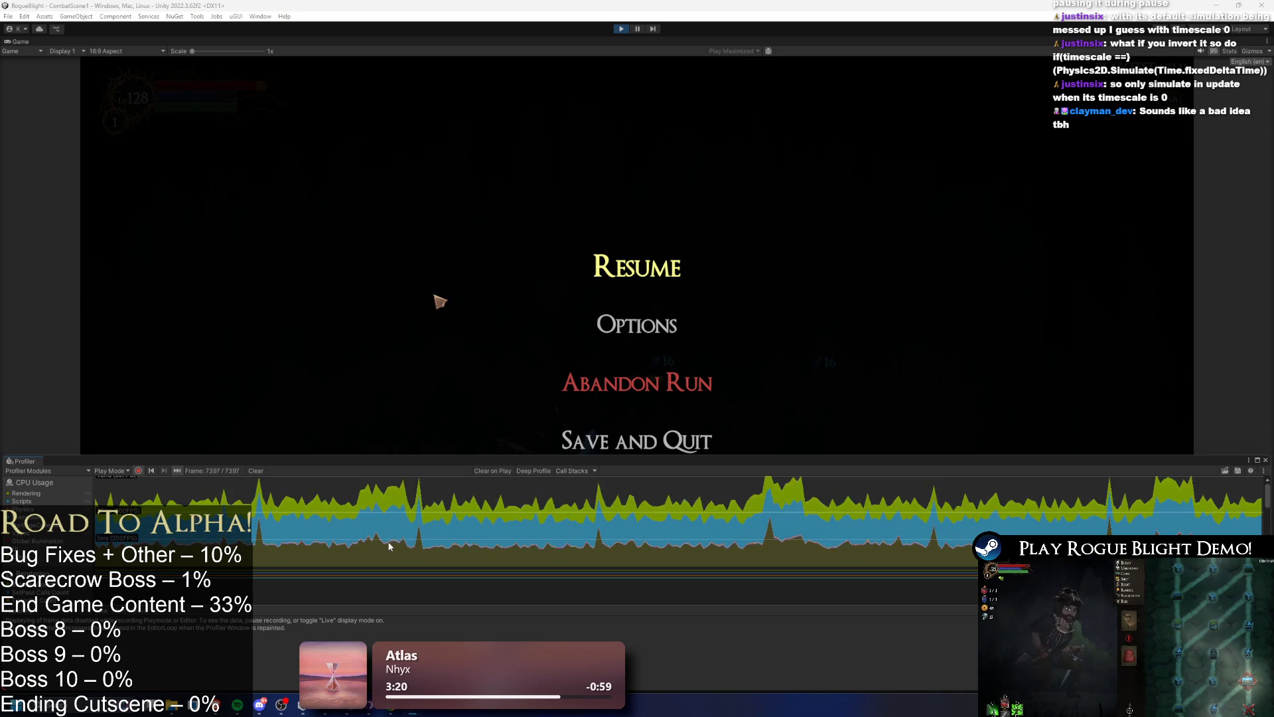
- Glance at GameManager, then hide the Rendering and Scripts layers in the Profiler CPU graph
{"action": "left_click", "coordinate": [355, 709]}
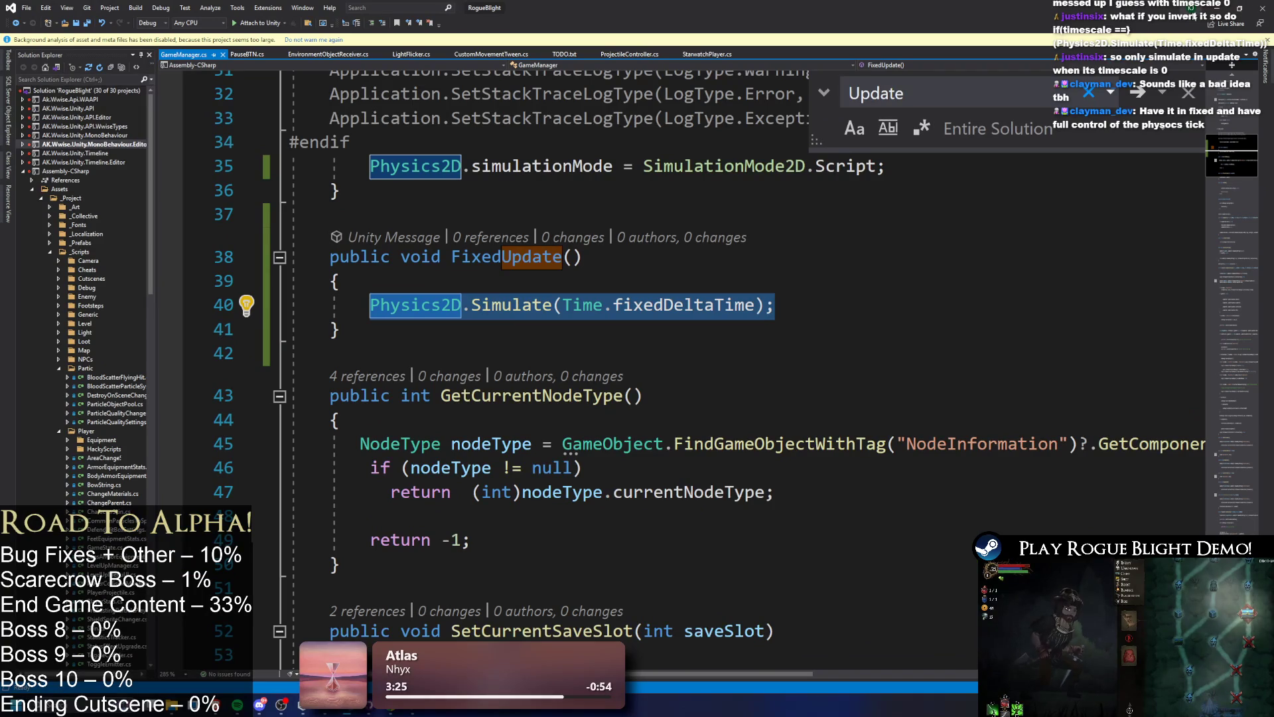
{"action": "key", "text": "alt+Tab"}
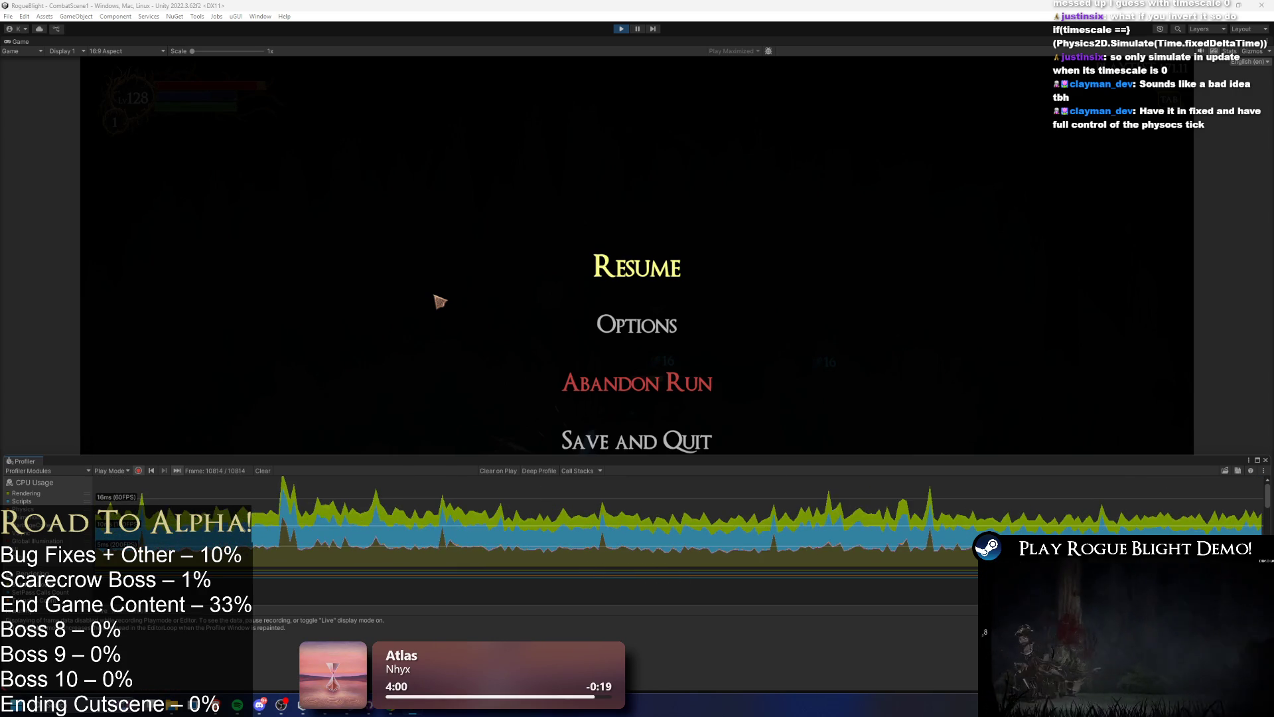
{"action": "left_click", "coordinate": [29, 494]}
{"action": "left_click", "coordinate": [29, 502]}
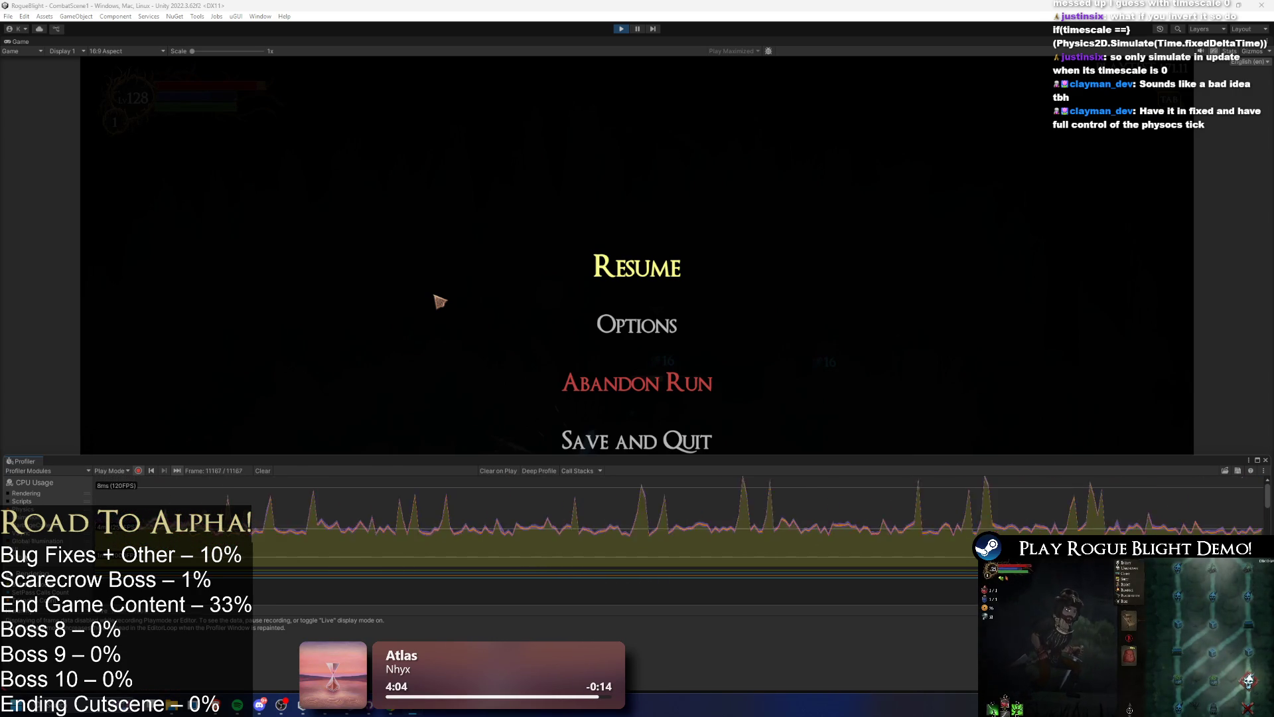
{"action": "left_click", "coordinate": [24, 533]}
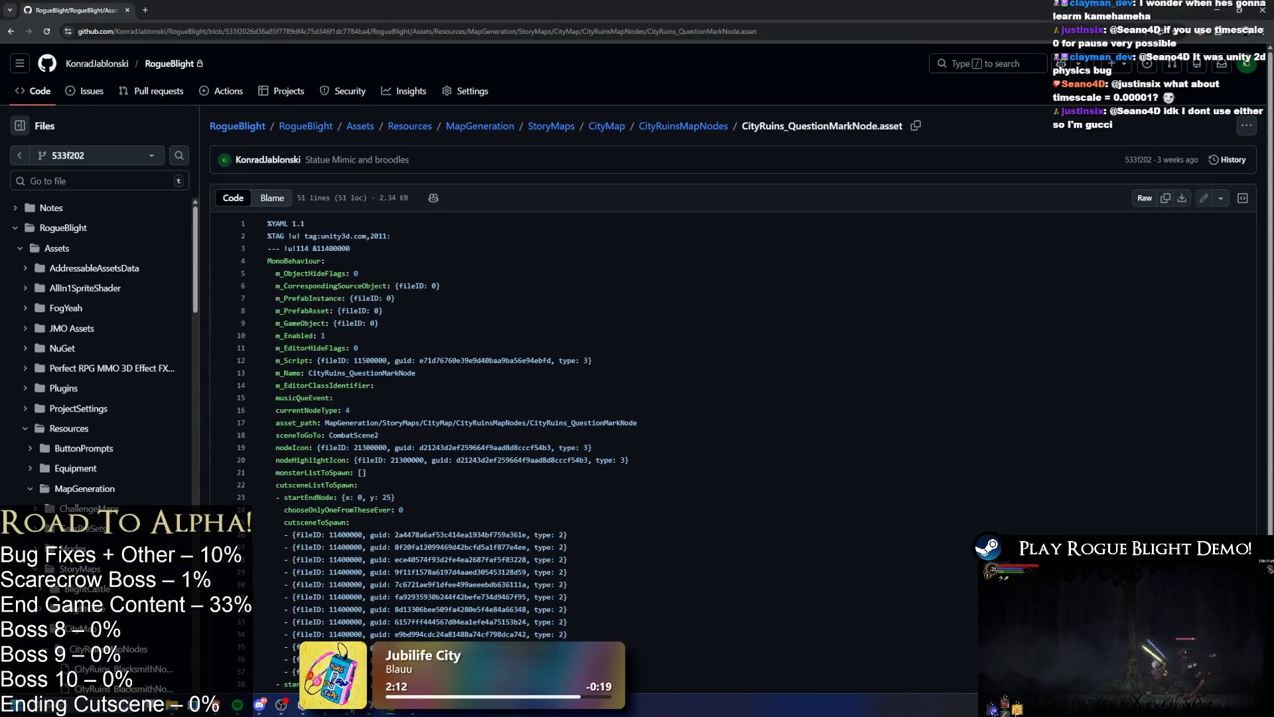
- Select line 35, Physics2D.simulationMode = SimulationMode2D.Script, in GameManager.cs
{"action": "key", "text": "alt+Tab"}
{"action": "left_click", "coordinate": [710, 266]}
{"action": "left_click_drag", "start_coordinate": [330, 166], "coordinate": [926, 164]}
{"action": "scroll", "coordinate": [714, 243], "scroll_direction": "up", "scroll_amount": 1}
{"action": "left_click", "coordinate": [863, 263]}
{"action": "left_click", "coordinate": [875, 218]}
{"action": "mouse_move", "coordinate": [905, 224]}
{"action": "left_mouse_down"}
{"action": "mouse_move", "coordinate": [923, 240]}
{"action": "mouse_move", "coordinate": [355, 246]}
{"action": "left_mouse_up"}
{"action": "left_click", "coordinate": [940, 242]}
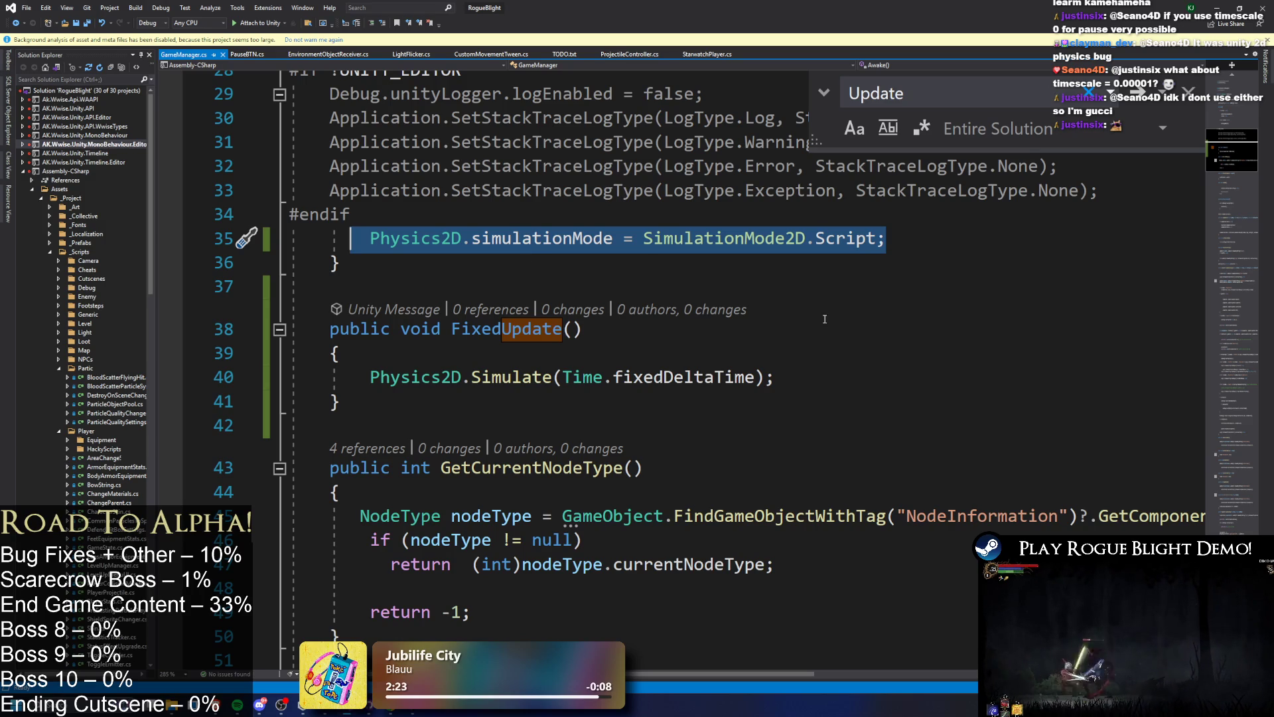
- Select the simulationMode line, the Physics2D.Simulate line, and the whole FixedUpdate method, then leave Visual Studio
{"action": "left_click", "coordinate": [340, 239]}
{"action": "left_click_drag", "start_coordinate": [340, 238], "coordinate": [977, 242]}
{"action": "left_click_drag", "start_coordinate": [360, 378], "coordinate": [819, 379]}
{"action": "left_click_drag", "start_coordinate": [340, 402], "coordinate": [349, 323]}
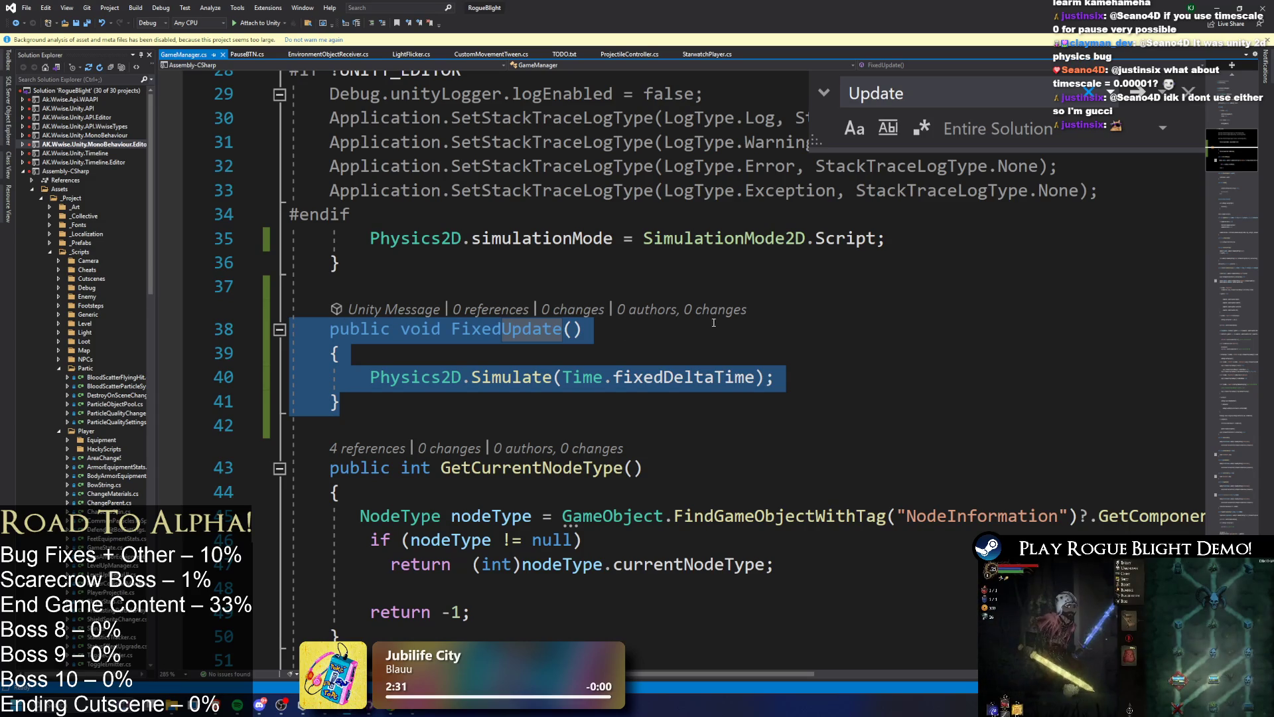
{"action": "left_click", "coordinate": [1218, 8]}
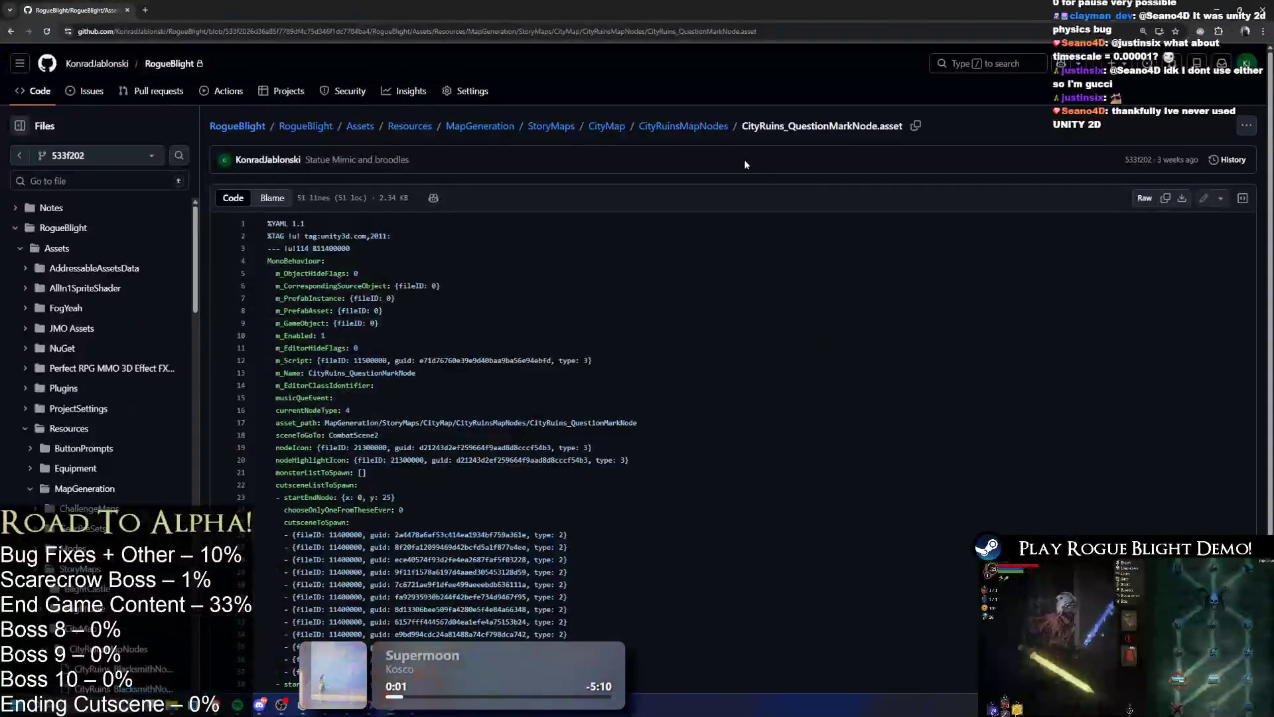
- Resume the paused game in Unity, select the lag-spike frame in the Profiler, and pause play
{"action": "key", "text": "alt+Tab"}
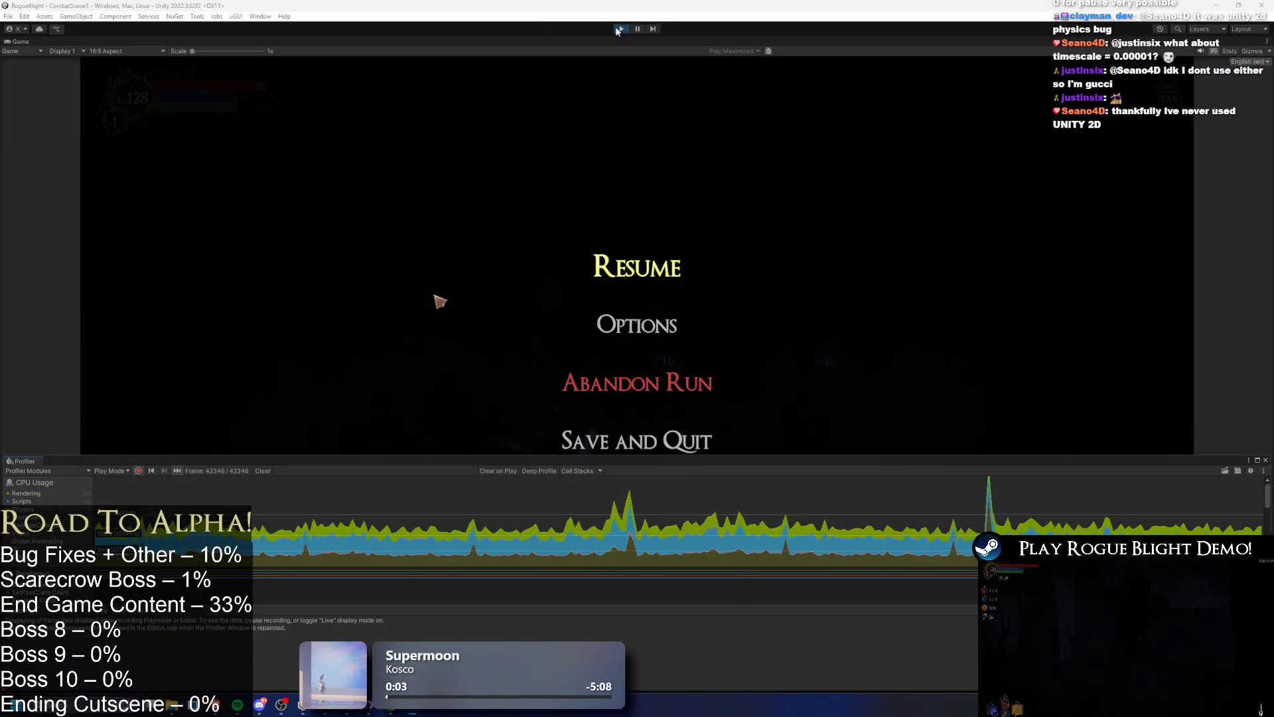
{"action": "left_click", "coordinate": [978, 197]}
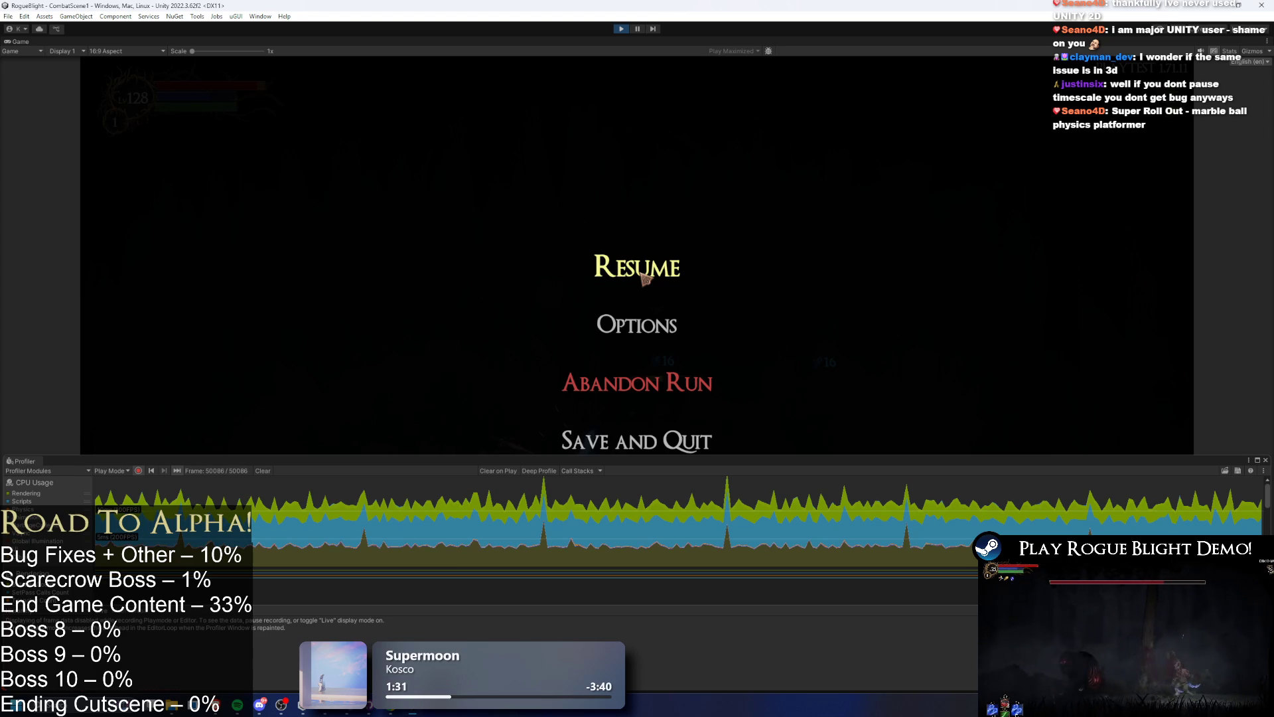
{"action": "left_click", "coordinate": [644, 277]}
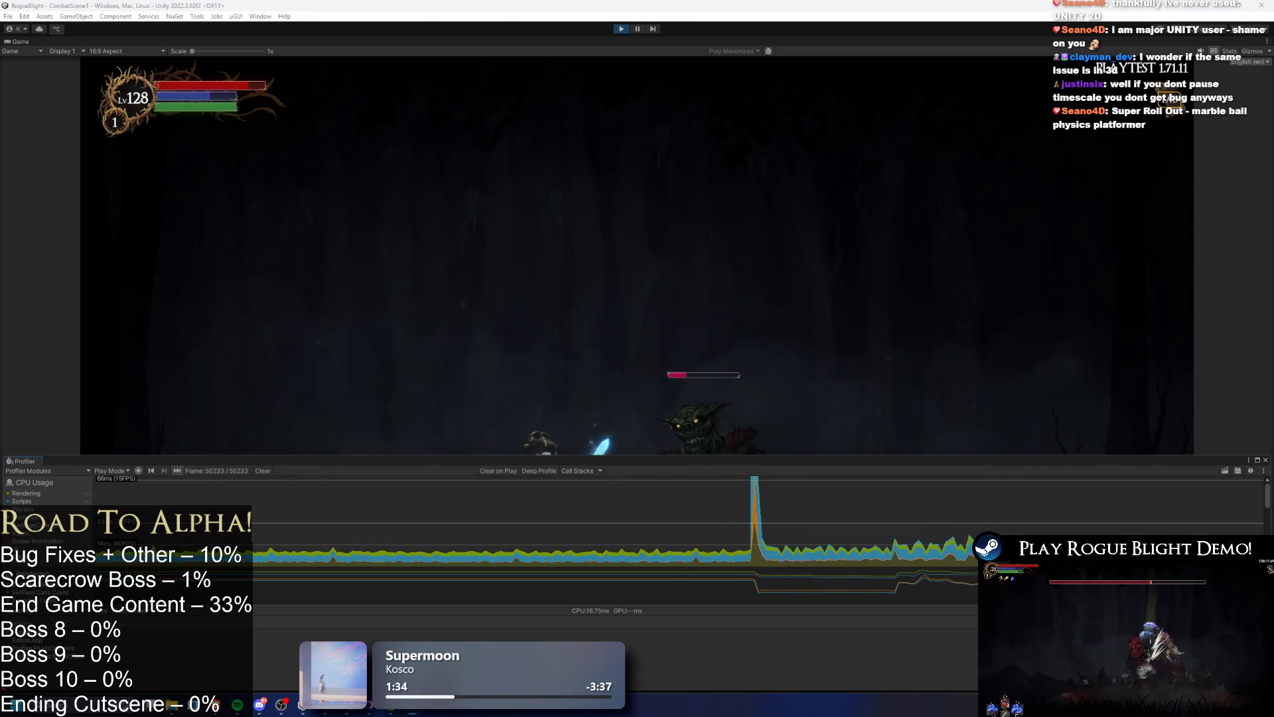
{"action": "left_click", "coordinate": [754, 525]}
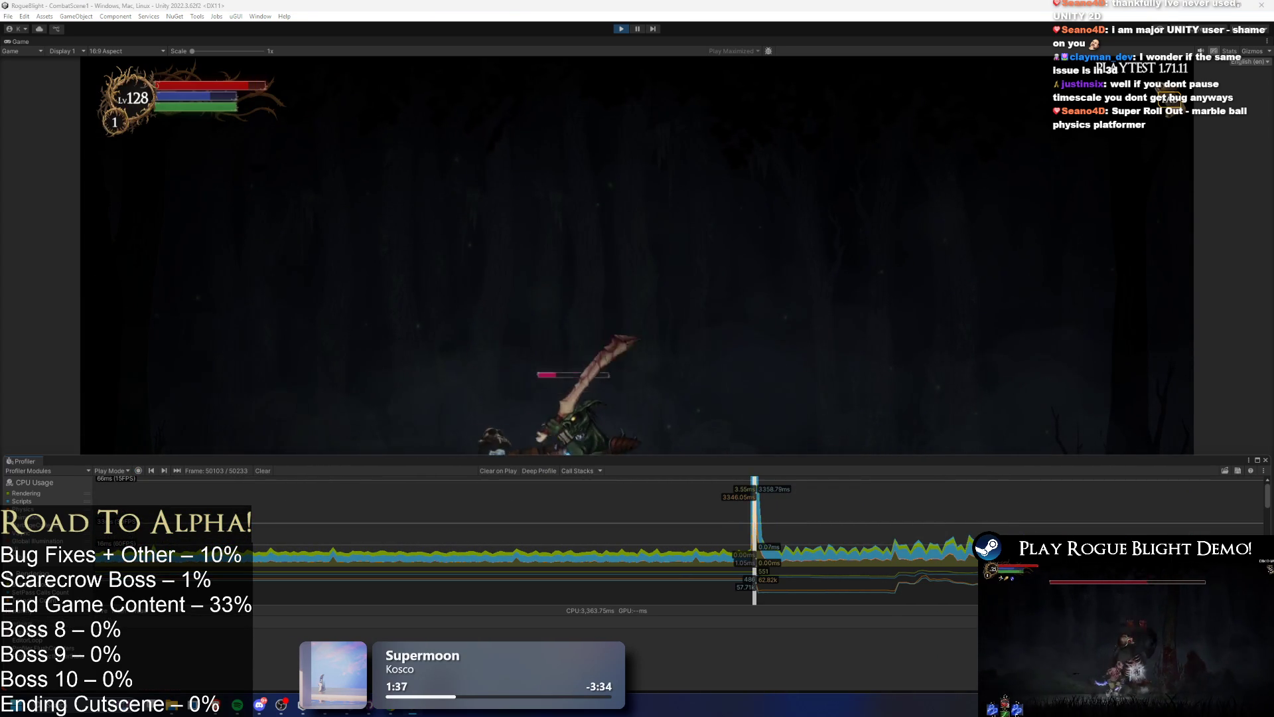
{"action": "left_click", "coordinate": [637, 28]}
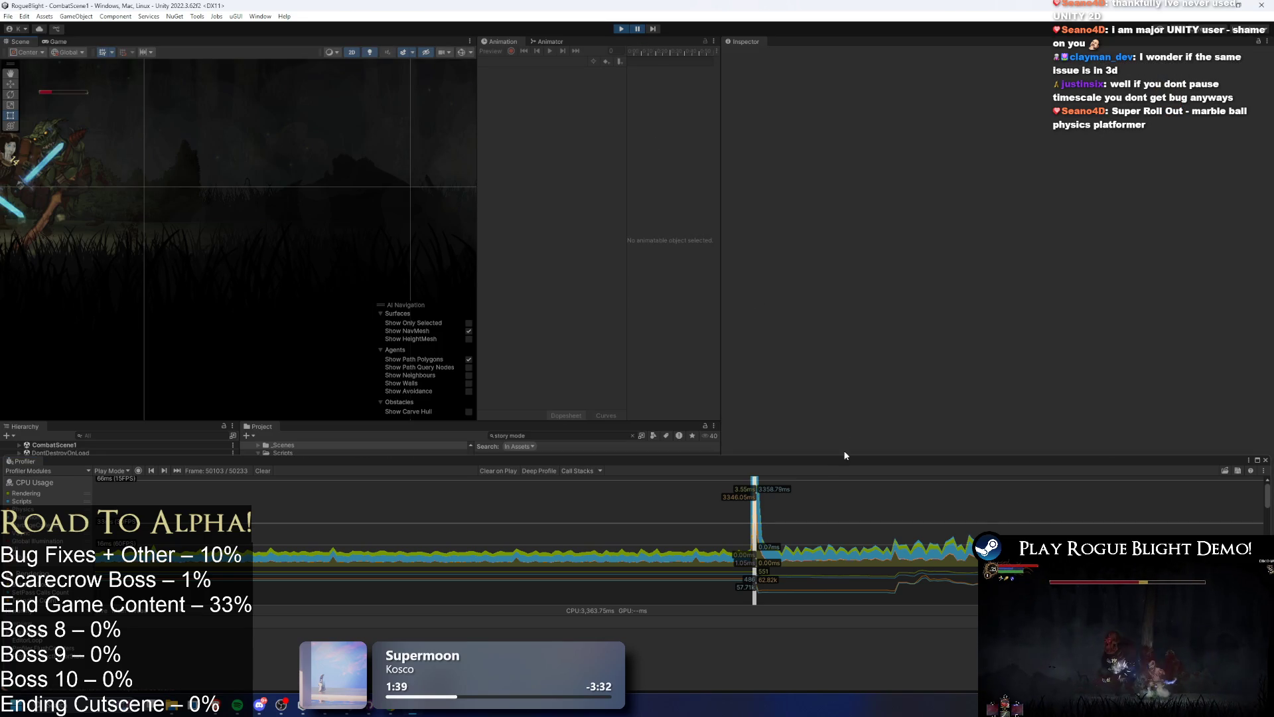
- Enlarge the Profiler and expand PlayerLoop down to GameManager.FixedUpdate in the Hierarchy
{"action": "mouse_move", "coordinate": [834, 457]}
{"action": "left_mouse_down"}
{"action": "mouse_move", "coordinate": [823, 99]}
{"action": "mouse_move", "coordinate": [796, 192]}
{"action": "left_mouse_up"}
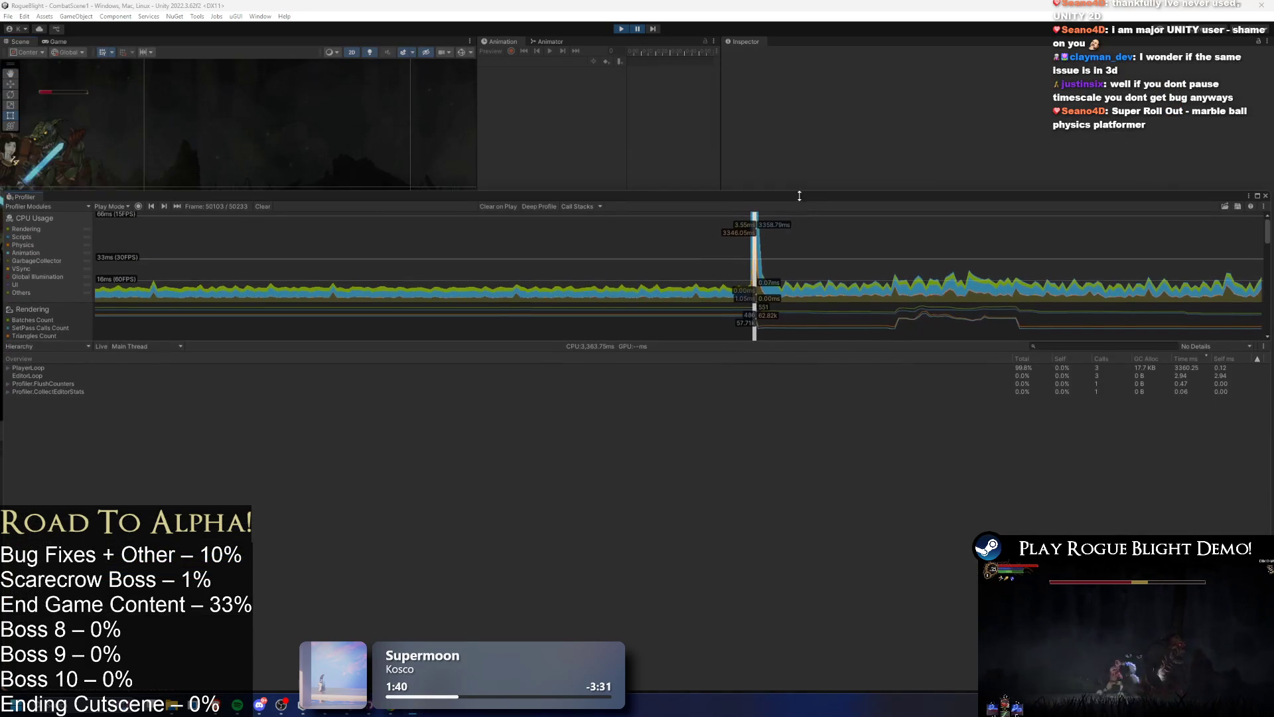
{"action": "mouse_move", "coordinate": [787, 341]}
{"action": "left_mouse_down"}
{"action": "mouse_move", "coordinate": [803, 565]}
{"action": "mouse_move", "coordinate": [823, 366]}
{"action": "left_mouse_up"}
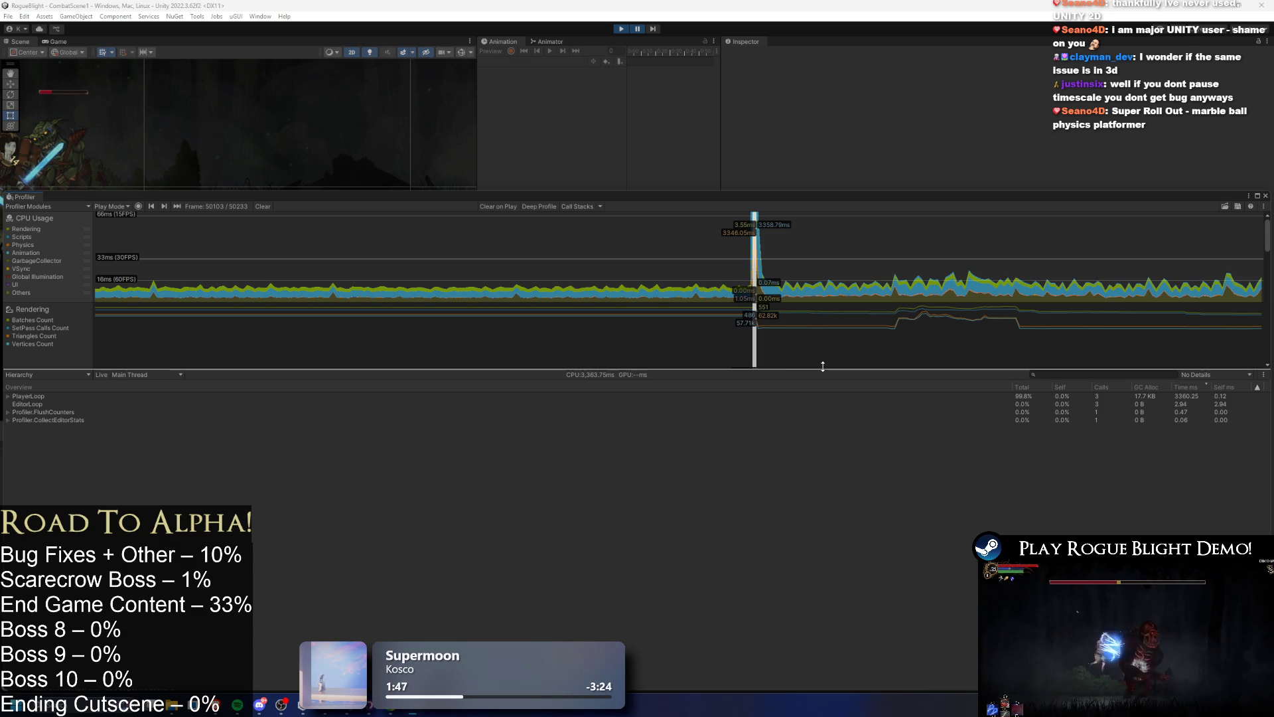
{"action": "left_click", "coordinate": [89, 396]}
{"action": "key", "text": "Right"}
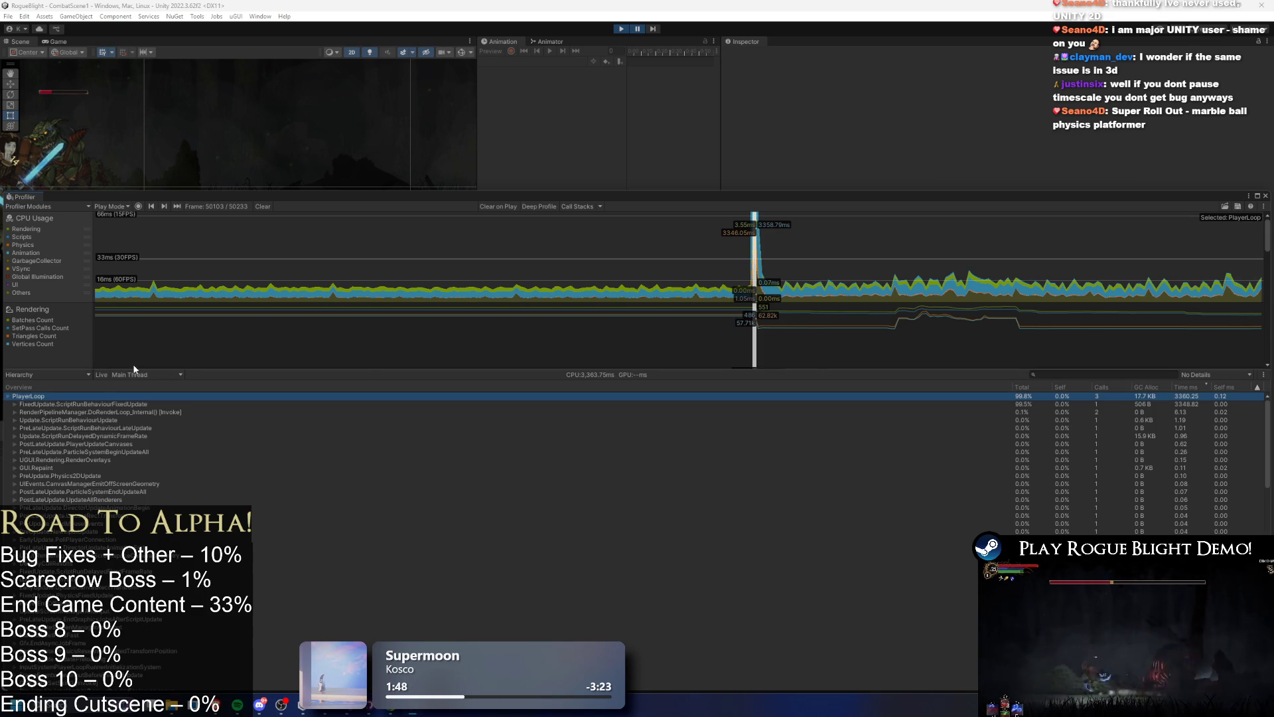
{"action": "key", "text": "Down"}
{"action": "key", "text": "Right"}
{"action": "key", "text": "Down"}
{"action": "key", "text": "Right"}
{"action": "key", "text": "Down"}
{"action": "key", "text": "Right"}
- Expand Physics2D.Simulate, Step and FindNewContacts down to LargeAllocation.Free, then switch windows
{"action": "key", "text": "Down"}
{"action": "key", "text": "Right"}
{"action": "key", "text": "Down"}
{"action": "key", "text": "Right"}
{"action": "key", "text": "Down"}
{"action": "key", "text": "Right"}
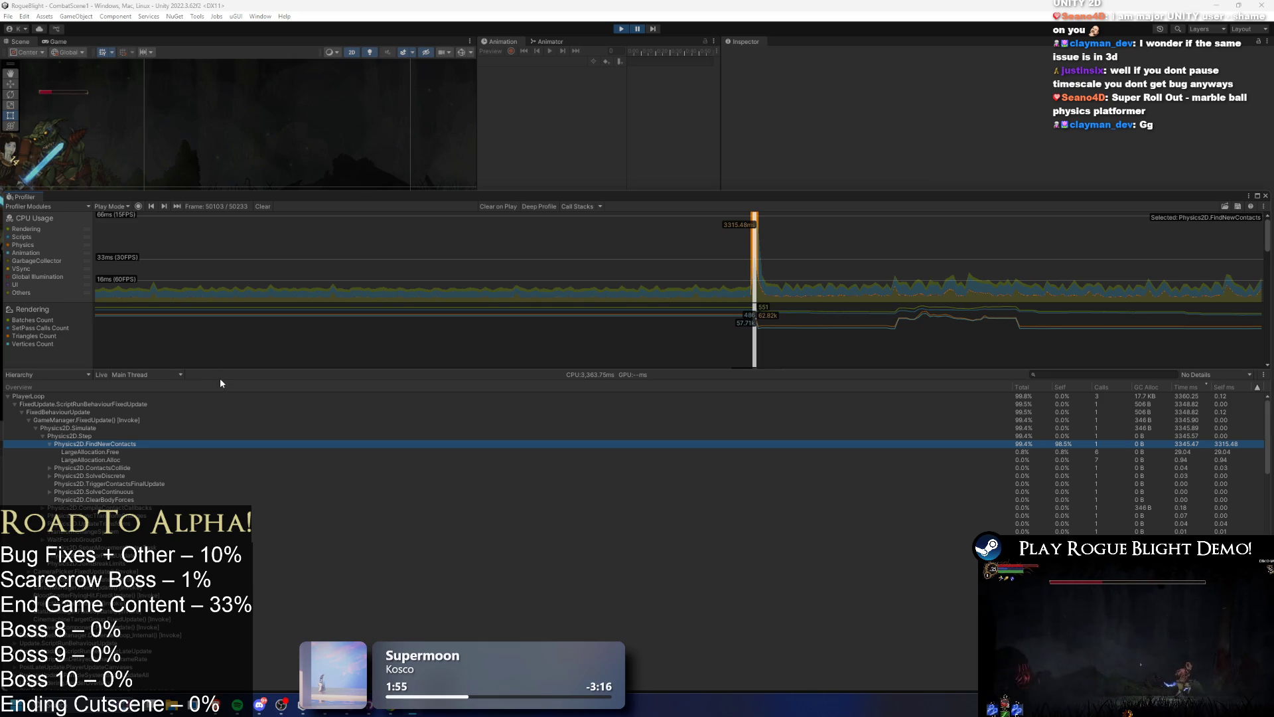
{"action": "key", "text": "Down"}
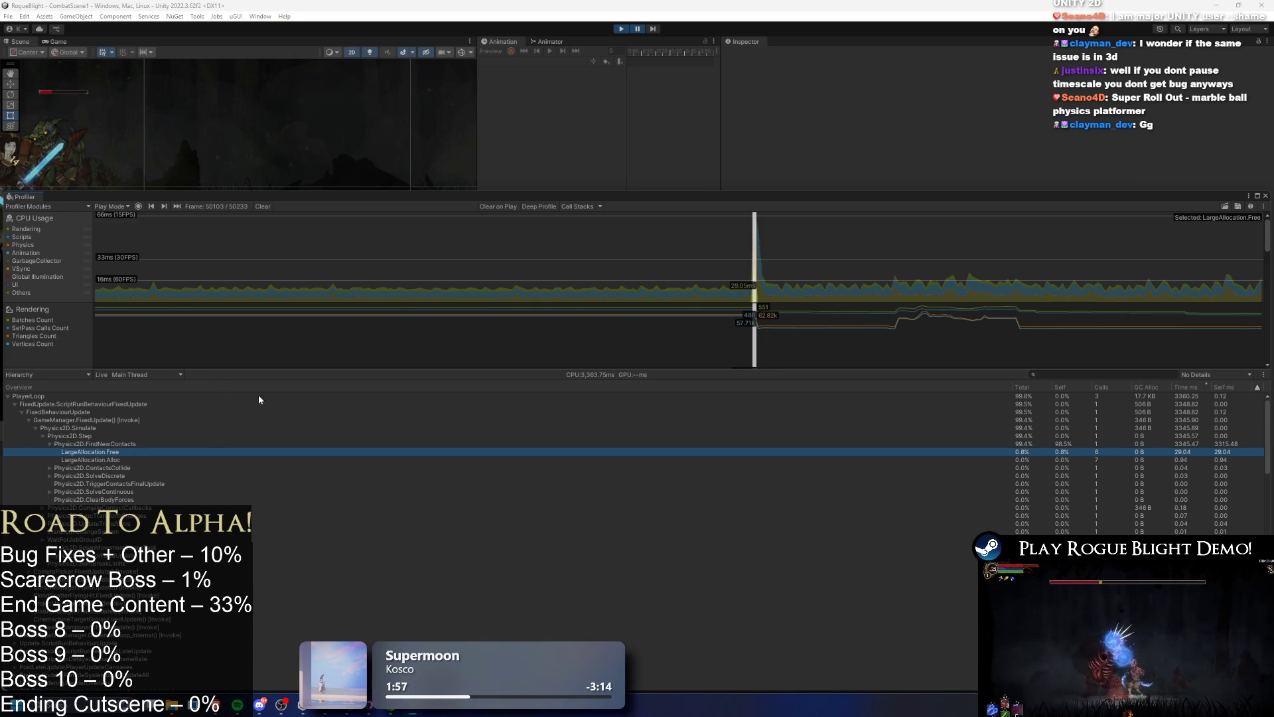
{"action": "key", "text": "alt+Tab"}
{"action": "key", "text": "Tab"}
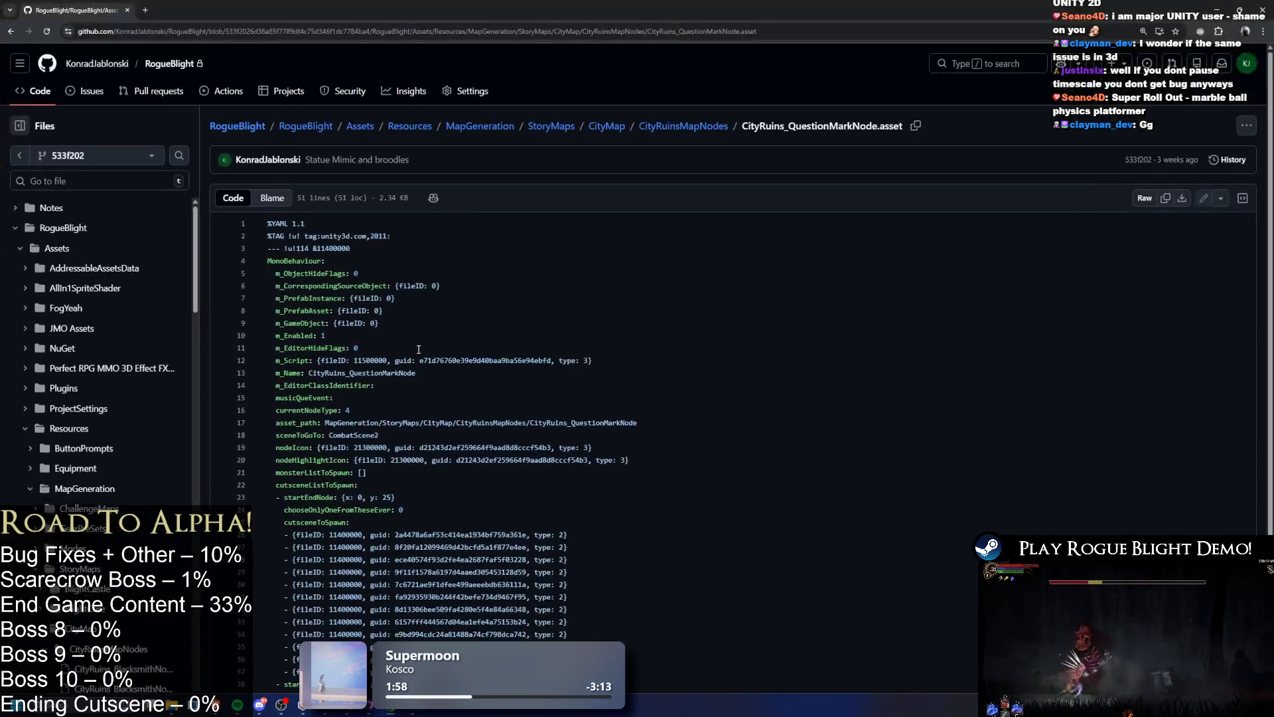
- Bring GameManager.cs in Visual Studio back in front of GitHub, focused on the FixedUpdate code
{"action": "key", "text": "alt+Tab"}
{"action": "key", "text": "alt+Tab"}
{"action": "key", "text": "Tab"}
{"action": "left_click", "coordinate": [762, 287]}
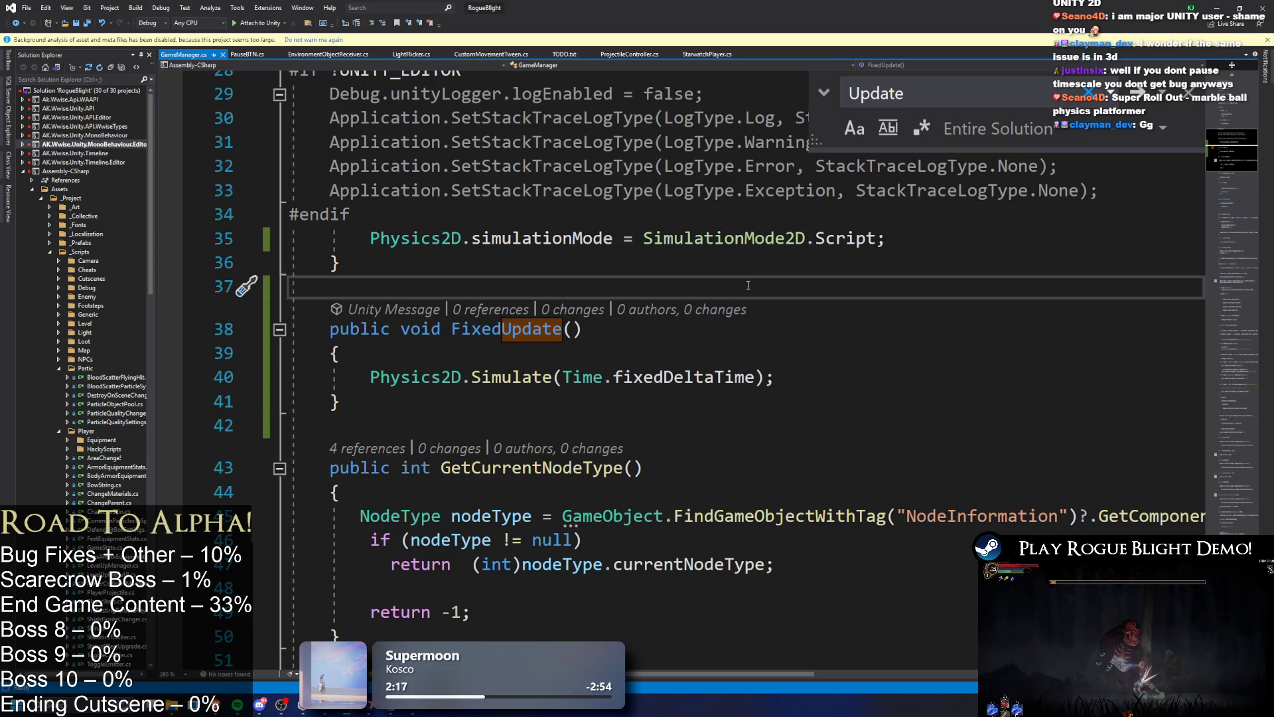
{"action": "left_click", "coordinate": [687, 377]}
{"action": "double_click", "coordinate": [687, 377]}
{"action": "key", "text": "BackSpace"}
{"action": "key", "text": "BackSpace"}
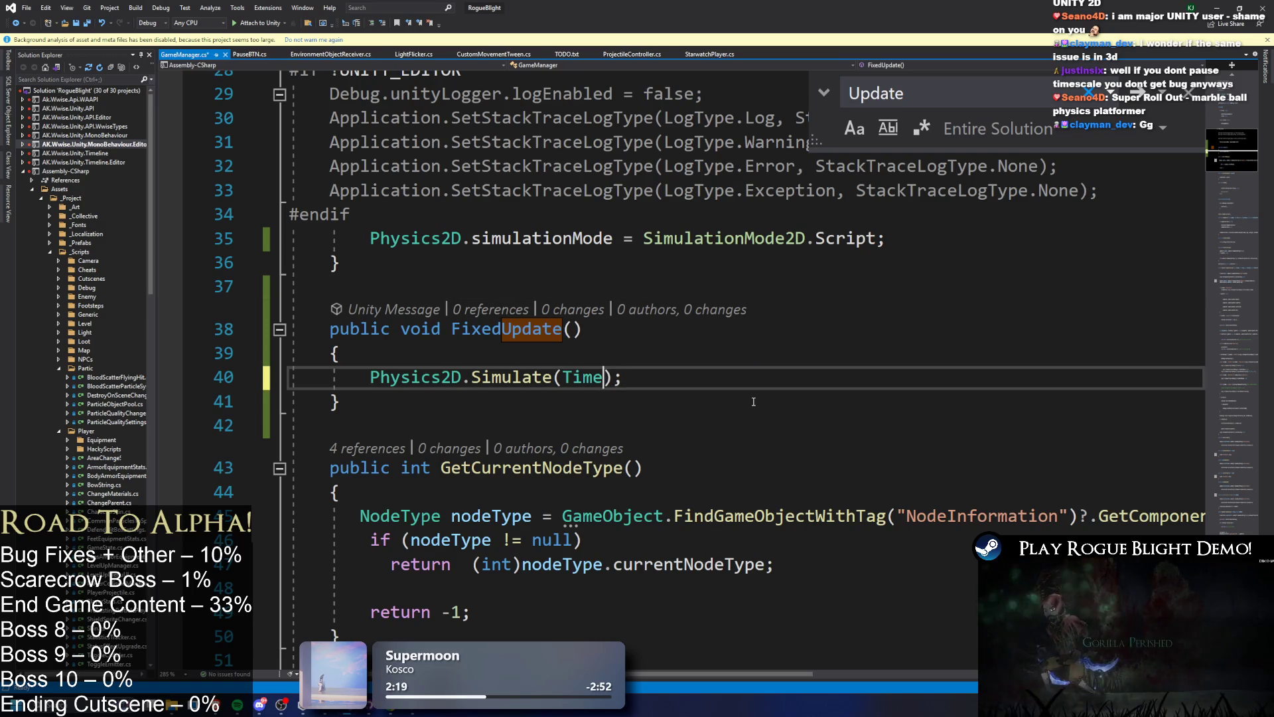
{"action": "type", "text": ".del"}
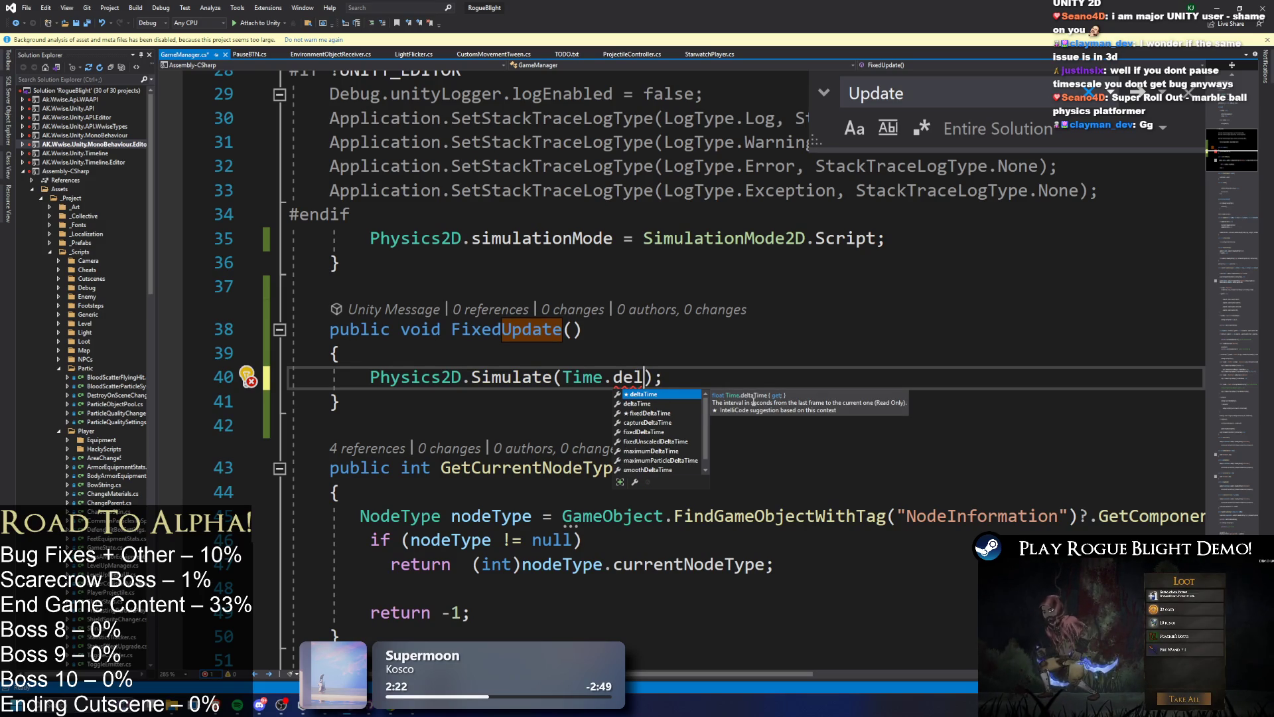
{"action": "key", "text": "Down"}
{"action": "key", "text": "Down"}
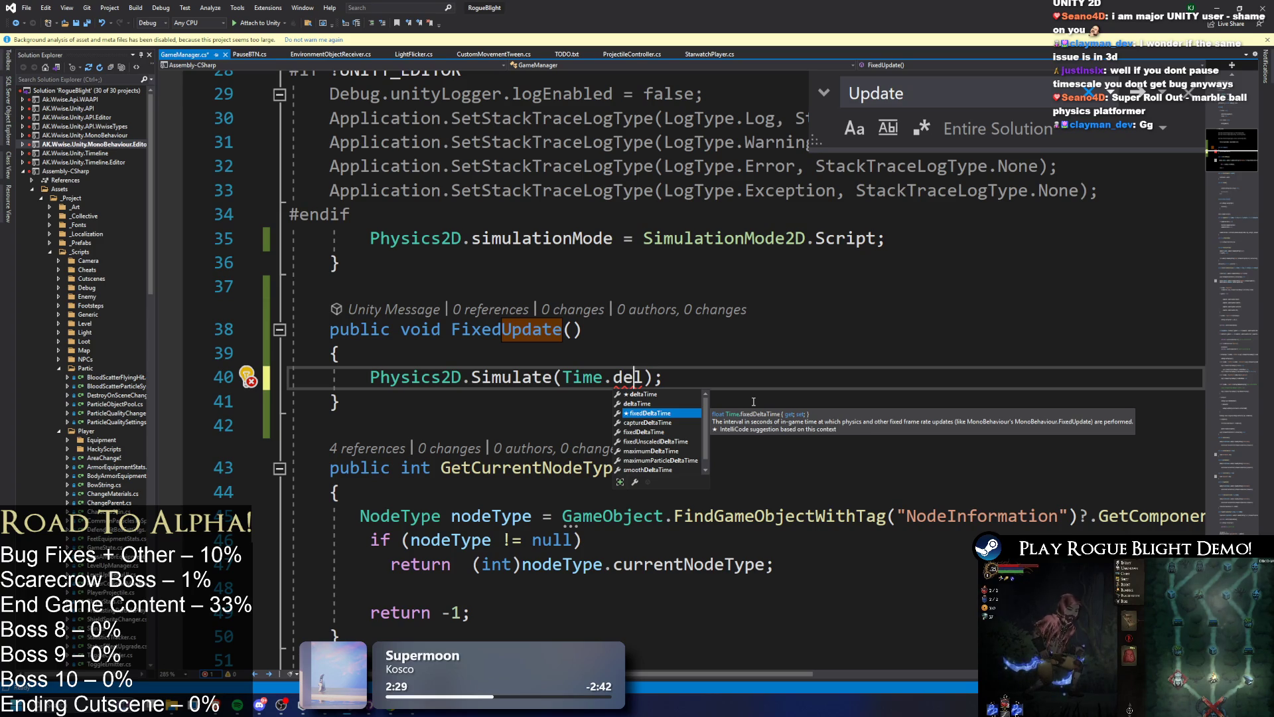
{"action": "key", "text": "Tab"}
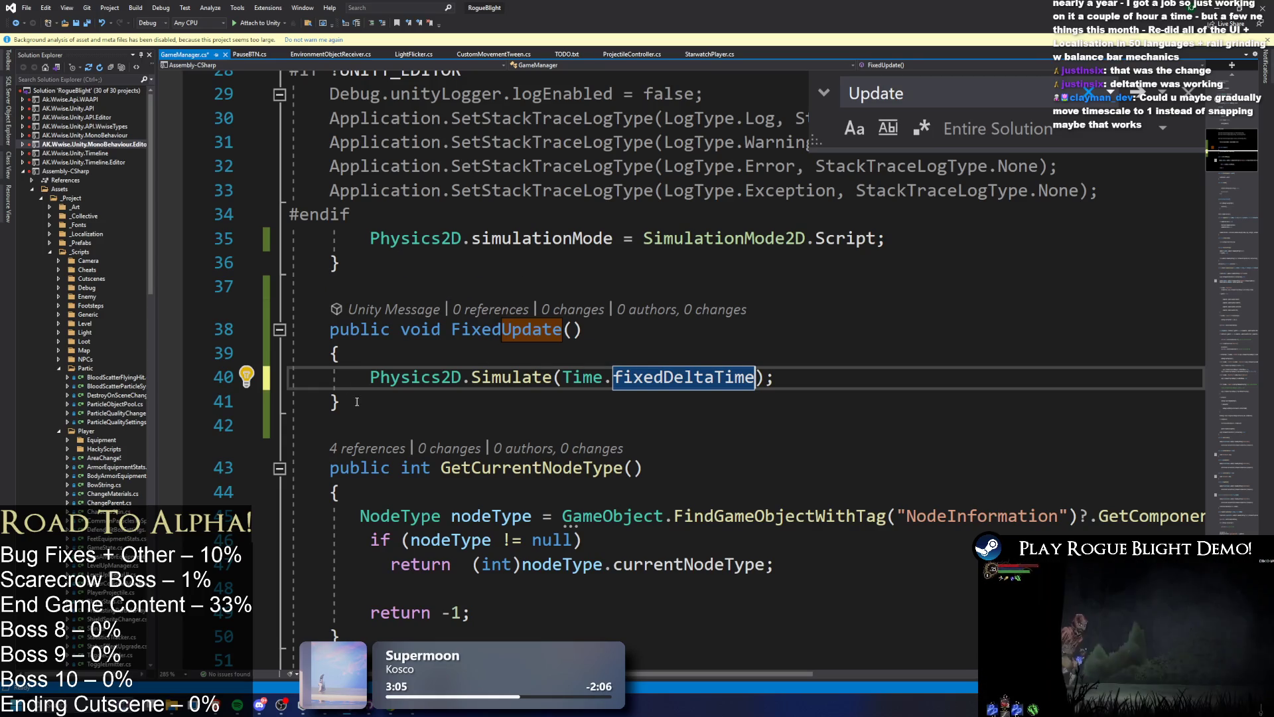
- Paste a copy of the FixedUpdate method on the empty line above the original
{"action": "left_click_drag", "start_coordinate": [312, 413], "coordinate": [307, 317]}
{"action": "key", "text": "ctrl+c"}
{"action": "left_click", "coordinate": [388, 284]}
{"action": "key", "text": "Return"}
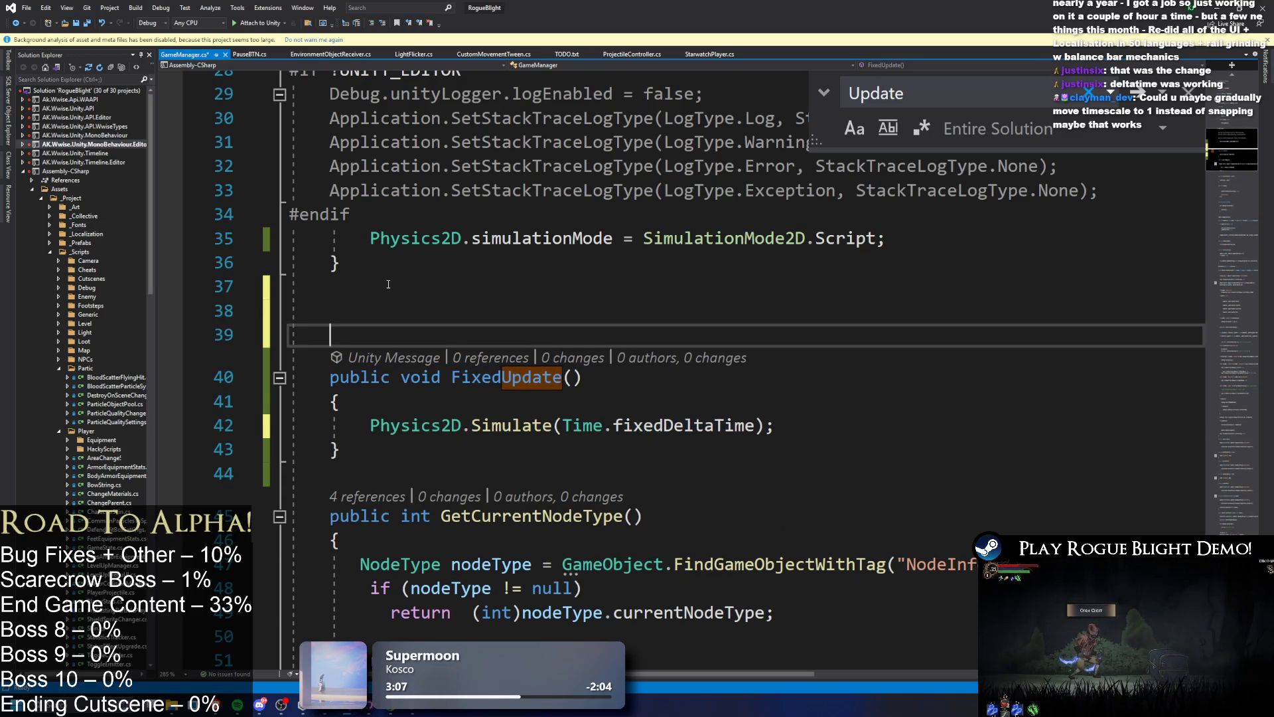
{"action": "key", "text": "ctrl+v"}
- Rename the copy to Update and make it call Physics2D.Simulate(Time.deltaTime)
{"action": "double_click", "coordinate": [543, 328]}
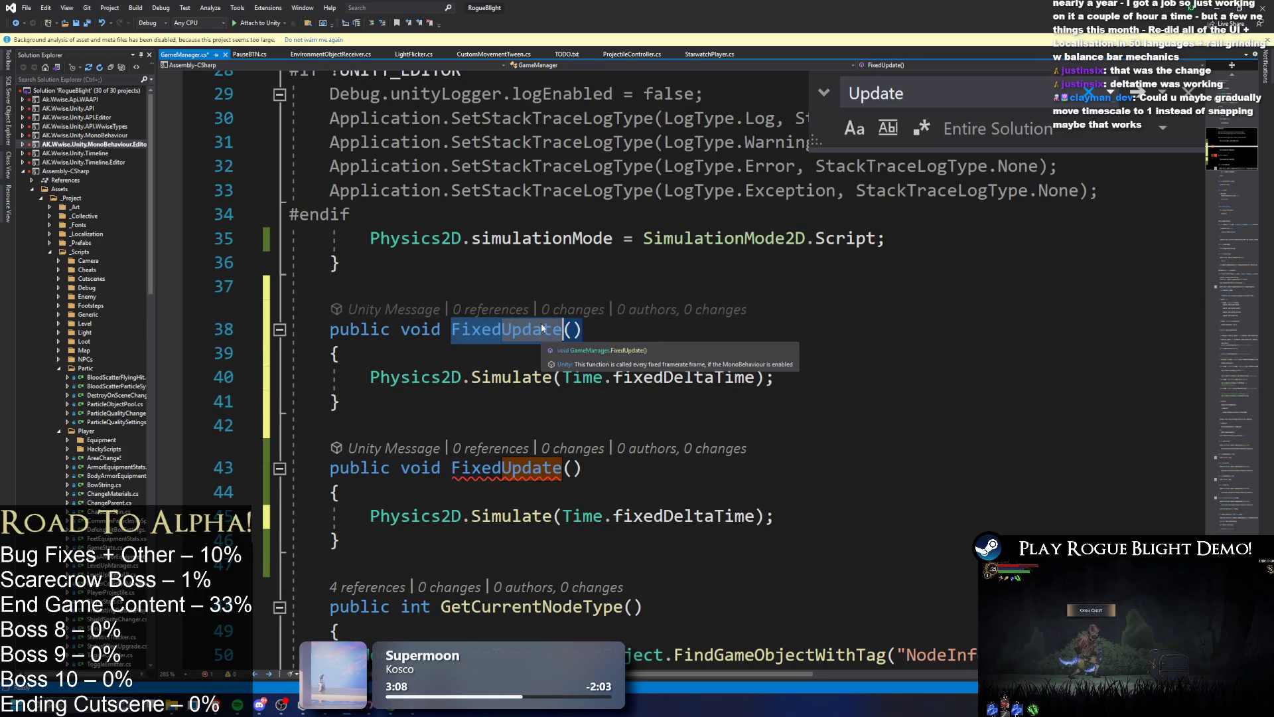
{"action": "type", "text": "uodate"}
{"action": "double_click", "coordinate": [472, 329]}
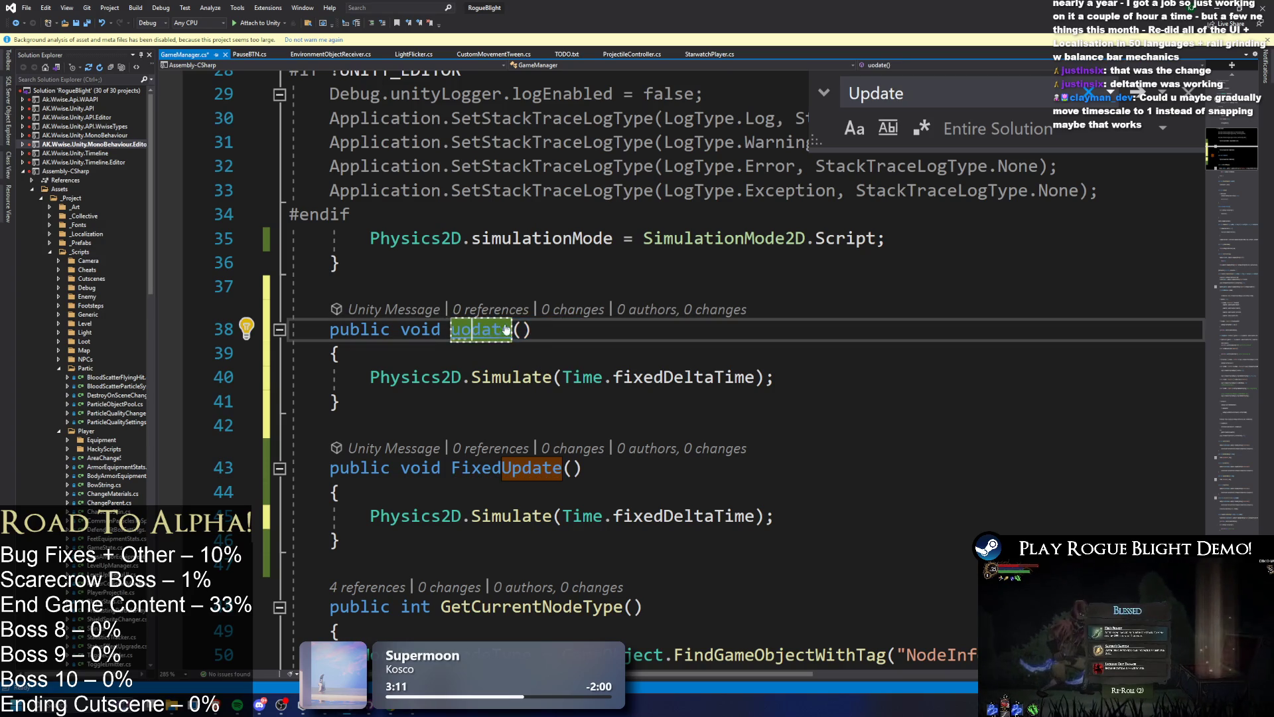
{"action": "type", "text": "Uopda"}
{"action": "key", "text": "BackSpace"}
{"action": "key", "text": "BackSpace"}
{"action": "key", "text": "BackSpace"}
{"action": "type", "text": "pdate"}
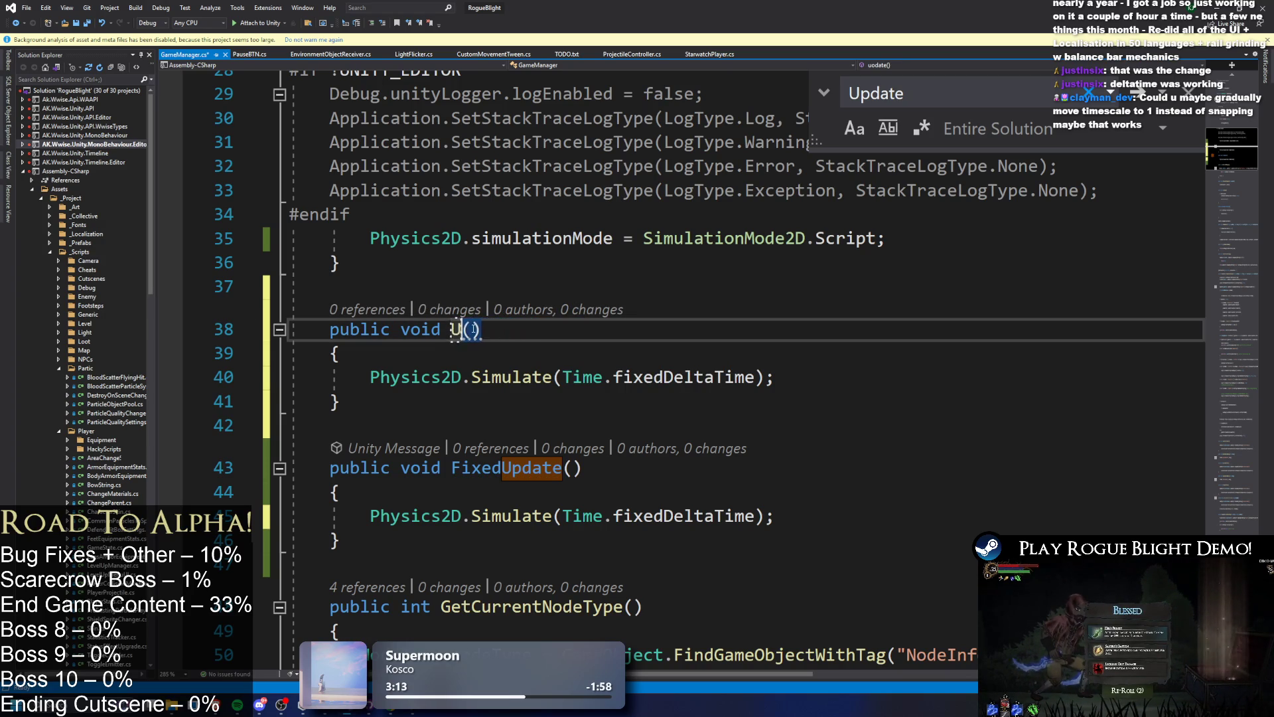
{"action": "double_click", "coordinate": [716, 377]}
{"action": "key", "text": "BackSpace"}
{"action": "key", "text": "BackSpace"}
{"action": "type", "text": ".deltaTime"}
- Comment out the original FixedUpdate method with Ctrl+K, Ctrl+C and pause Unity's play mode
{"action": "left_click_drag", "start_coordinate": [292, 425], "coordinate": [360, 541]}
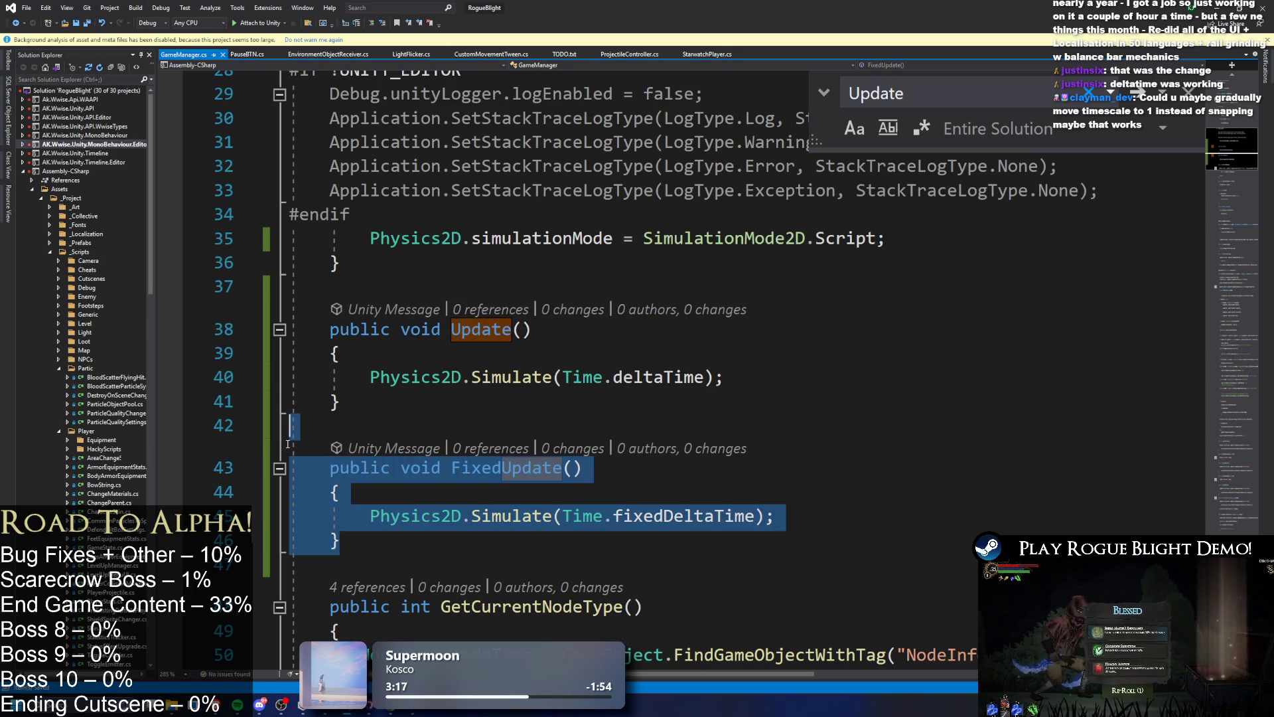
{"action": "key", "text": "ctrl+k"}
{"action": "key", "text": "ctrl+c"}
{"action": "left_click_drag", "start_coordinate": [342, 263], "coordinate": [331, 287]}
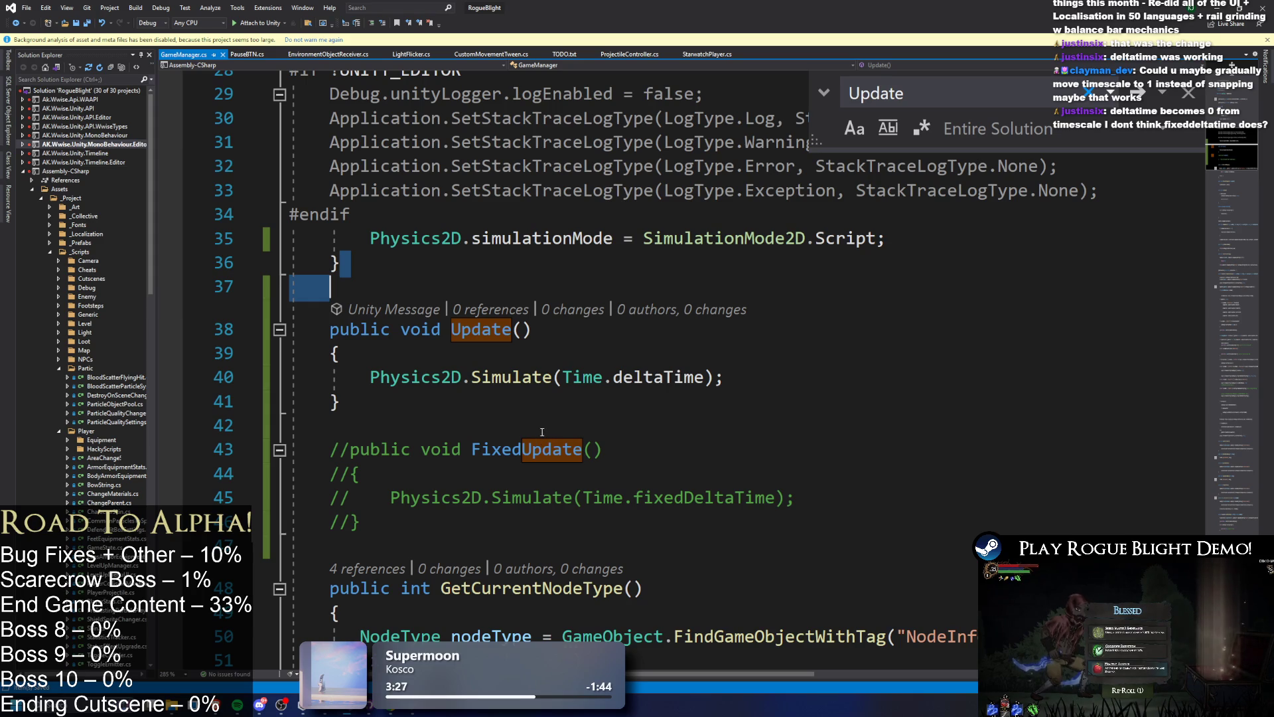
{"action": "left_click_drag", "start_coordinate": [482, 450], "coordinate": [586, 448]}
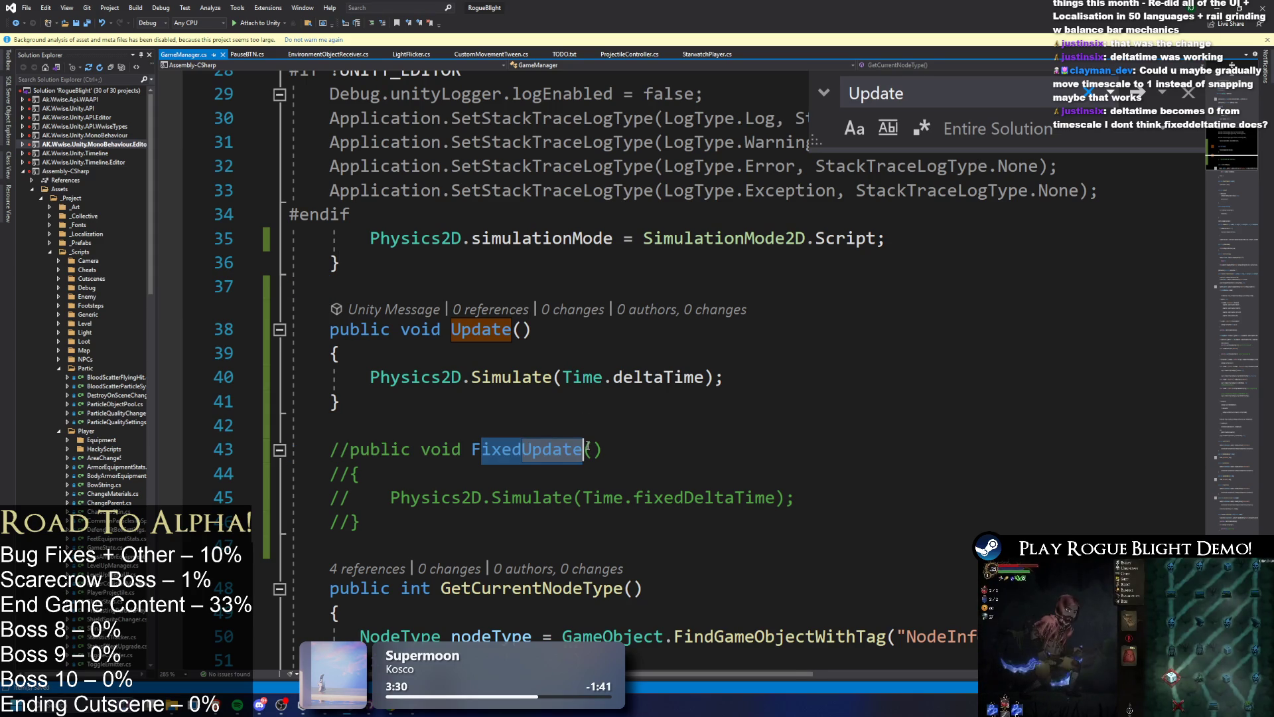
{"action": "left_click", "coordinate": [670, 377]}
{"action": "left_click", "coordinate": [758, 219]}
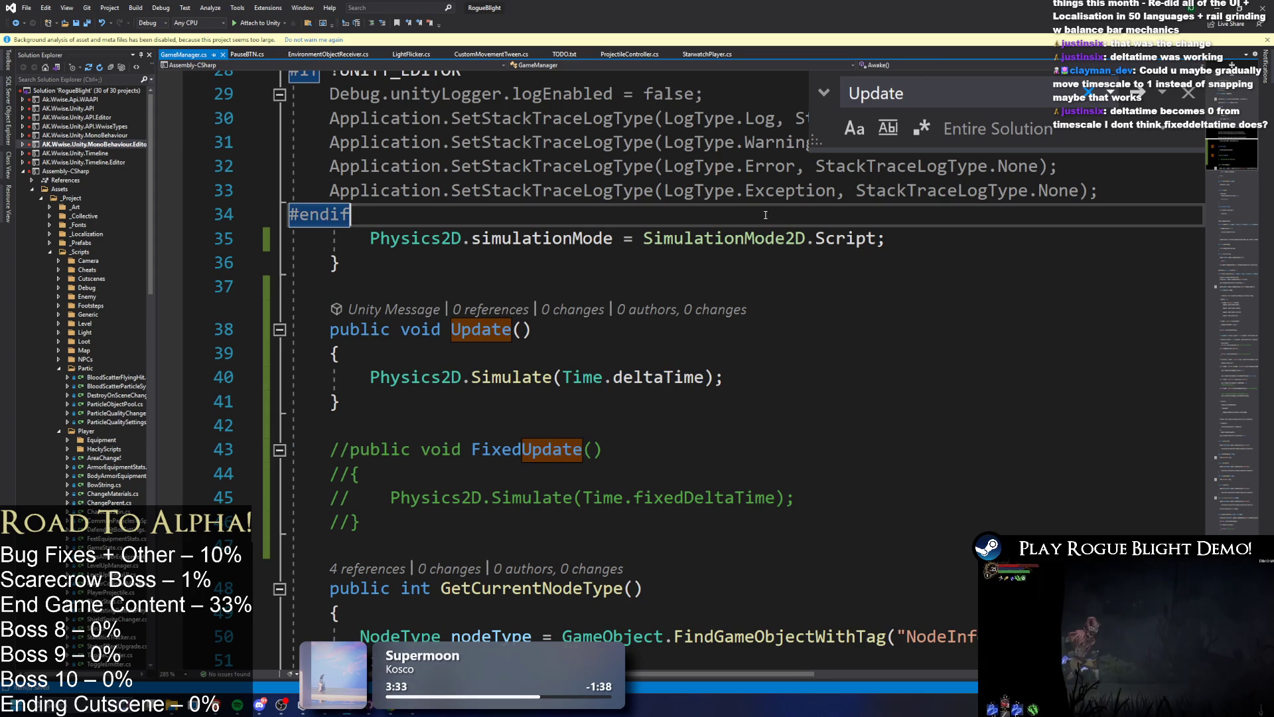
{"action": "left_click", "coordinate": [522, 430]}
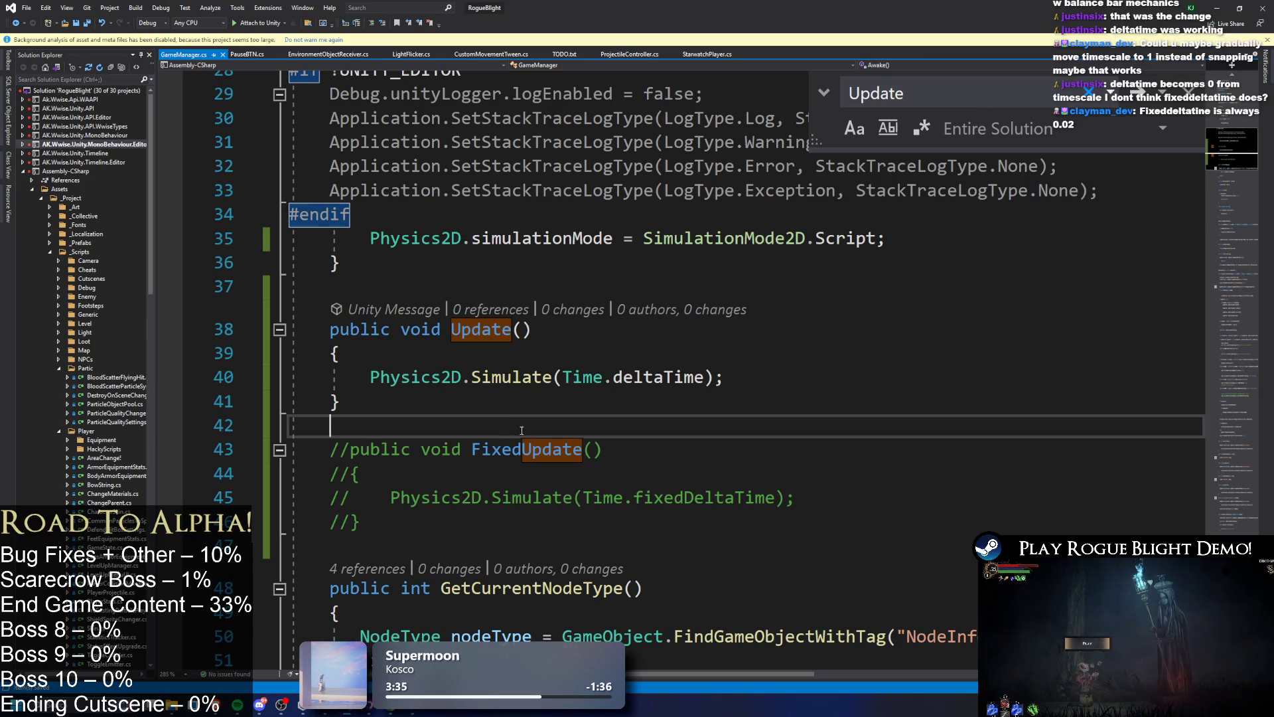
{"action": "double_click", "coordinate": [512, 457]}
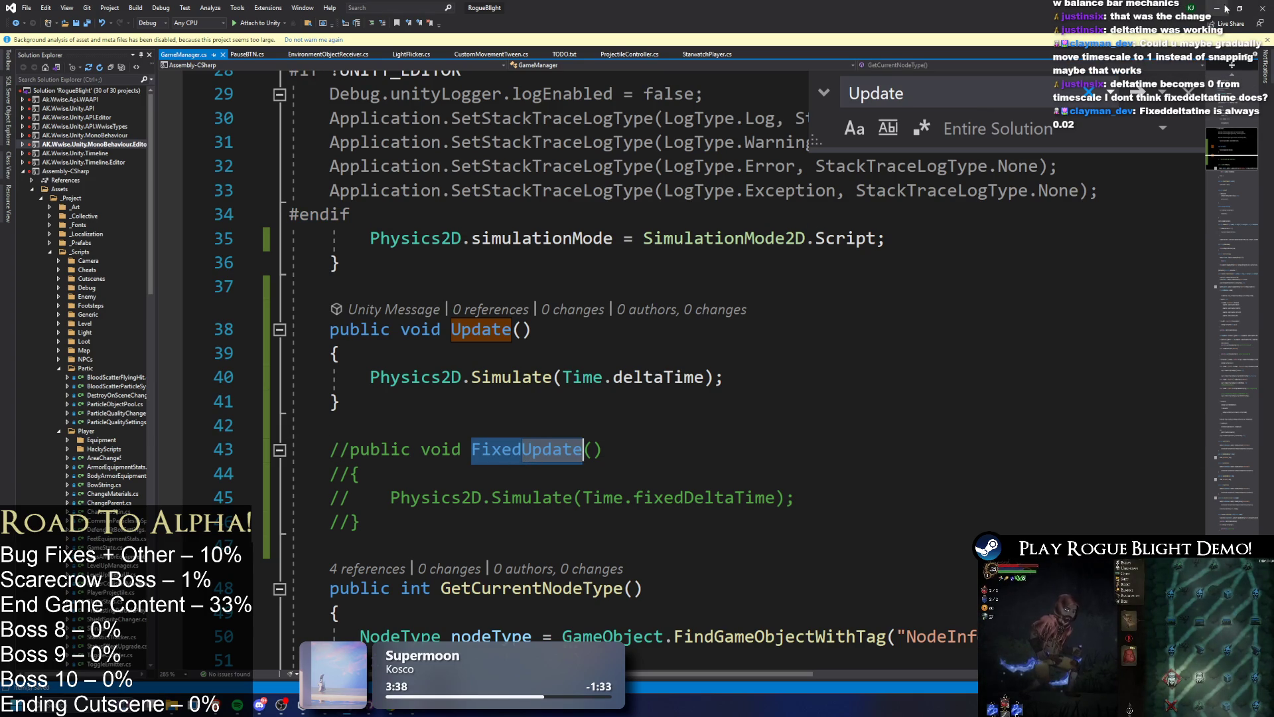
{"action": "key", "text": "alt+Tab"}
{"action": "left_click", "coordinate": [637, 28]}
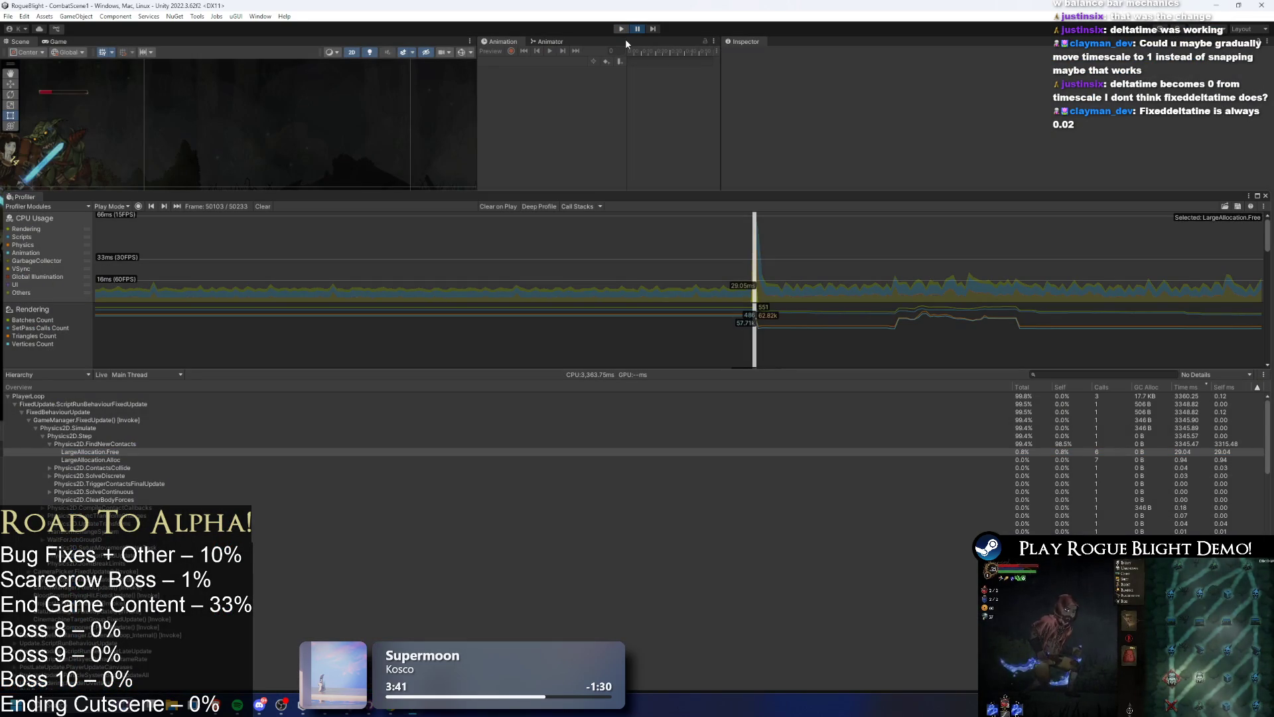
- Let Unity reload the edited scripts and start play mode
{"action": "key", "text": "alt+Tab"}
{"action": "left_click_drag", "start_coordinate": [340, 450], "coordinate": [458, 517]}
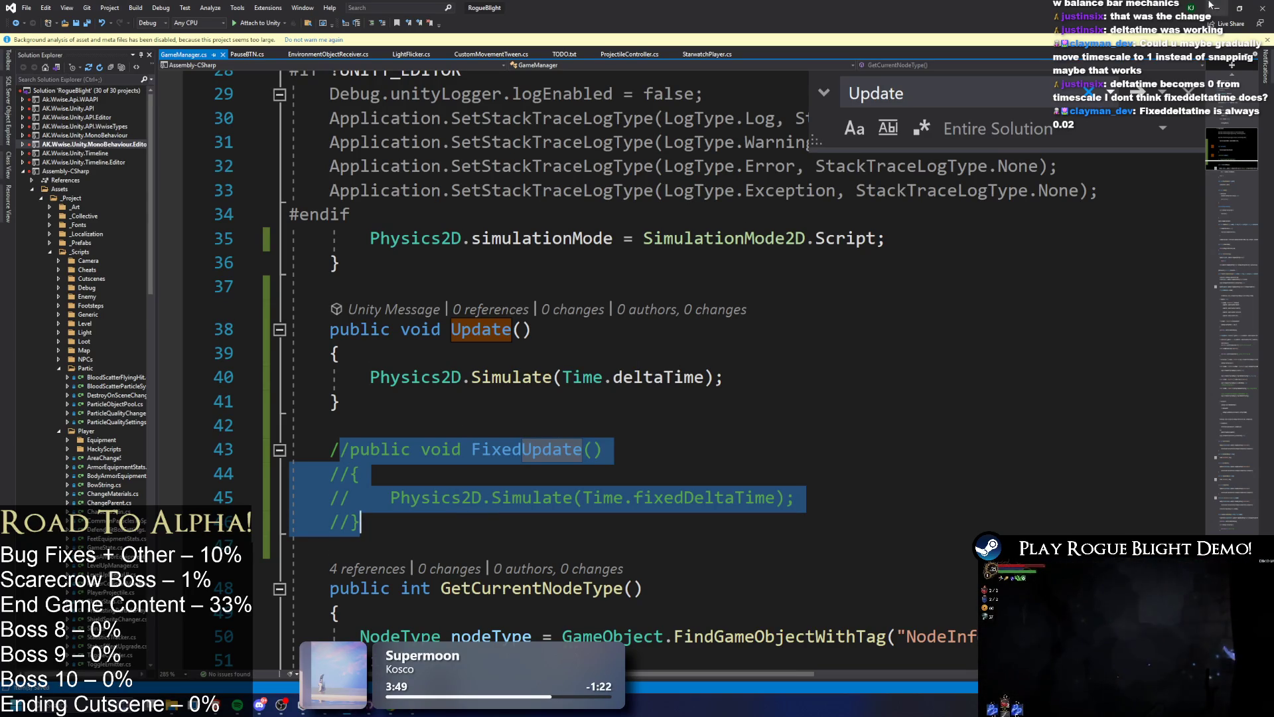
{"action": "key", "text": "alt+Tab"}
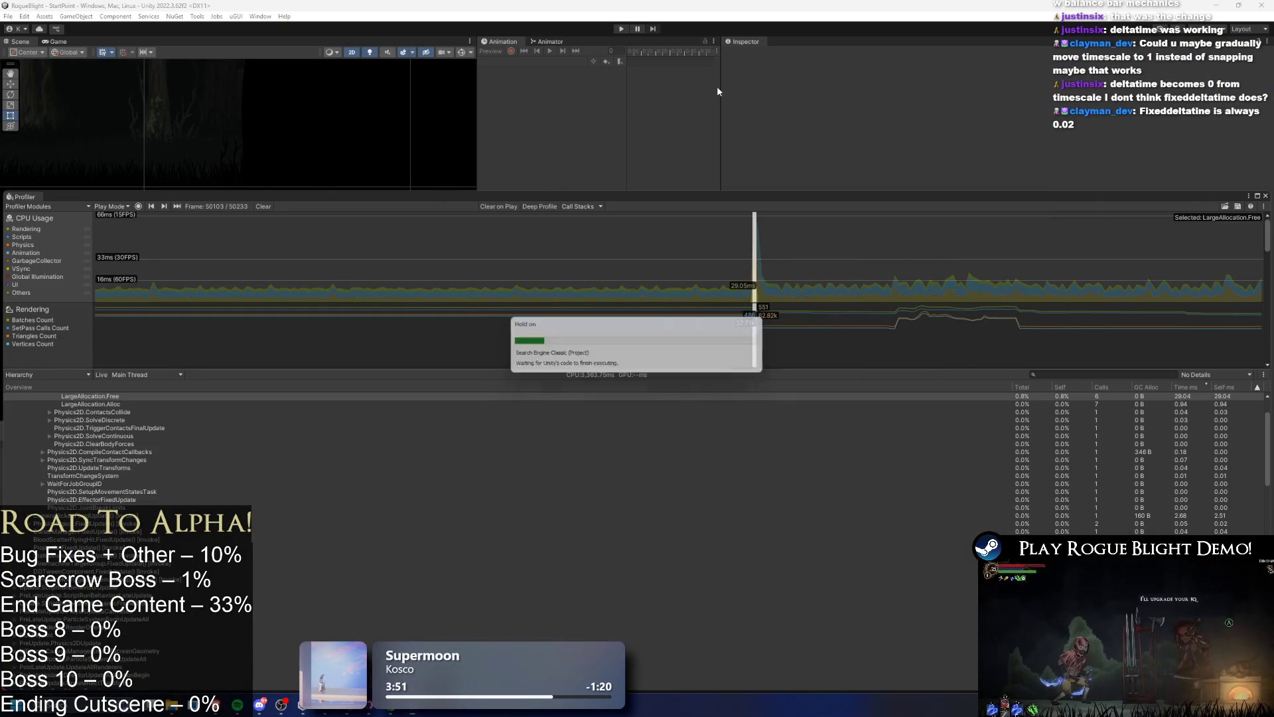
{"action": "left_click", "coordinate": [622, 29]}
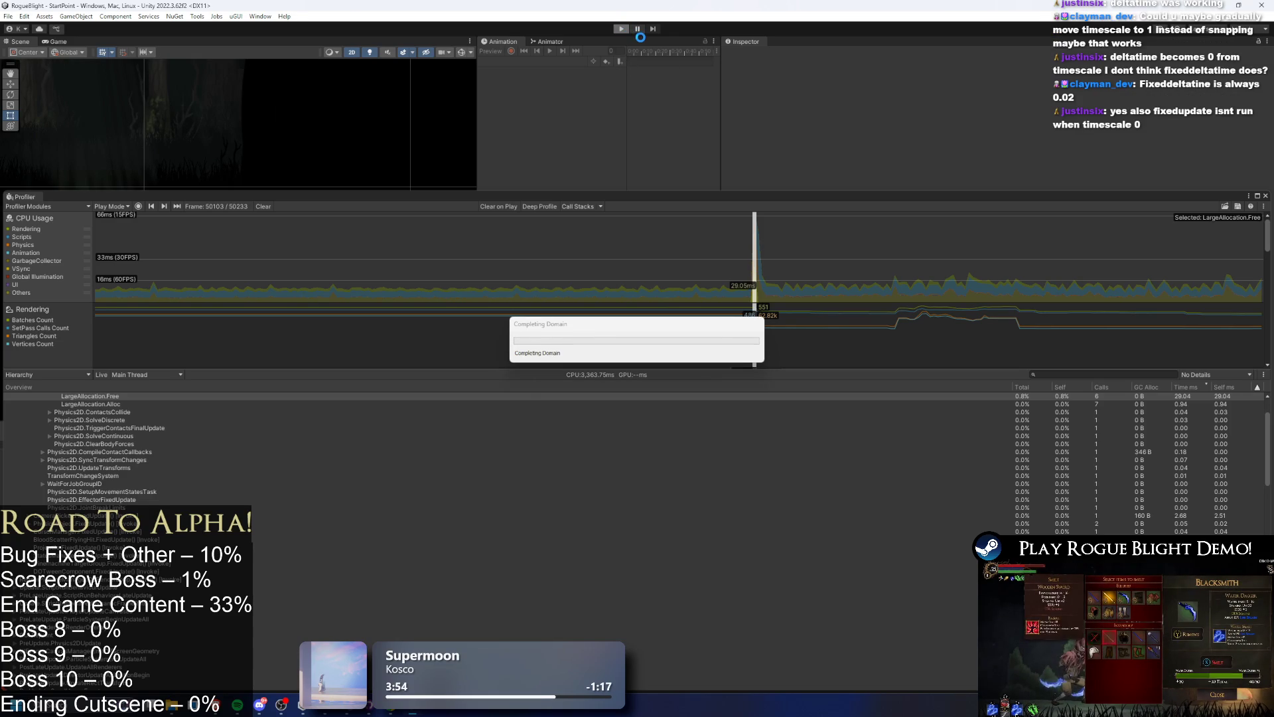
{"action": "key", "text": "alt+Tab"}
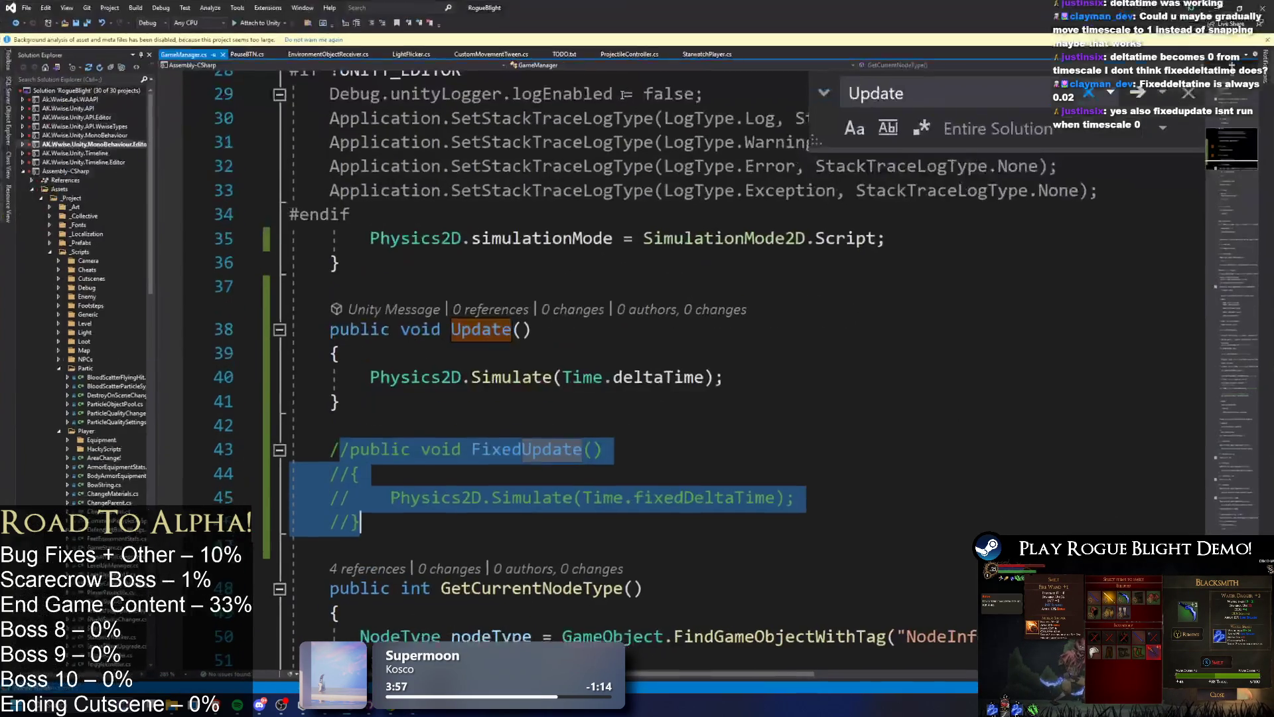
{"action": "mouse_move", "coordinate": [602, 7]}
{"action": "left_mouse_down"}
{"action": "mouse_move", "coordinate": [664, 119]}
{"action": "mouse_move", "coordinate": [599, 263]}
{"action": "left_mouse_up"}
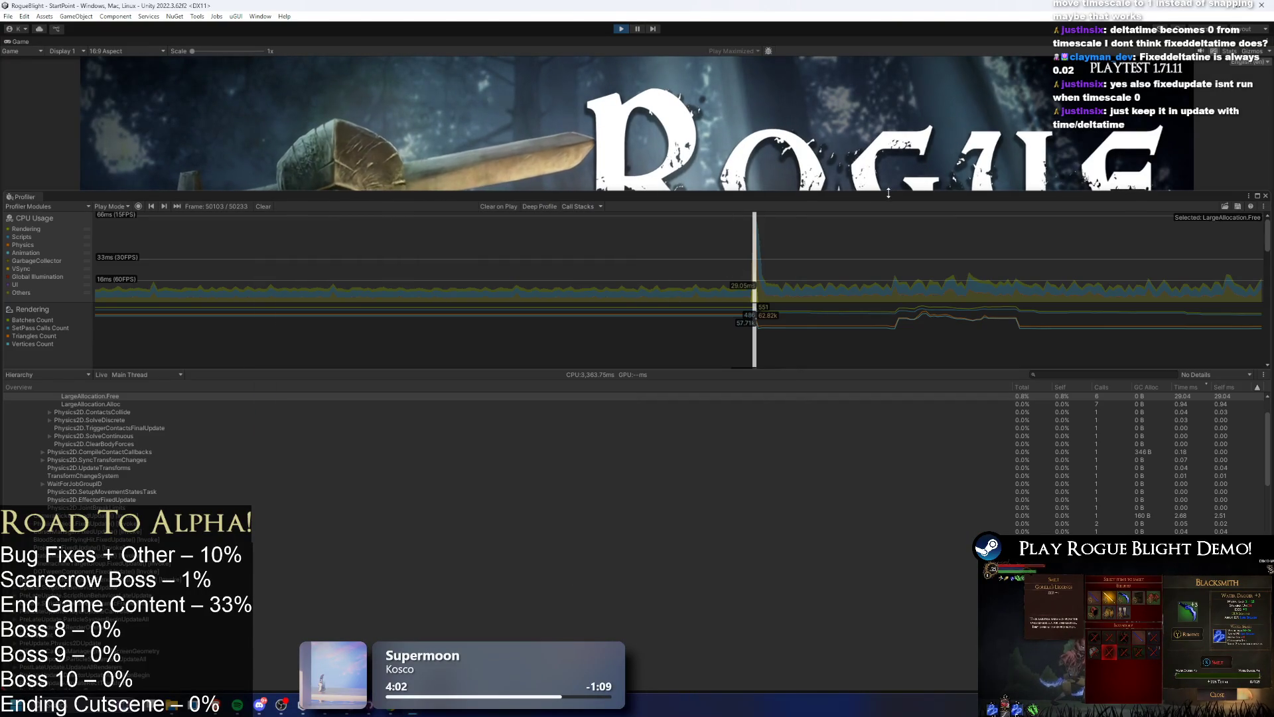
- Enlarge the Game view, load a save slot, and record then clear the Profiler
{"action": "left_click_drag", "start_coordinate": [704, 192], "coordinate": [704, 441]}
{"action": "left_click", "coordinate": [838, 390]}
{"action": "left_click", "coordinate": [874, 345]}
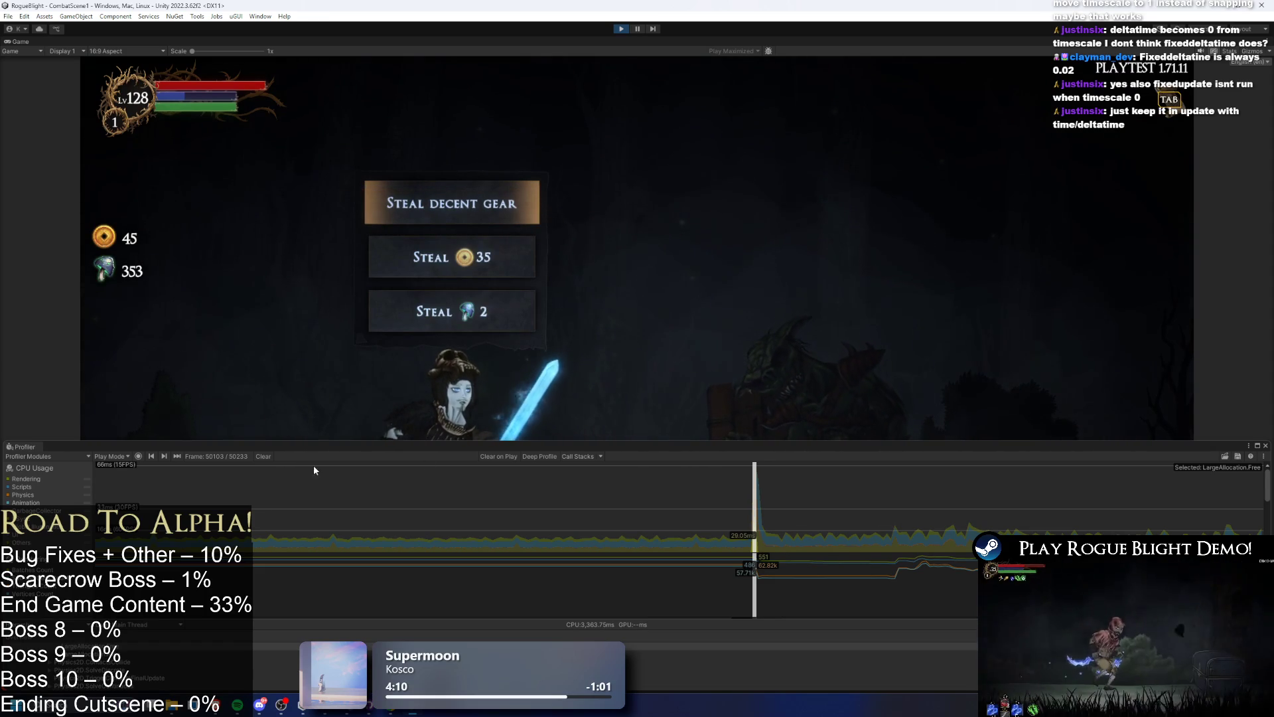
{"action": "left_click", "coordinate": [138, 455]}
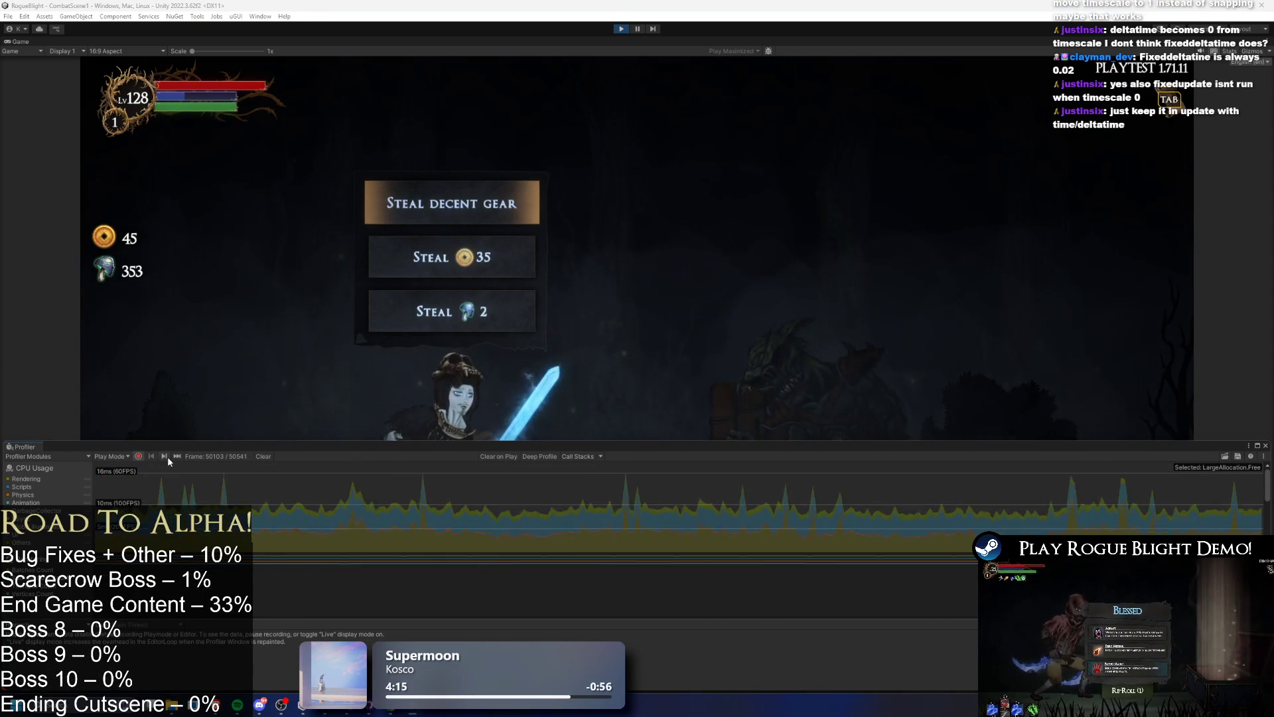
{"action": "left_click", "coordinate": [263, 457]}
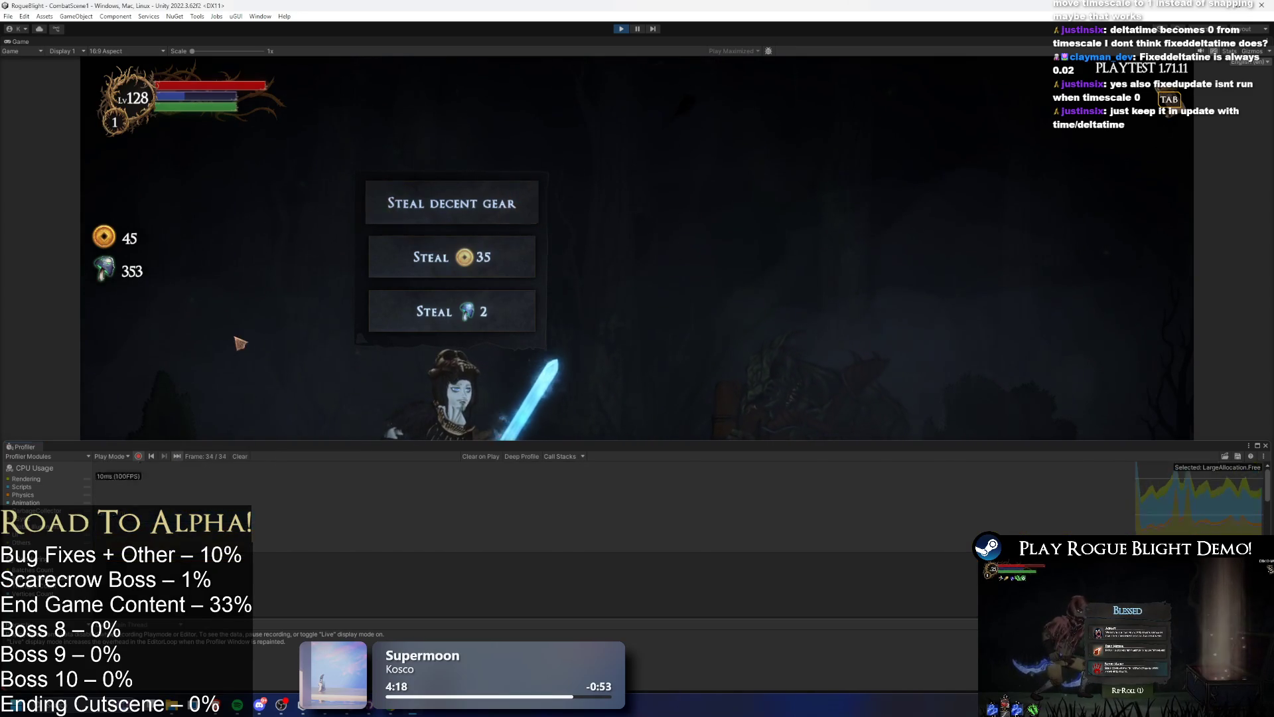
- Open the in-game pause menu with Esc and check that Resume returns to gameplay
{"action": "key", "text": "Escape"}
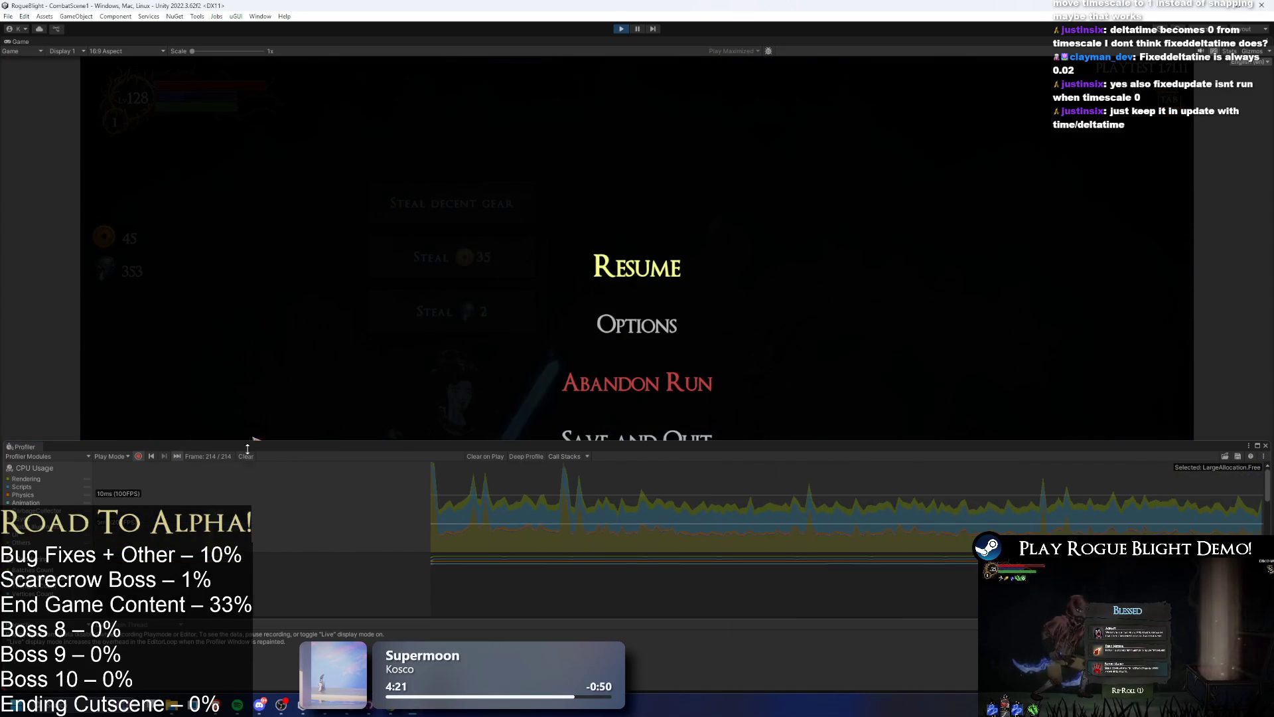
{"action": "left_click", "coordinate": [243, 463]}
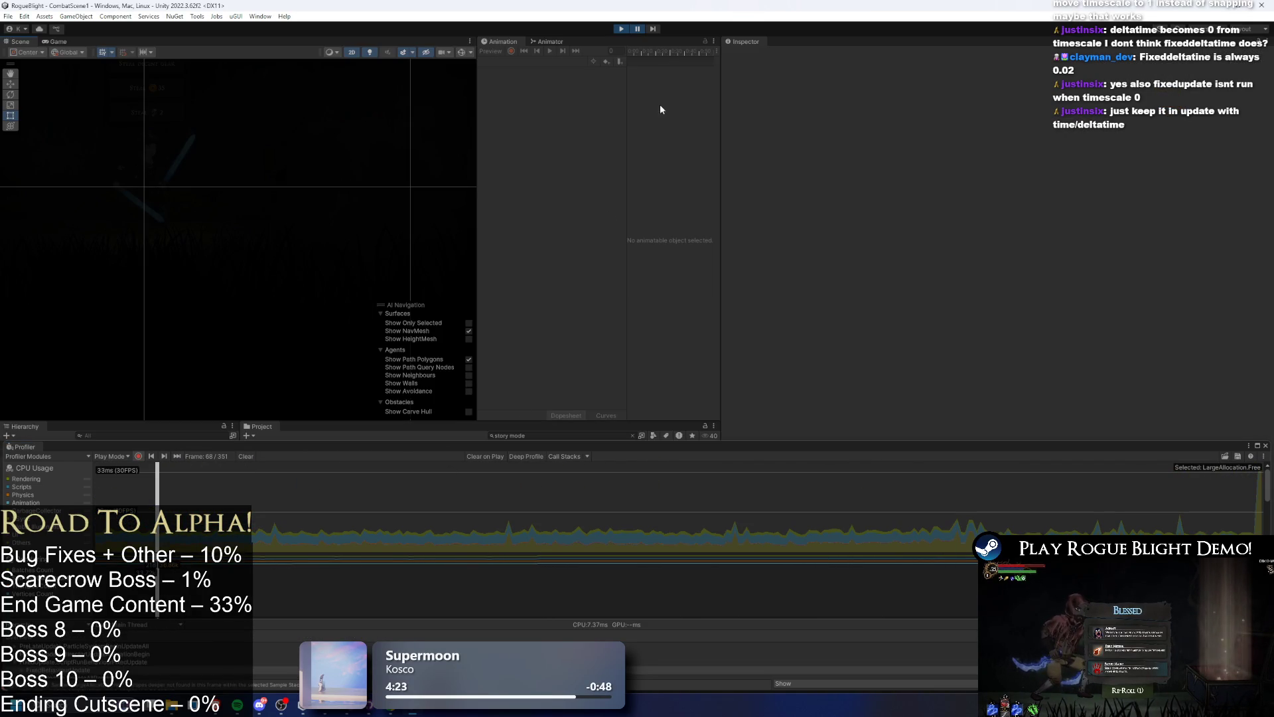
{"action": "left_click", "coordinate": [638, 29]}
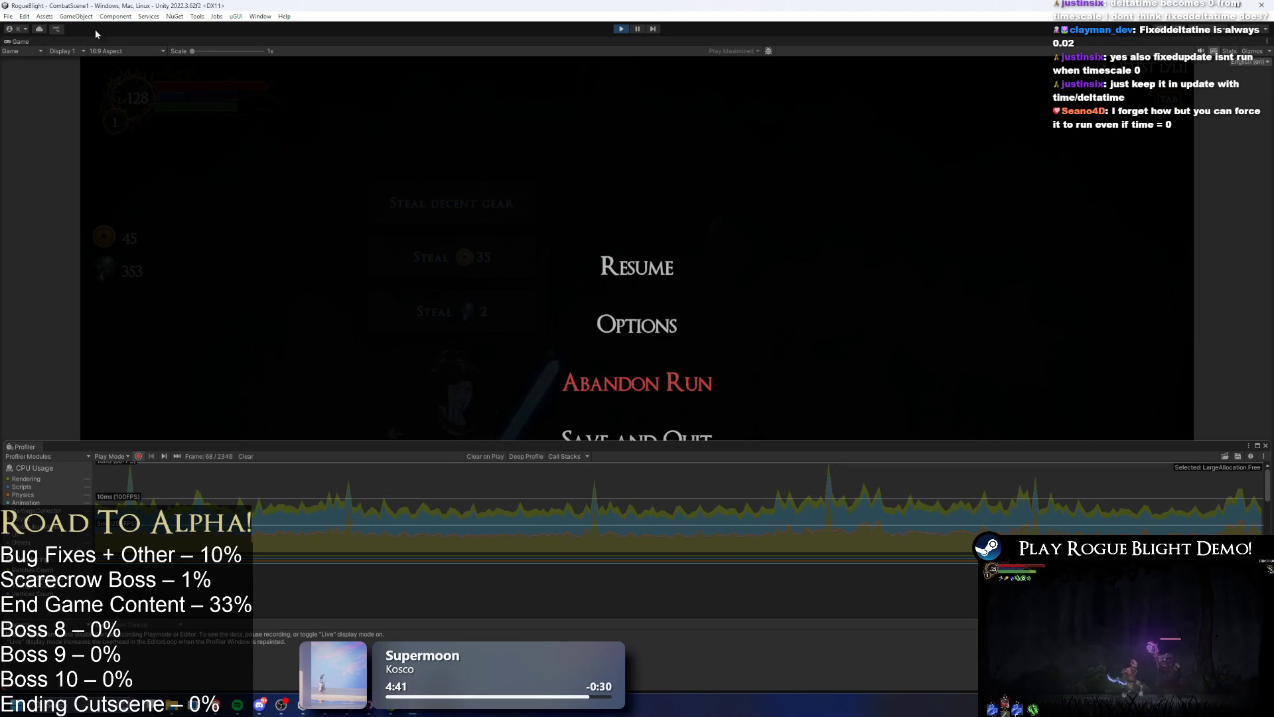
{"action": "left_click", "coordinate": [9, 18]}
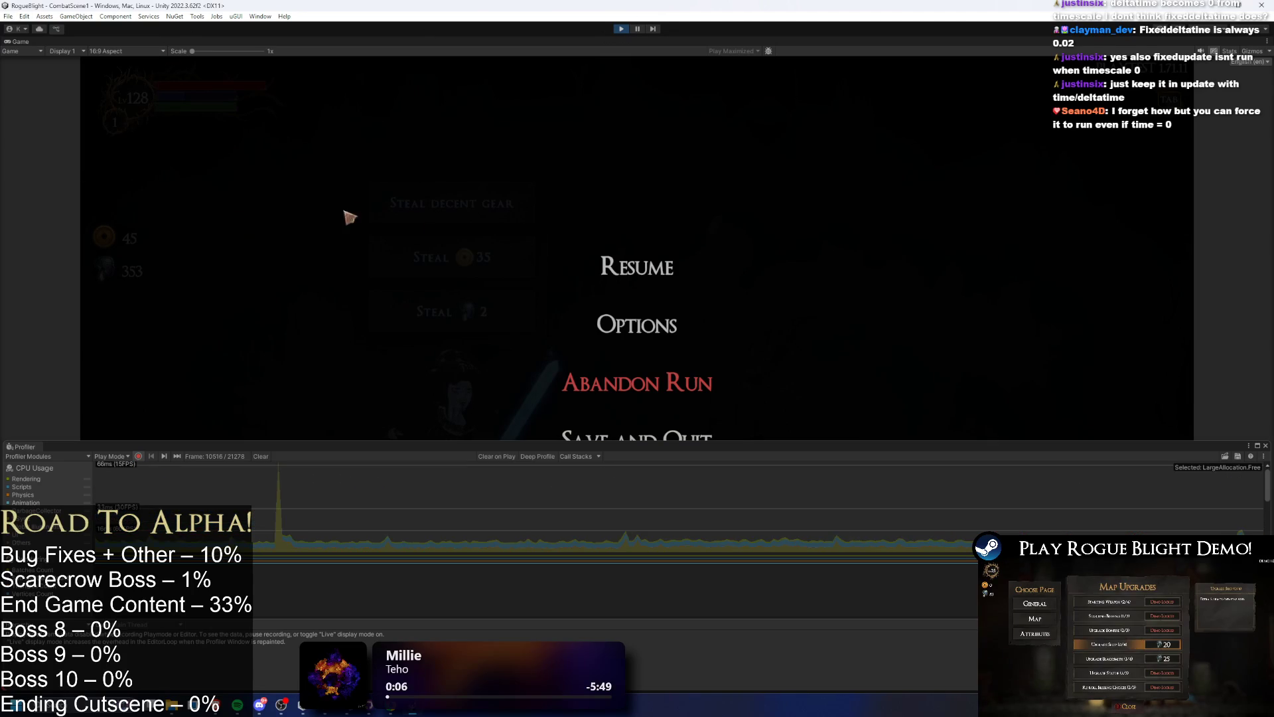
{"action": "left_click", "coordinate": [621, 264]}
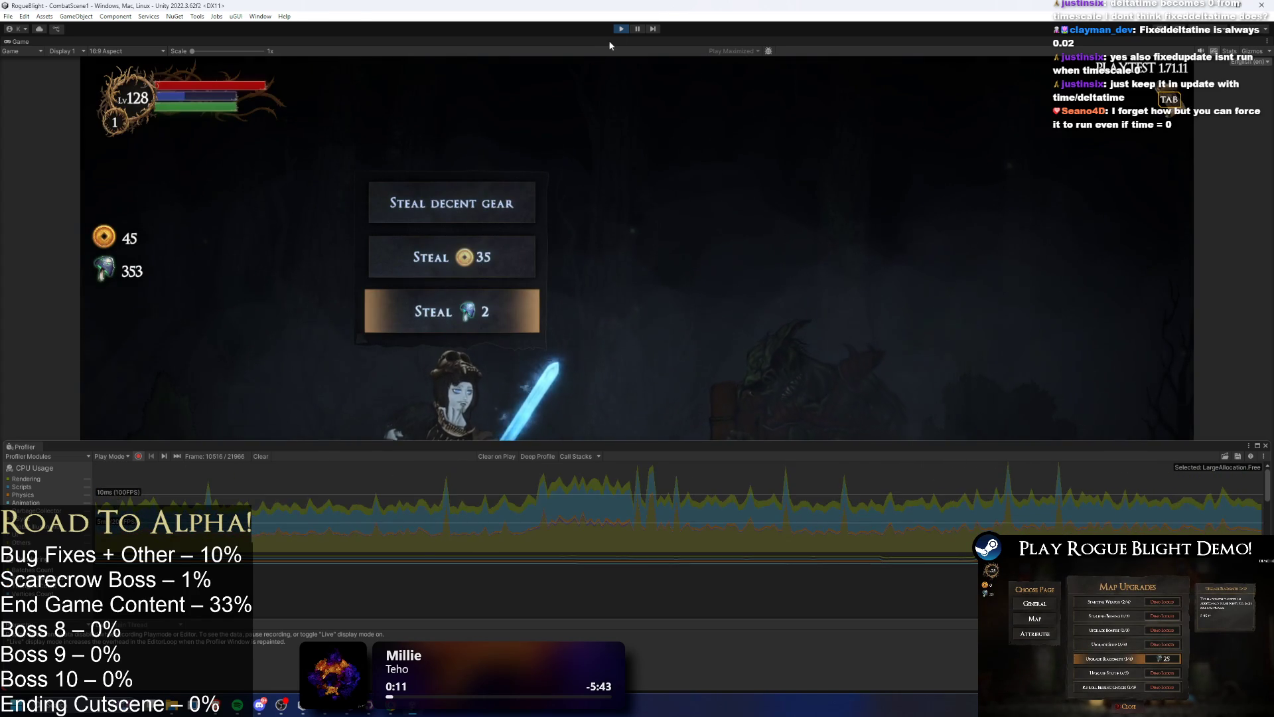
{"action": "key", "text": "alt+Tab"}
{"action": "left_click", "coordinate": [432, 411]}
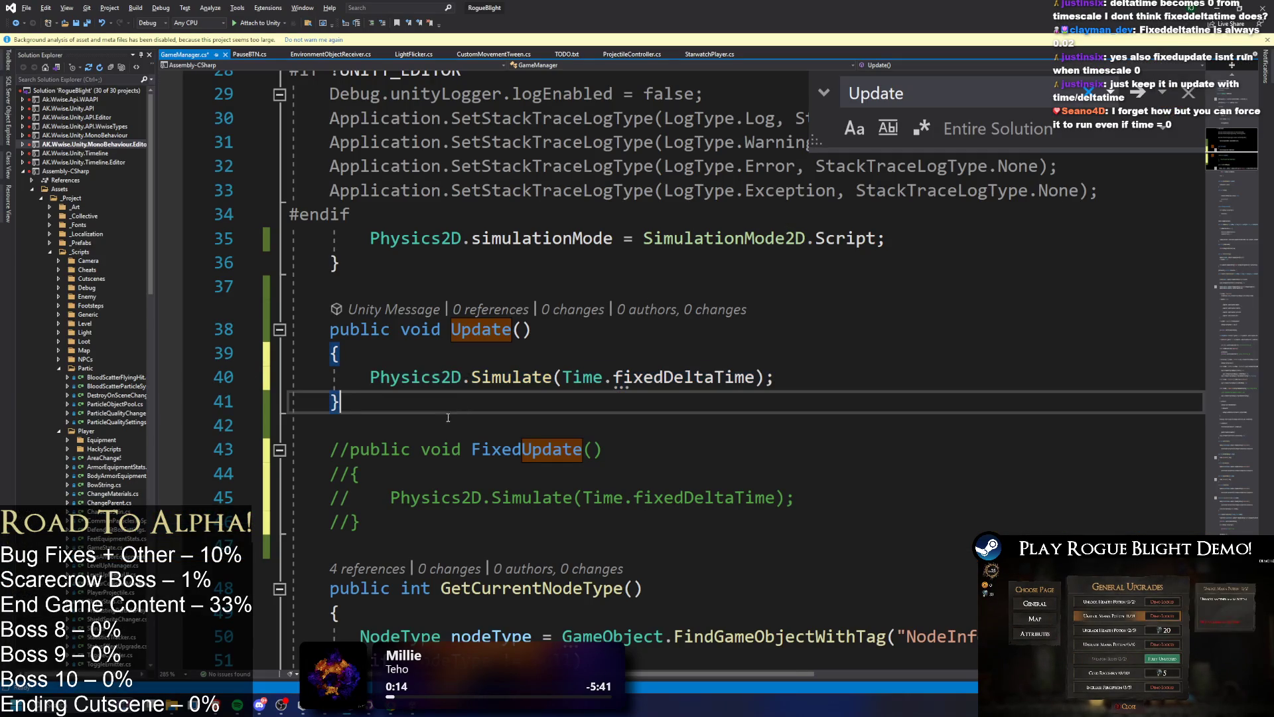
- Keep Update calling Physics2D.Simulate(Time.fixedDeltaTime) and let Unity recompile the scripts
{"action": "left_click", "coordinate": [554, 377]}
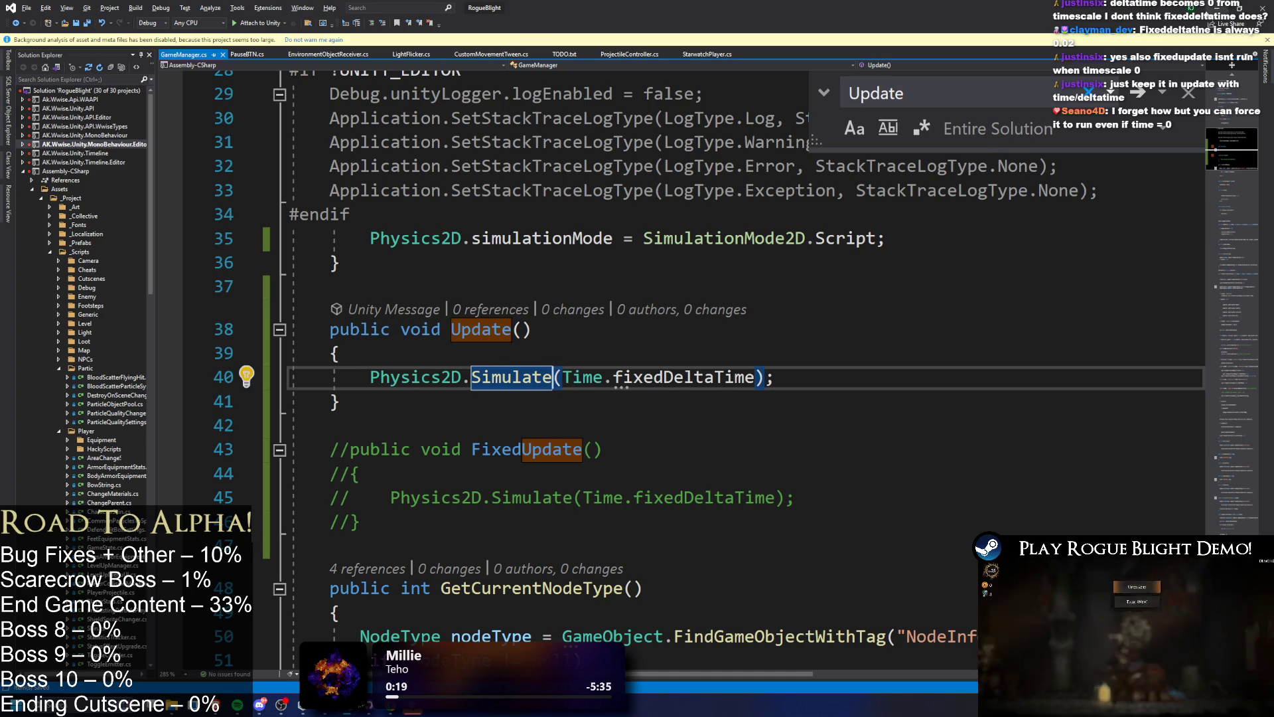
{"action": "key", "text": "alt+Tab"}
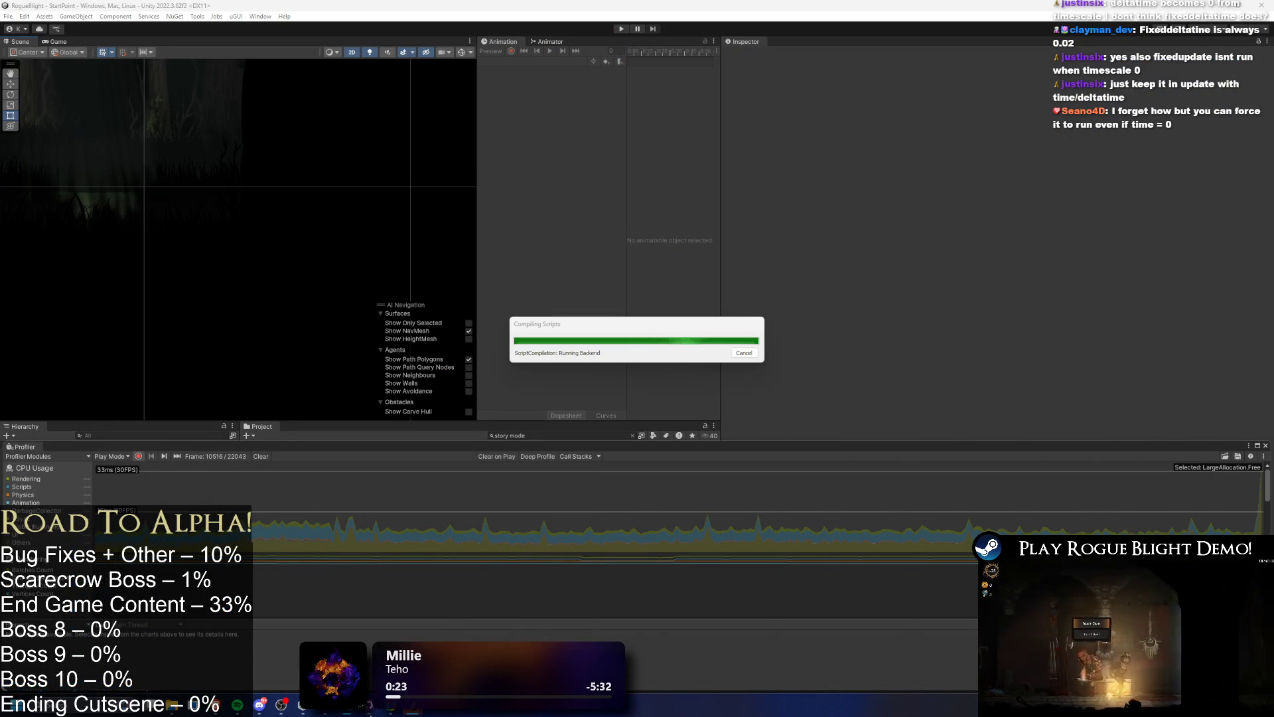
- Start play mode again and load the first save slot into Waywood Forest
{"action": "mouse_move", "coordinate": [404, 713]}
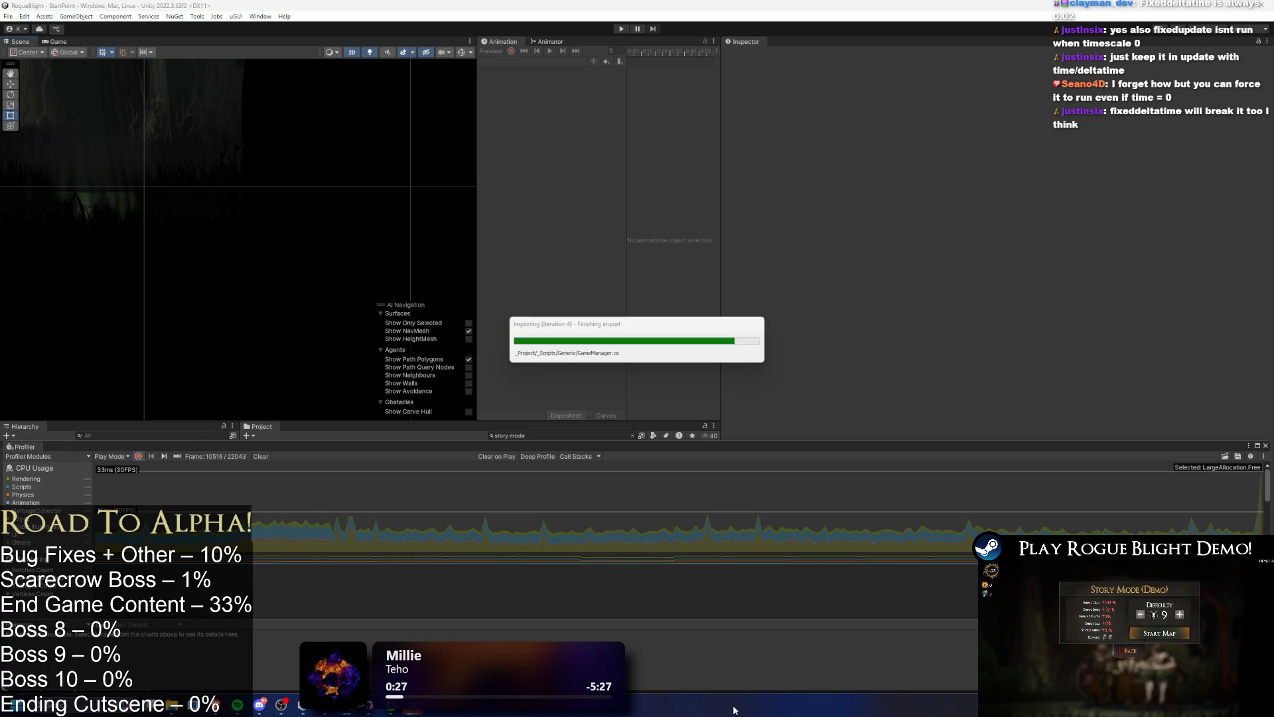
{"action": "key", "text": "alt+Tab"}
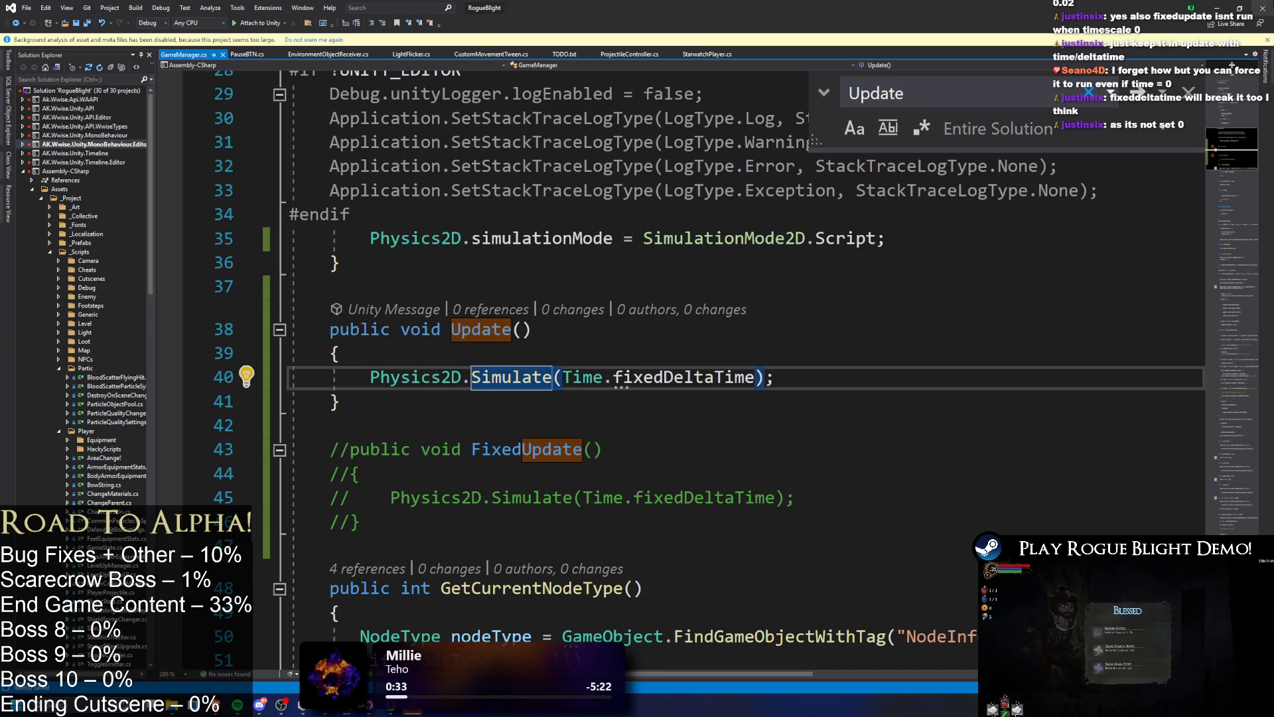
{"action": "left_click", "coordinate": [1217, 6]}
{"action": "left_click", "coordinate": [623, 30]}
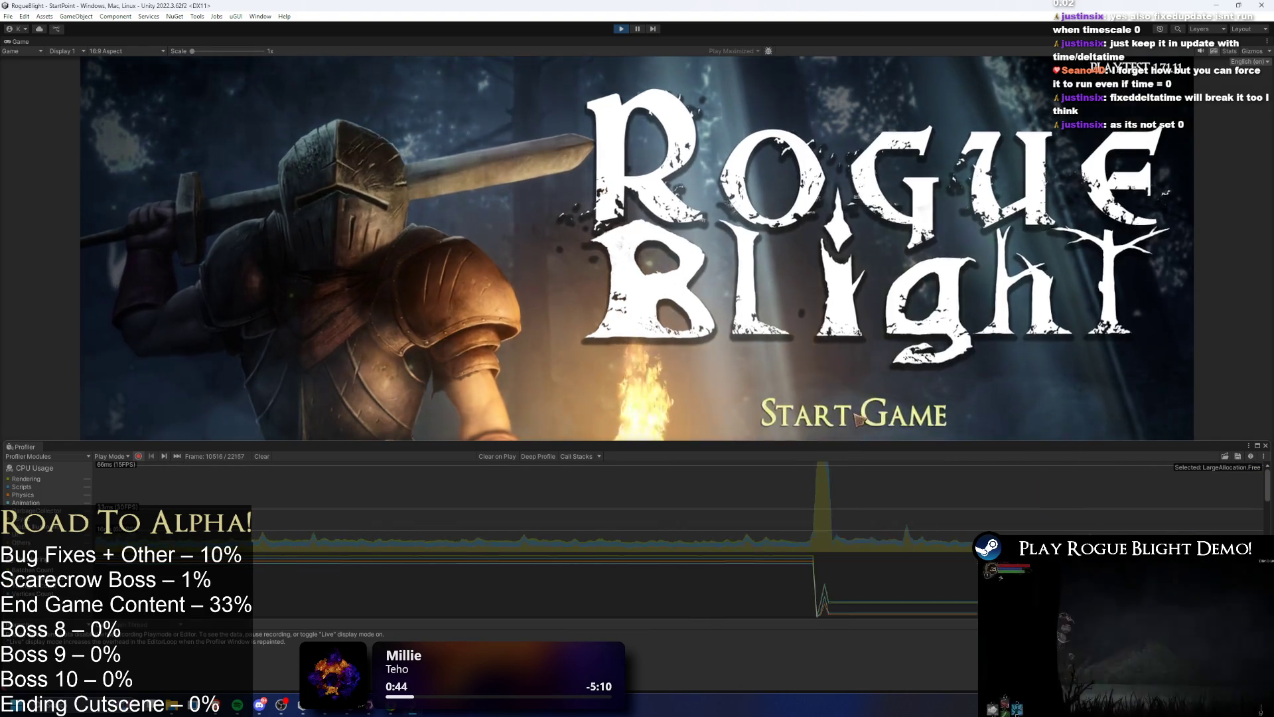
{"action": "left_click", "coordinate": [853, 414]}
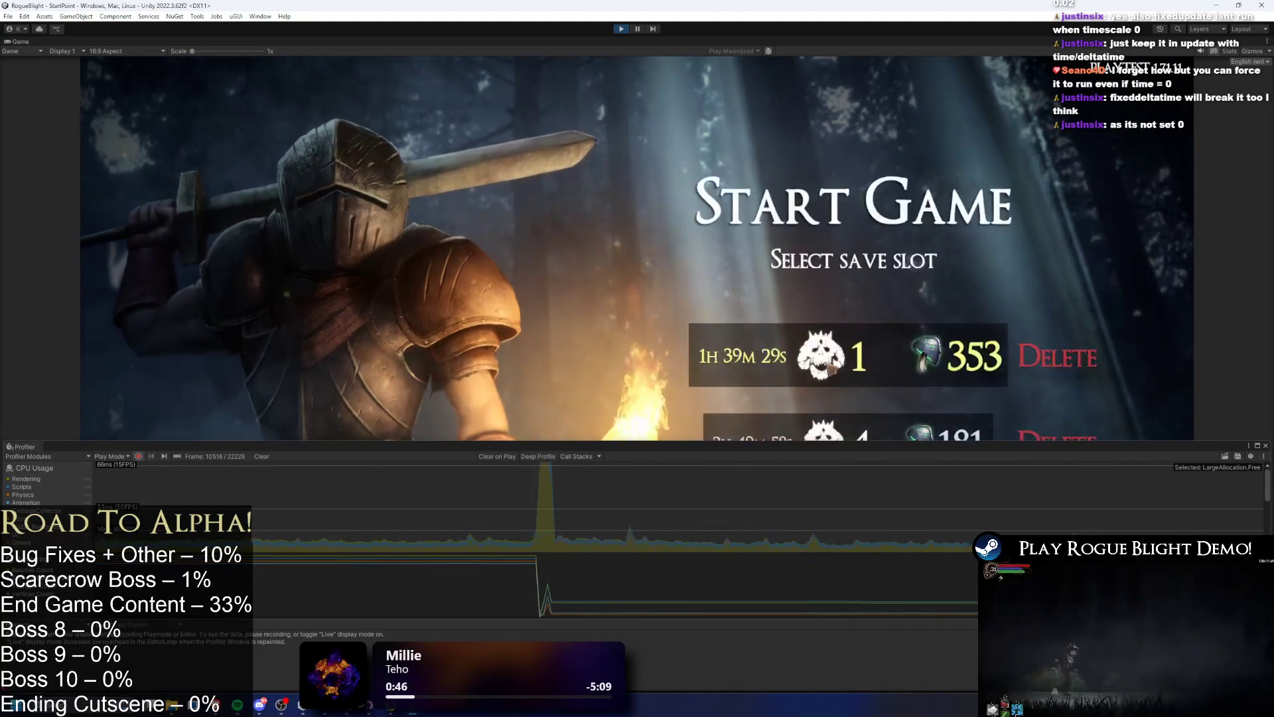
{"action": "left_click", "coordinate": [834, 356]}
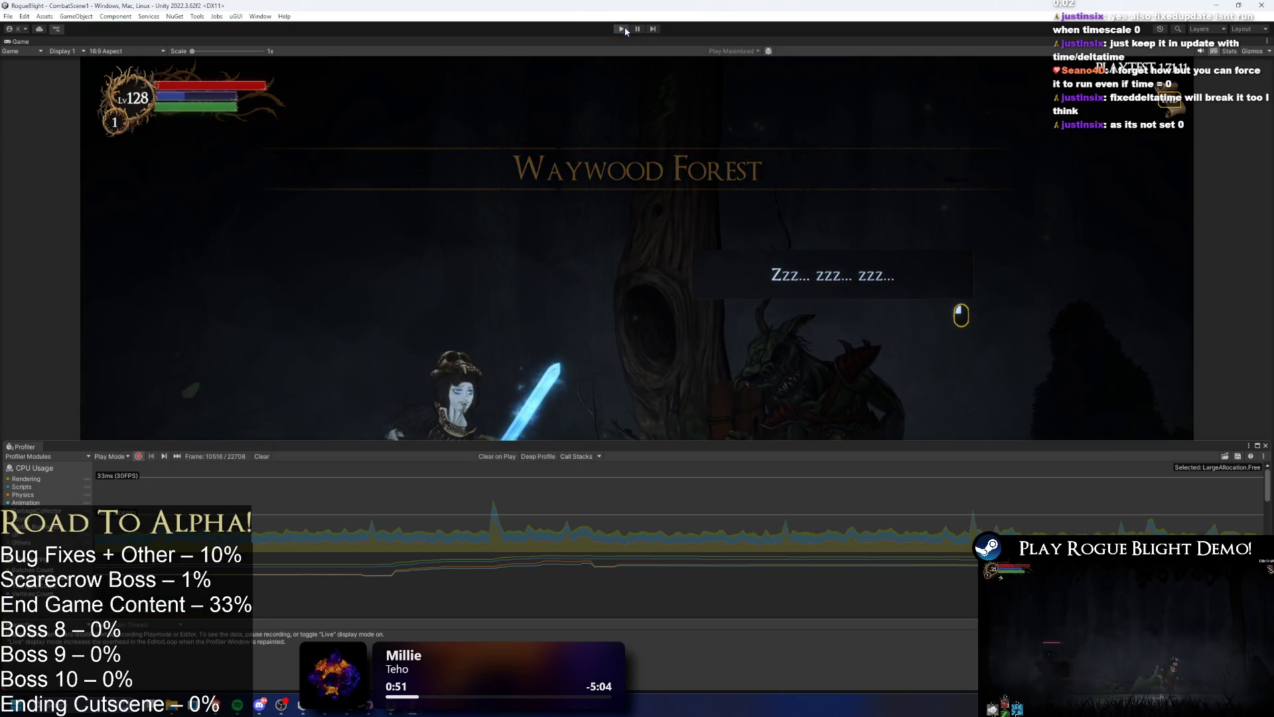
{"action": "key", "text": "alt+Tab"}
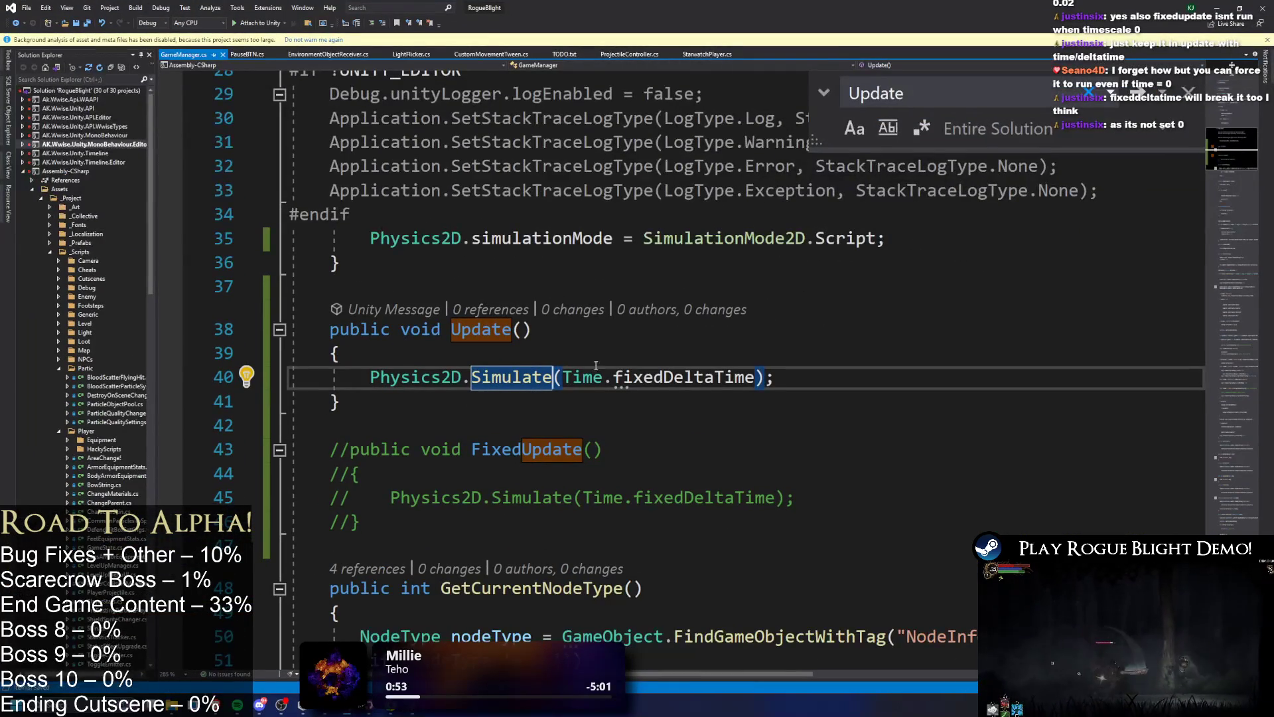
- Restore FixedUpdate and the Time.time == 0f check, switching Update's indented Simulate call to Time.deltaTime, and save
{"action": "key", "text": "ctrl+z"}
{"action": "key", "text": "ctrl+z"}
{"action": "key", "text": "ctrl+z"}
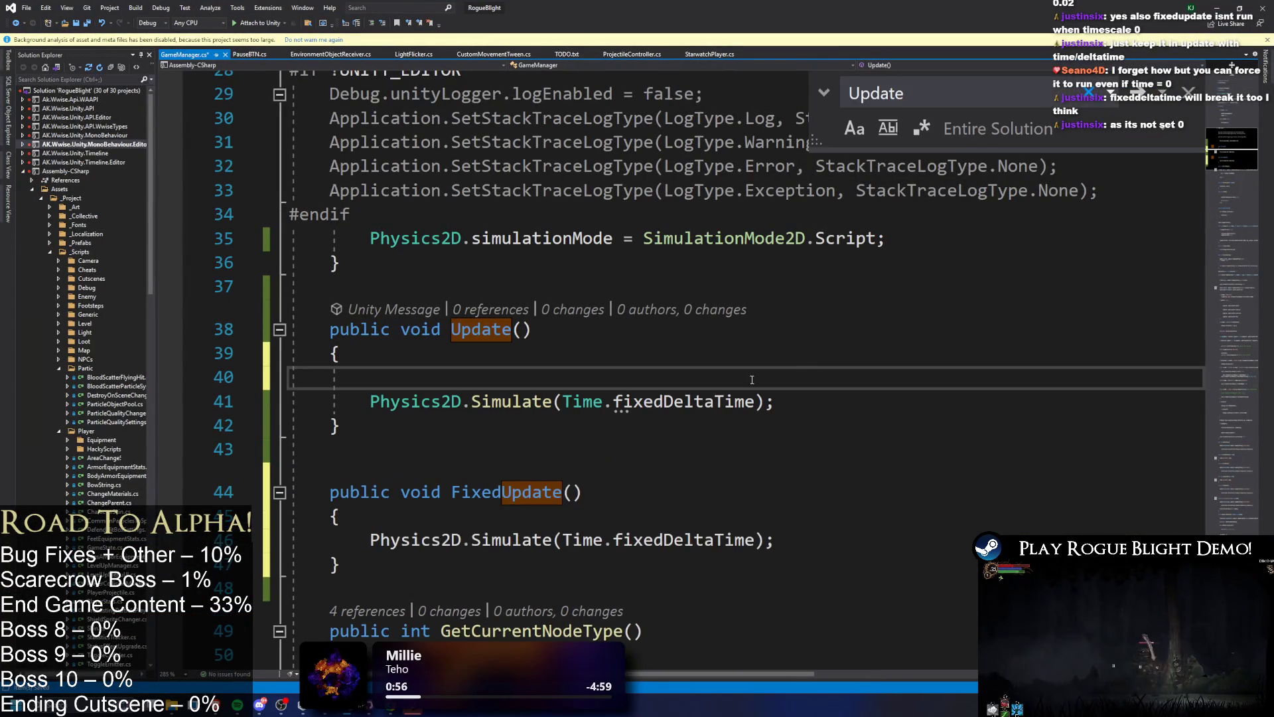
{"action": "key", "text": "ctrl+z"}
{"action": "left_click", "coordinate": [354, 401]}
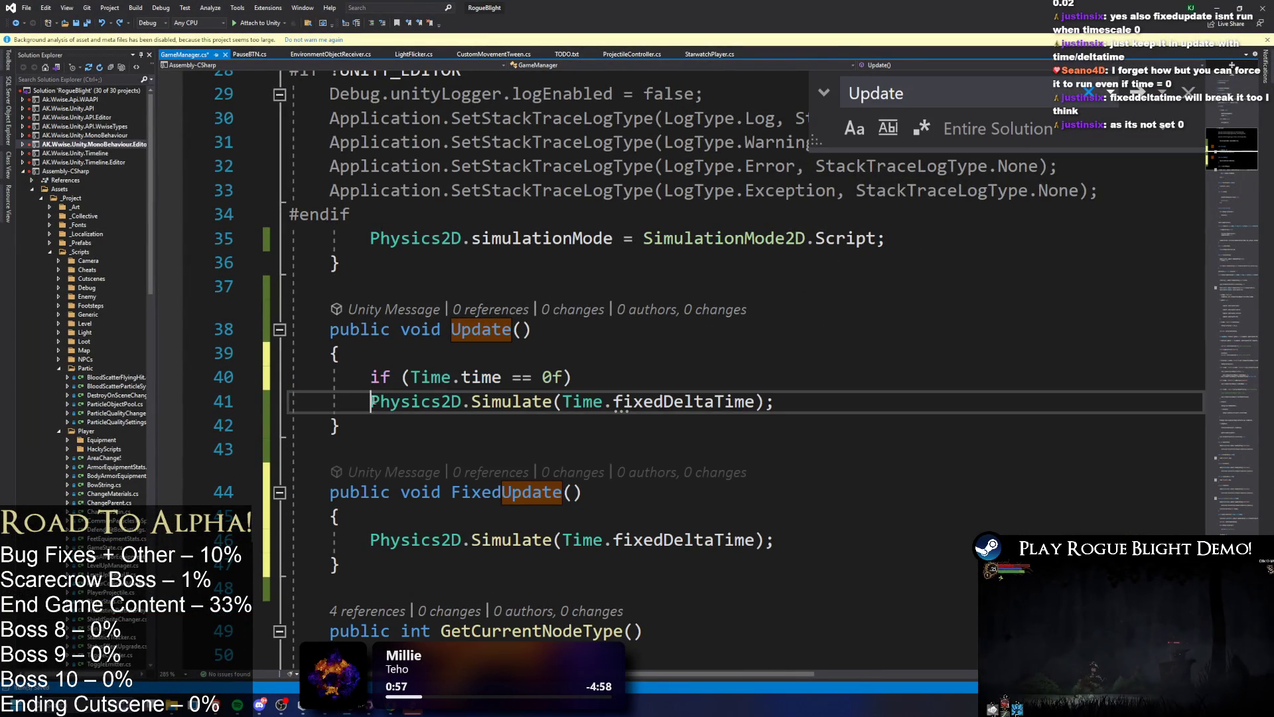
{"action": "key", "text": "Tab"}
{"action": "double_click", "coordinate": [717, 400]}
{"action": "key", "text": "BackSpace"}
{"action": "key", "text": "BackSpace"}
{"action": "type", "text": ".deltaTime"}
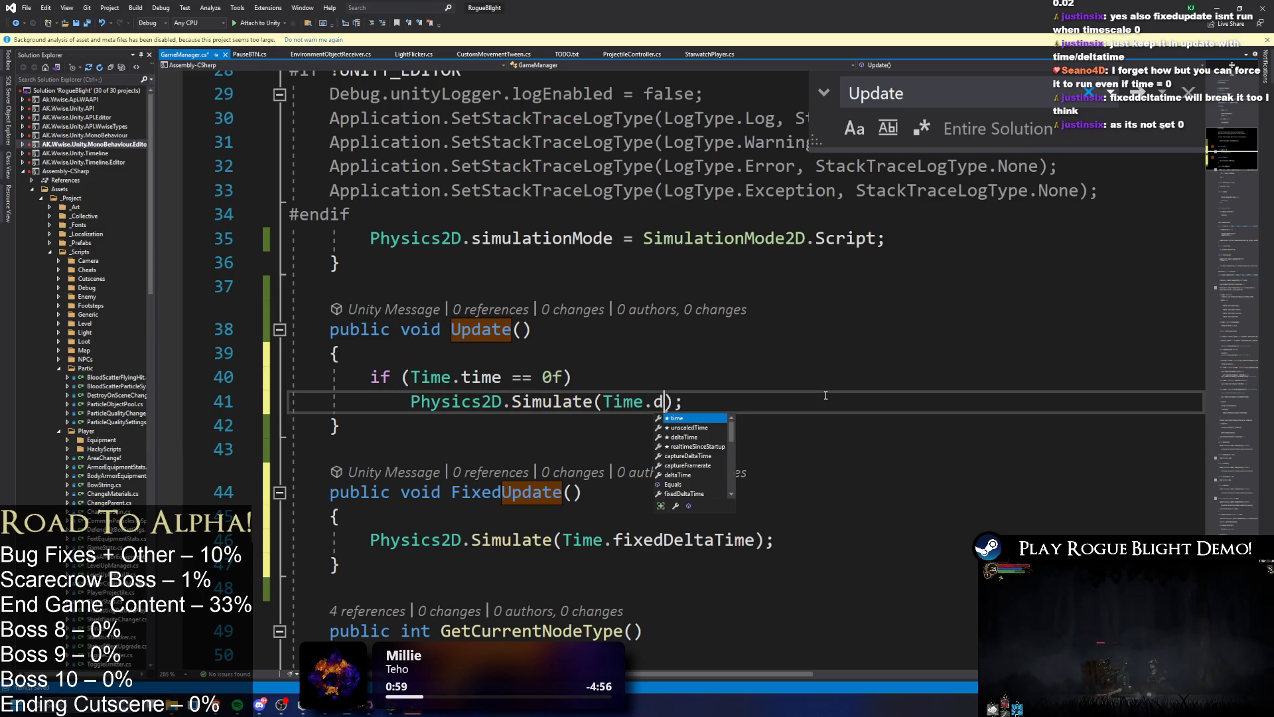
{"action": "key", "text": "ctrl+s"}
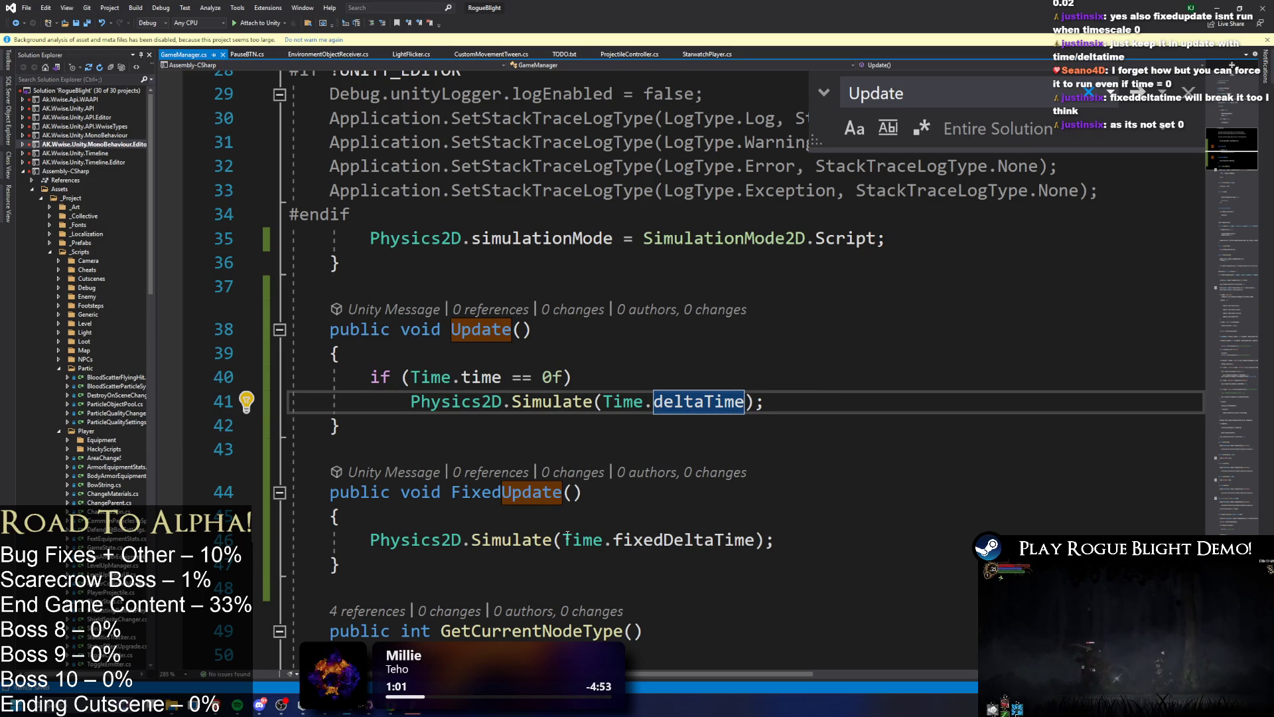
{"action": "left_click_drag", "start_coordinate": [793, 311], "coordinate": [784, 597]}
{"action": "left_click", "coordinate": [781, 488]}
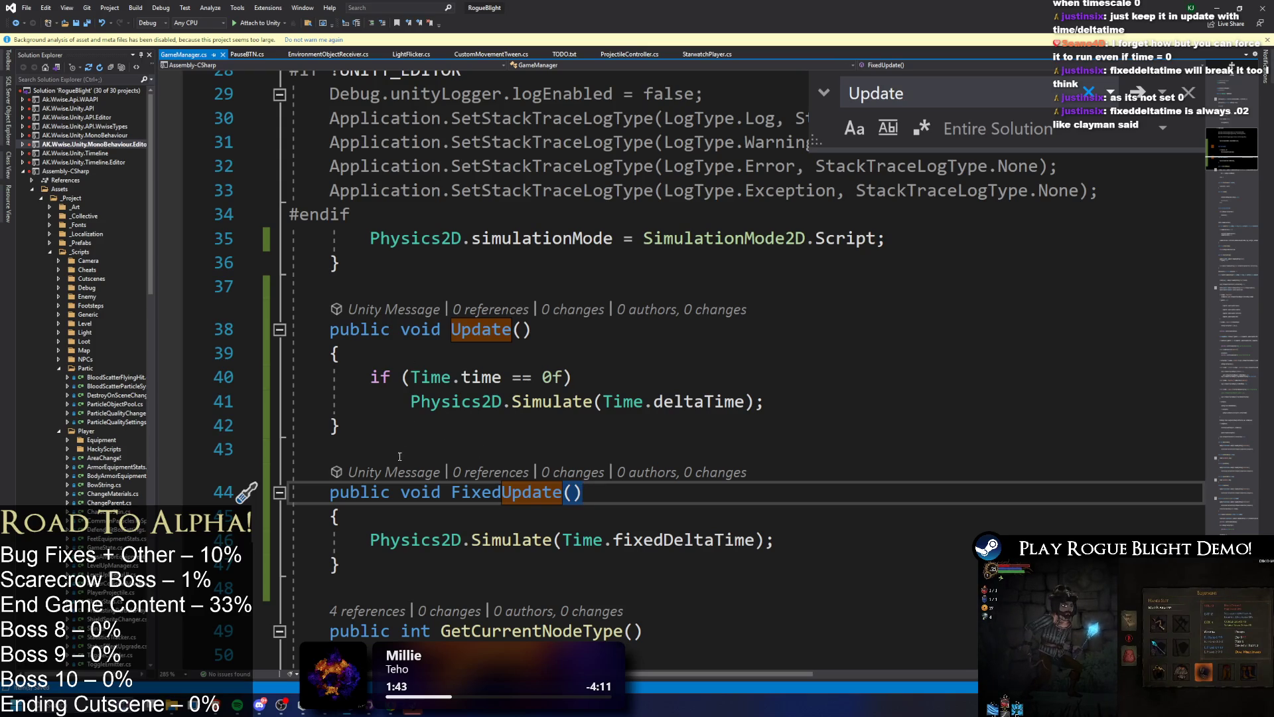
- Review the Simulate calls in Update and FixedUpdate, leaving them unchanged, then return to Unity
{"action": "left_click_drag", "start_coordinate": [404, 451], "coordinate": [484, 587]}
{"action": "mouse_move", "coordinate": [289, 329]}
{"action": "left_mouse_down"}
{"action": "mouse_move", "coordinate": [340, 424]}
{"action": "mouse_move", "coordinate": [292, 450]}
{"action": "left_mouse_up"}
{"action": "mouse_move", "coordinate": [390, 401]}
{"action": "left_mouse_down"}
{"action": "mouse_move", "coordinate": [312, 428]}
{"action": "mouse_move", "coordinate": [918, 405]}
{"action": "left_mouse_up"}
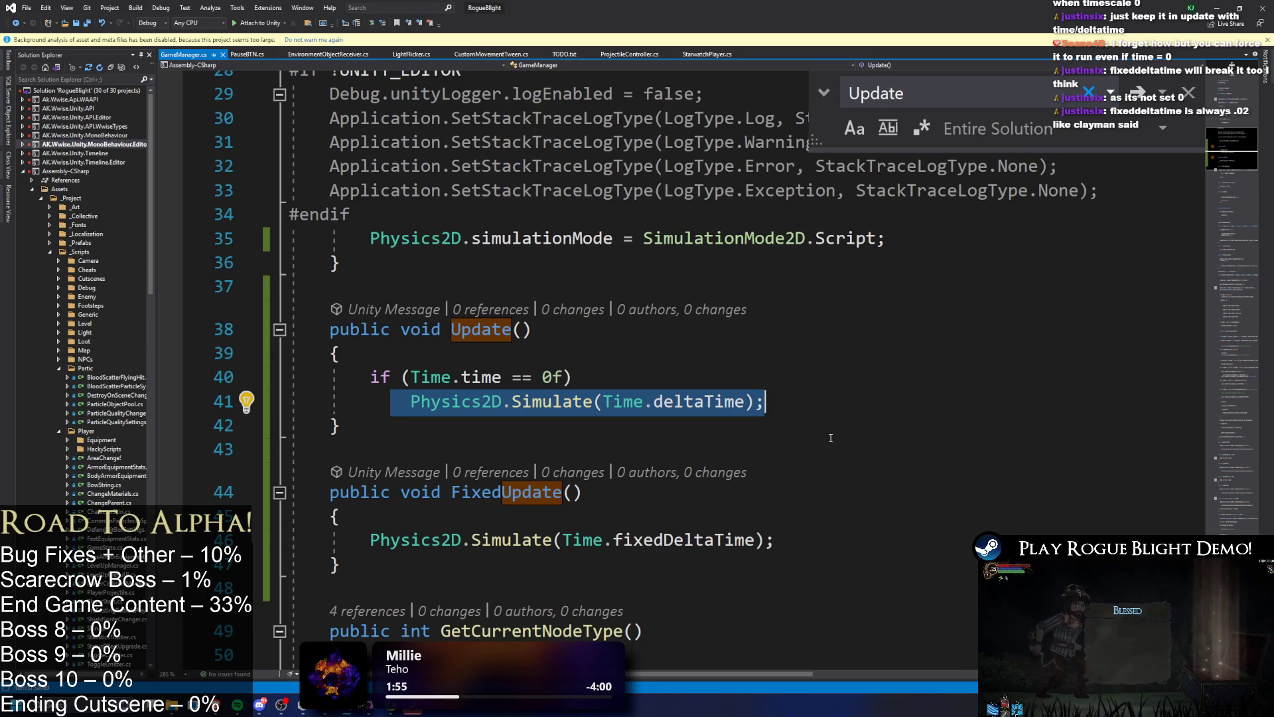
{"action": "key", "text": "Up"}
{"action": "key", "text": "Home"}
{"action": "key", "text": "Home"}
{"action": "key", "text": "shift+Down"}
{"action": "key", "text": "shift+End"}
{"action": "left_click_drag", "start_coordinate": [330, 540], "coordinate": [916, 547]}
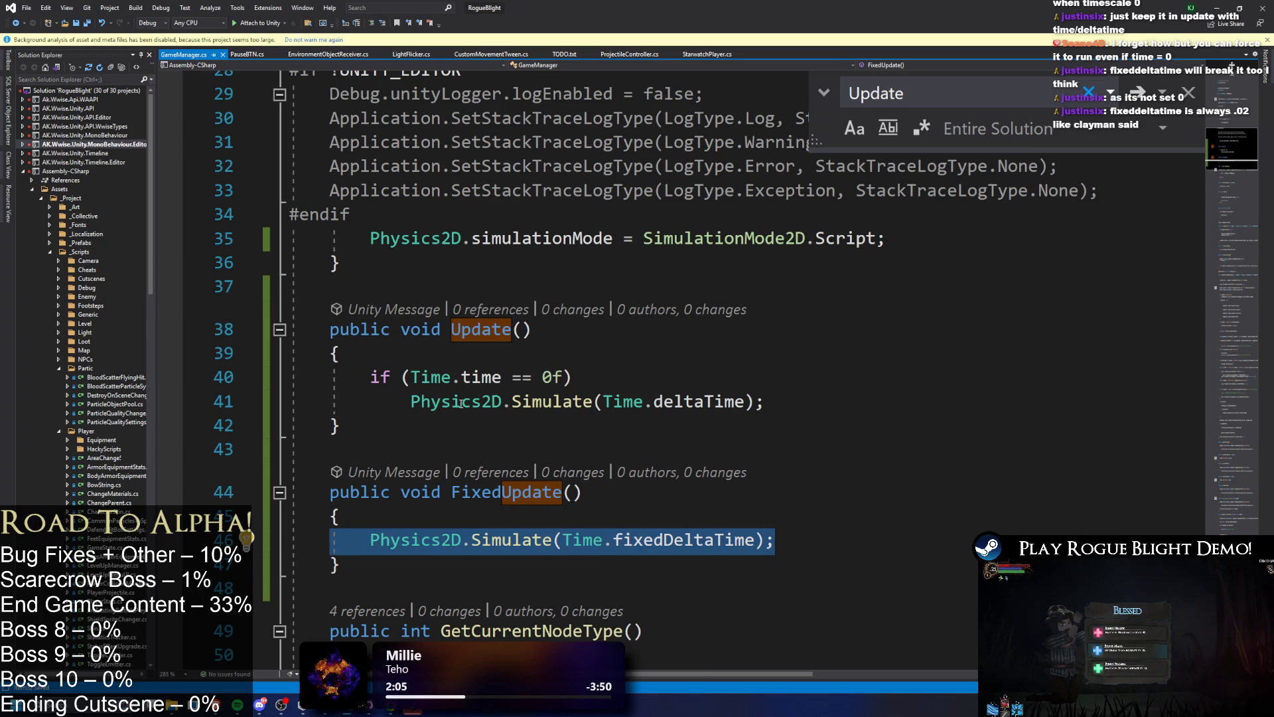
{"action": "left_click", "coordinate": [664, 239]}
{"action": "left_click_drag", "start_coordinate": [340, 263], "coordinate": [543, 630]}
{"action": "left_click", "coordinate": [775, 485]}
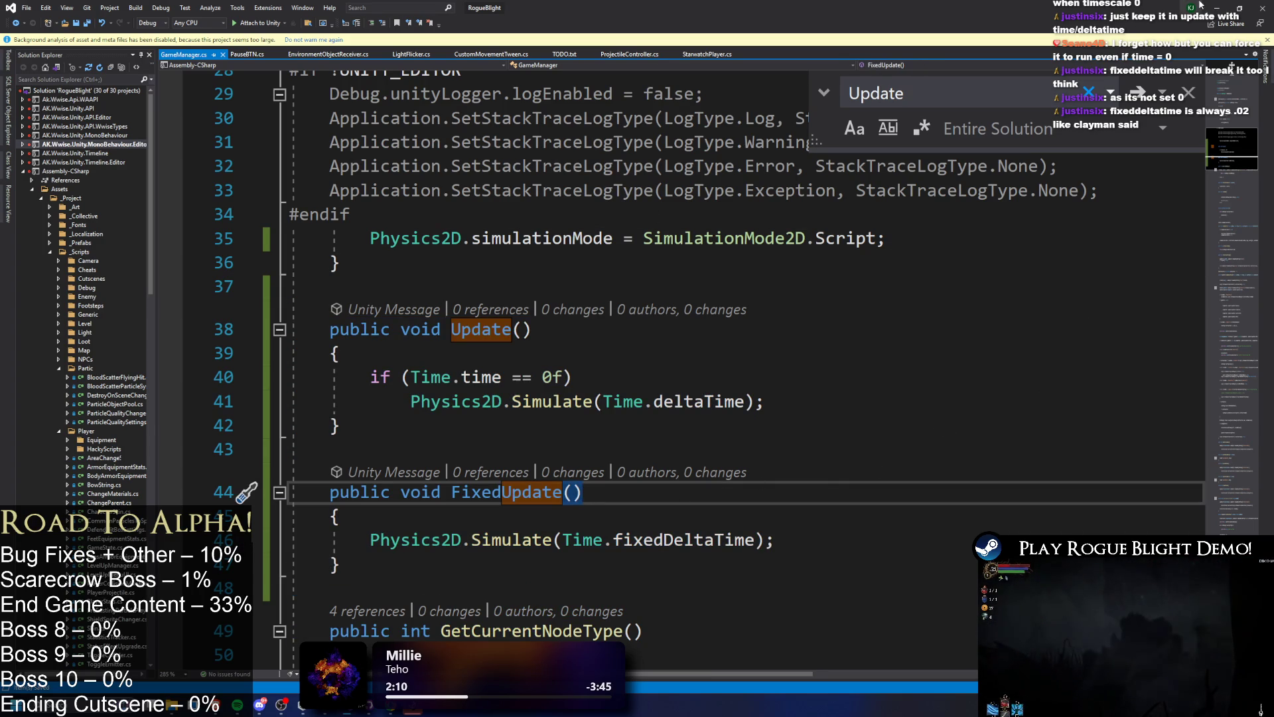
{"action": "left_click", "coordinate": [1217, 8]}
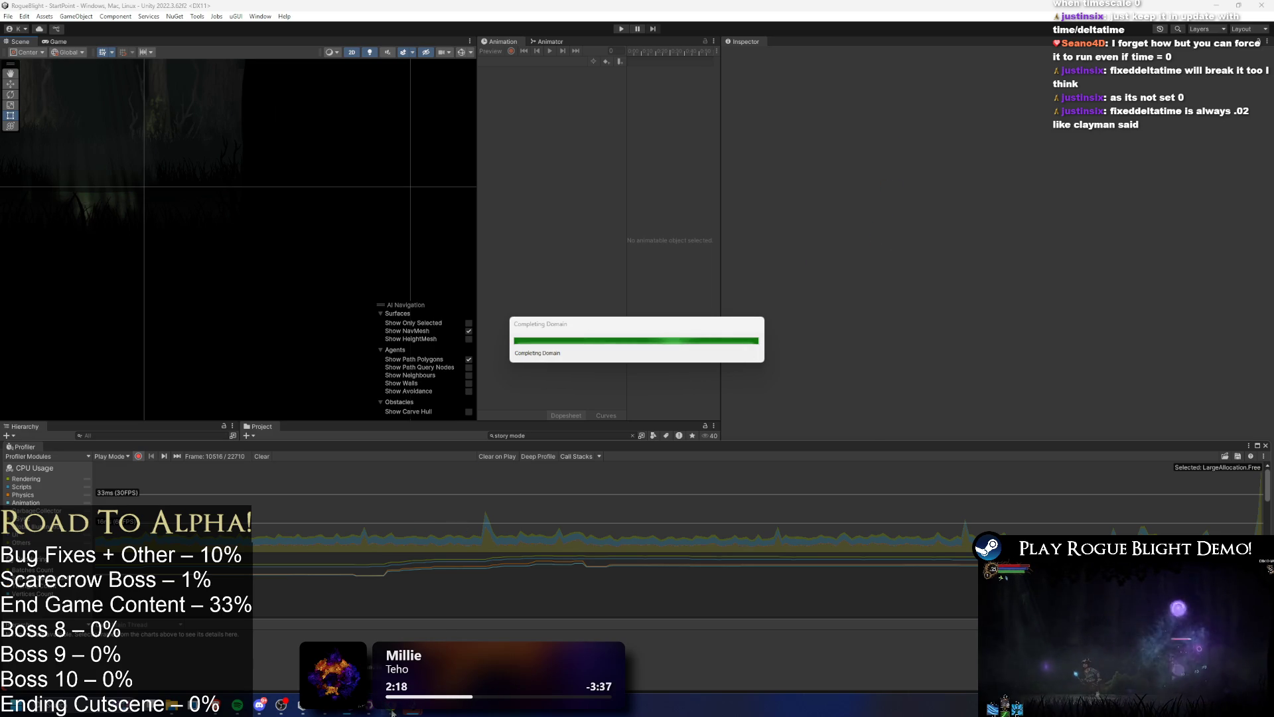
- In Project Settings > Physics, choose Legacy Contacts Generation for Contacts Generation
{"action": "left_click", "coordinate": [12, 16]}
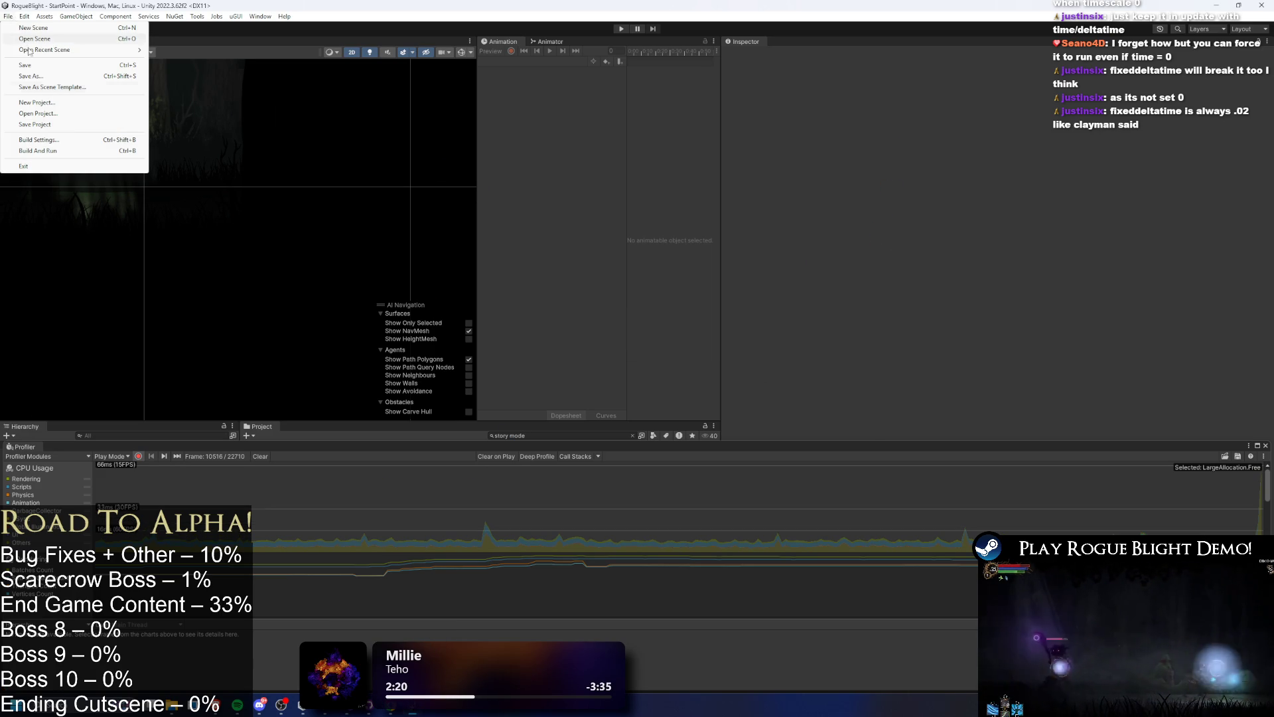
{"action": "left_click", "coordinate": [69, 143]}
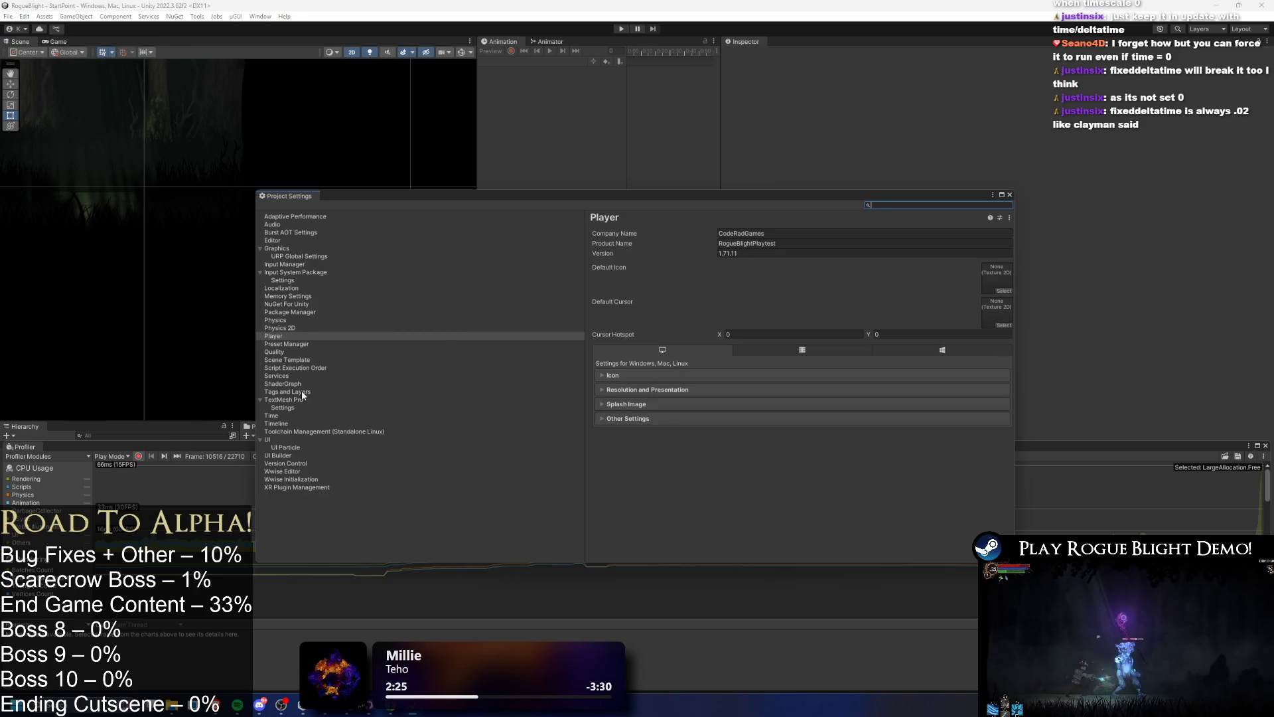
{"action": "left_click", "coordinate": [287, 321]}
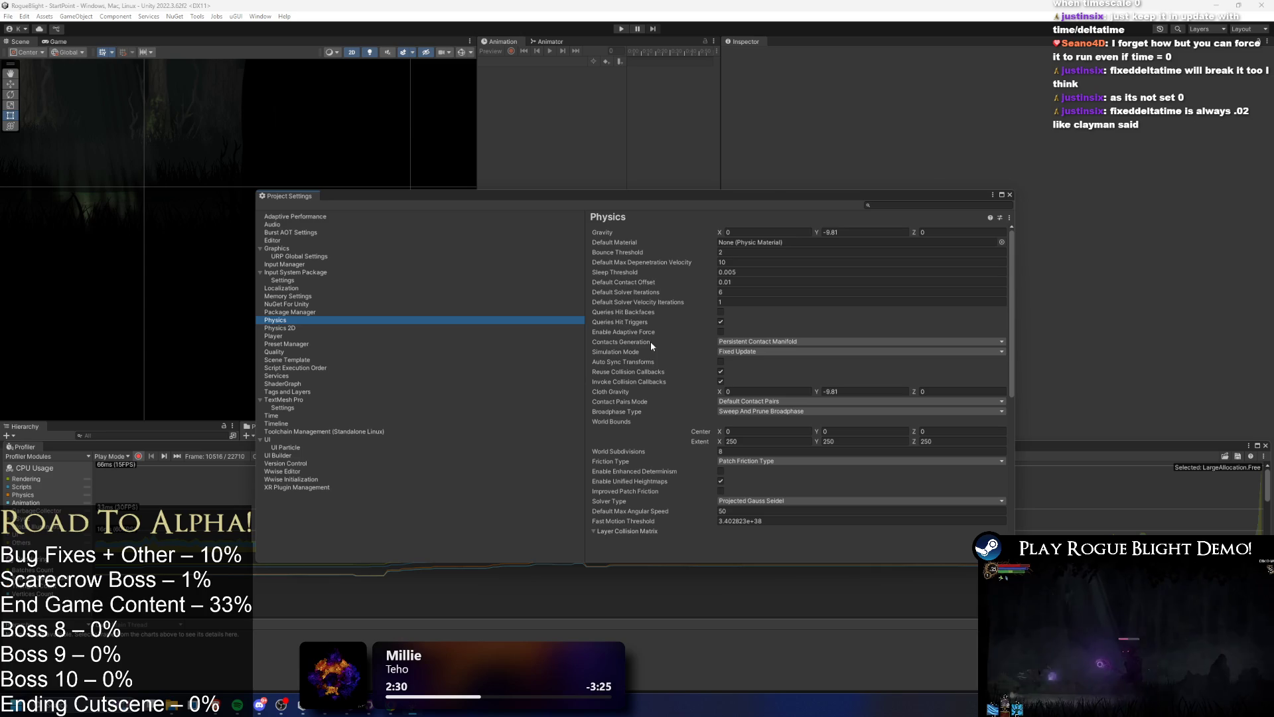
{"action": "left_click", "coordinate": [748, 342]}
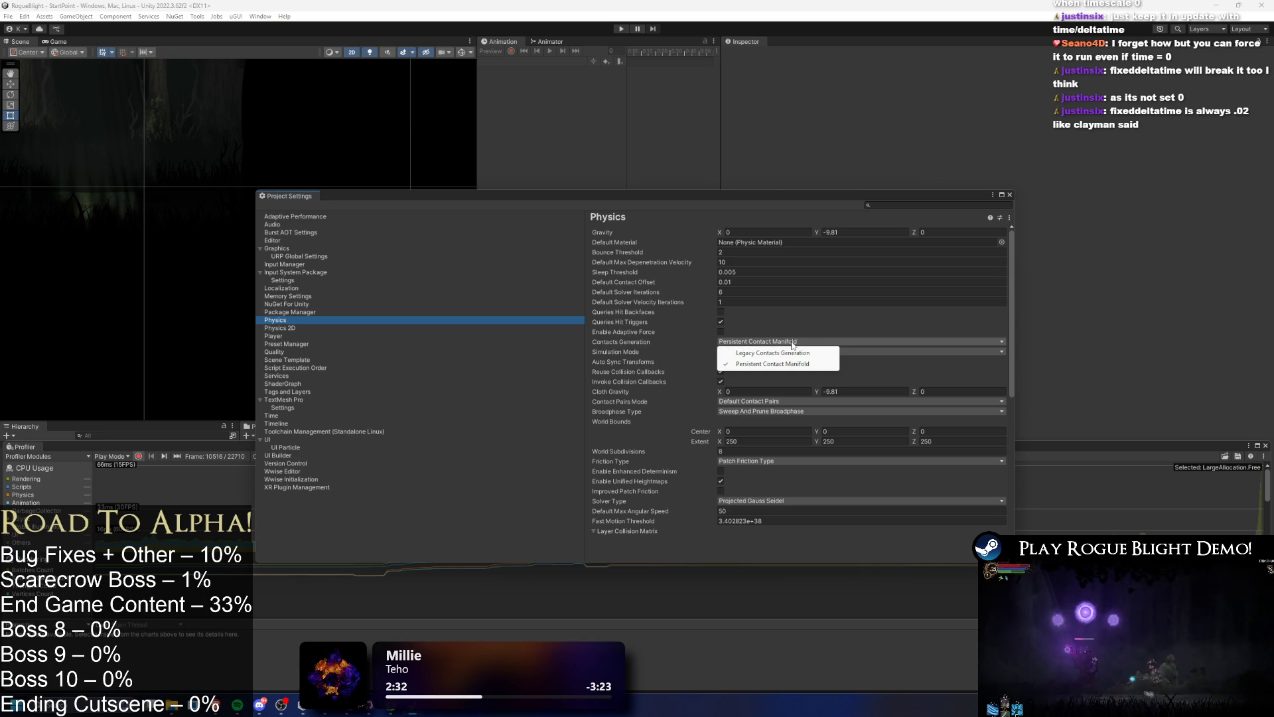
{"action": "left_click", "coordinate": [623, 352]}
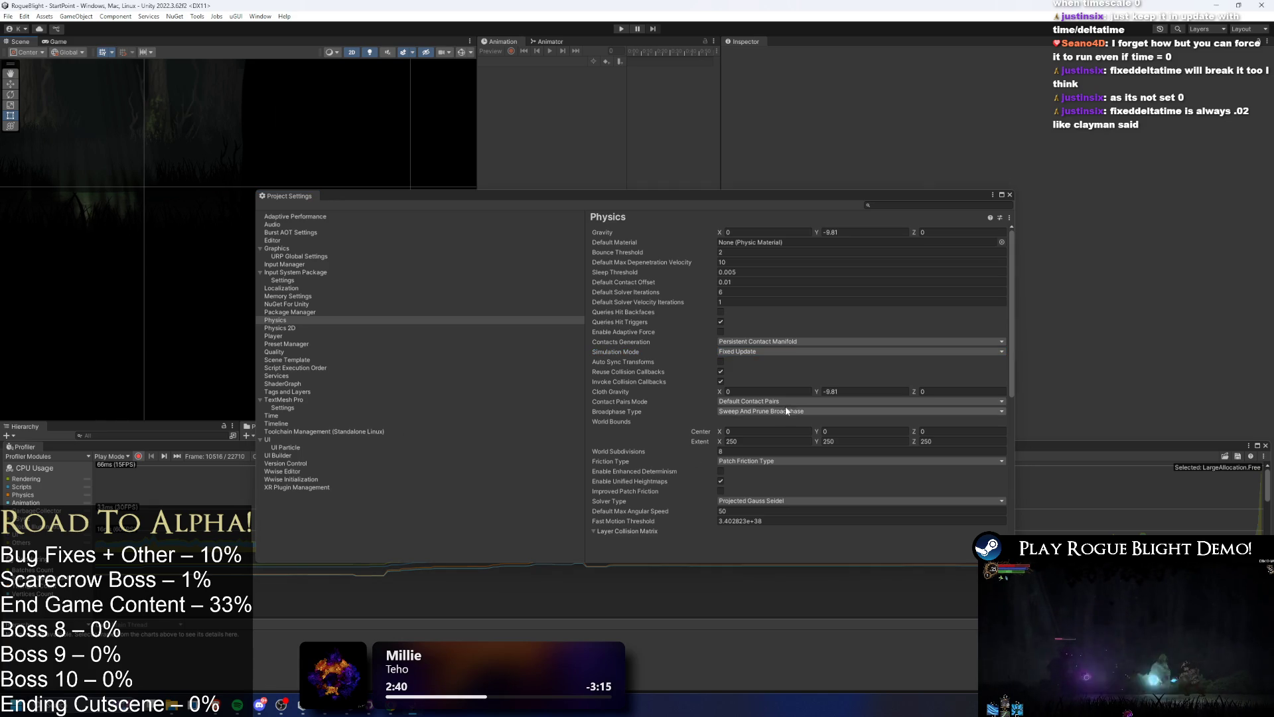
{"action": "left_click", "coordinate": [813, 341]}
{"action": "left_click", "coordinate": [764, 347]}
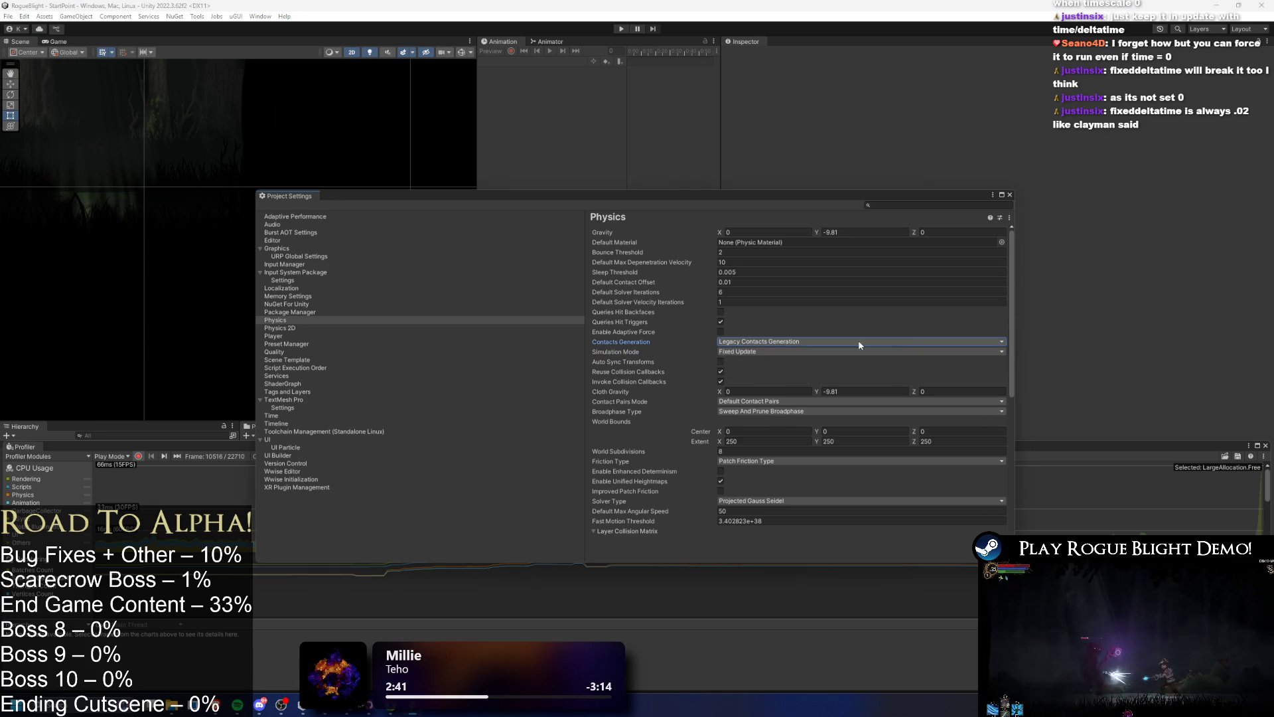
{"action": "key", "text": "alt+Tab"}
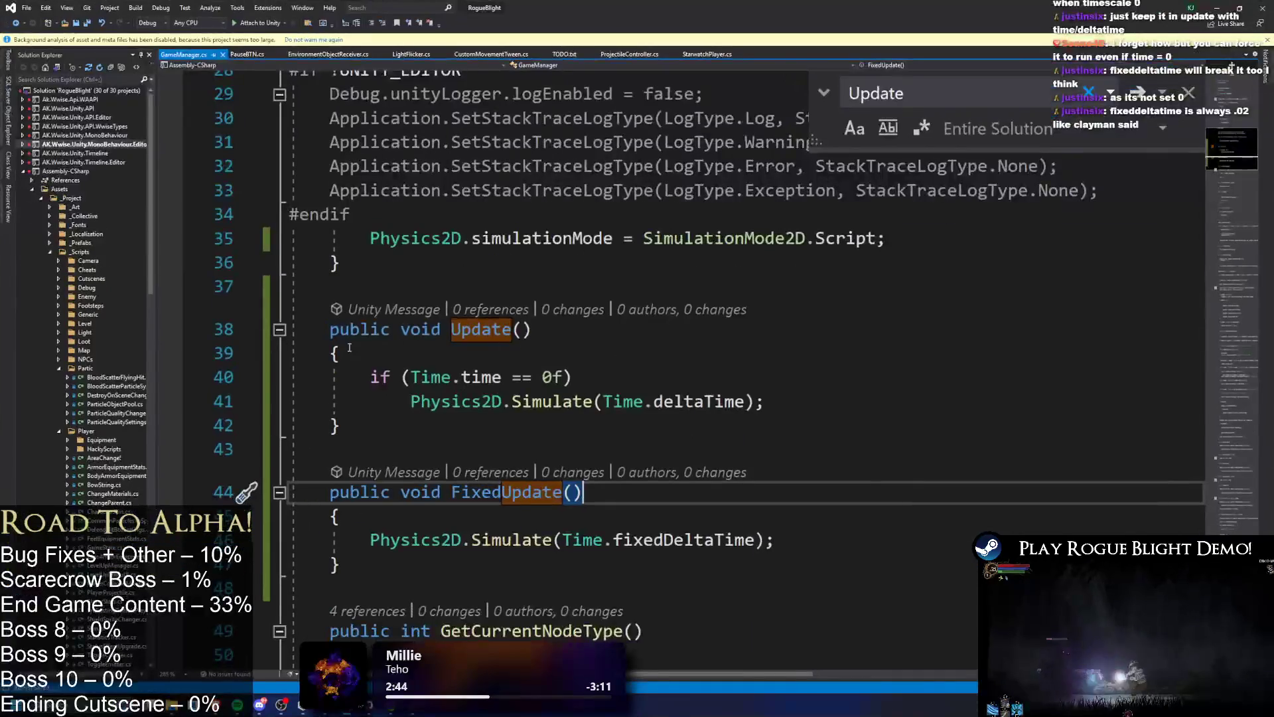
- Comment out the simulationMode line 35 and the Update and FixedUpdate methods, then save GameManager
{"action": "left_click", "coordinate": [339, 237]}
{"action": "type", "text": "//"}
{"action": "mouse_move", "coordinate": [295, 329]}
{"action": "left_mouse_down"}
{"action": "mouse_move", "coordinate": [319, 449]}
{"action": "mouse_move", "coordinate": [461, 563]}
{"action": "left_mouse_up"}
{"action": "key", "text": "ctrl+k"}
{"action": "key", "text": "ctrl+c"}
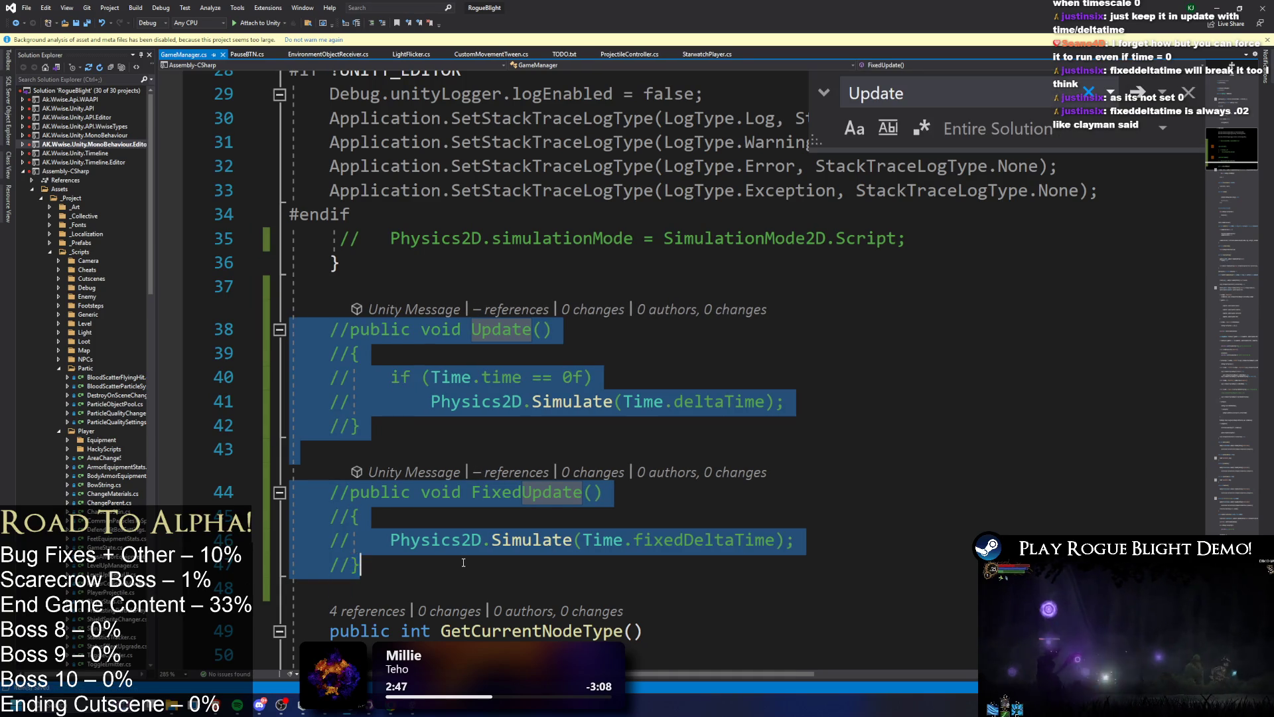
{"action": "key", "text": "ctrl+s"}
{"action": "key", "text": "alt+Tab"}
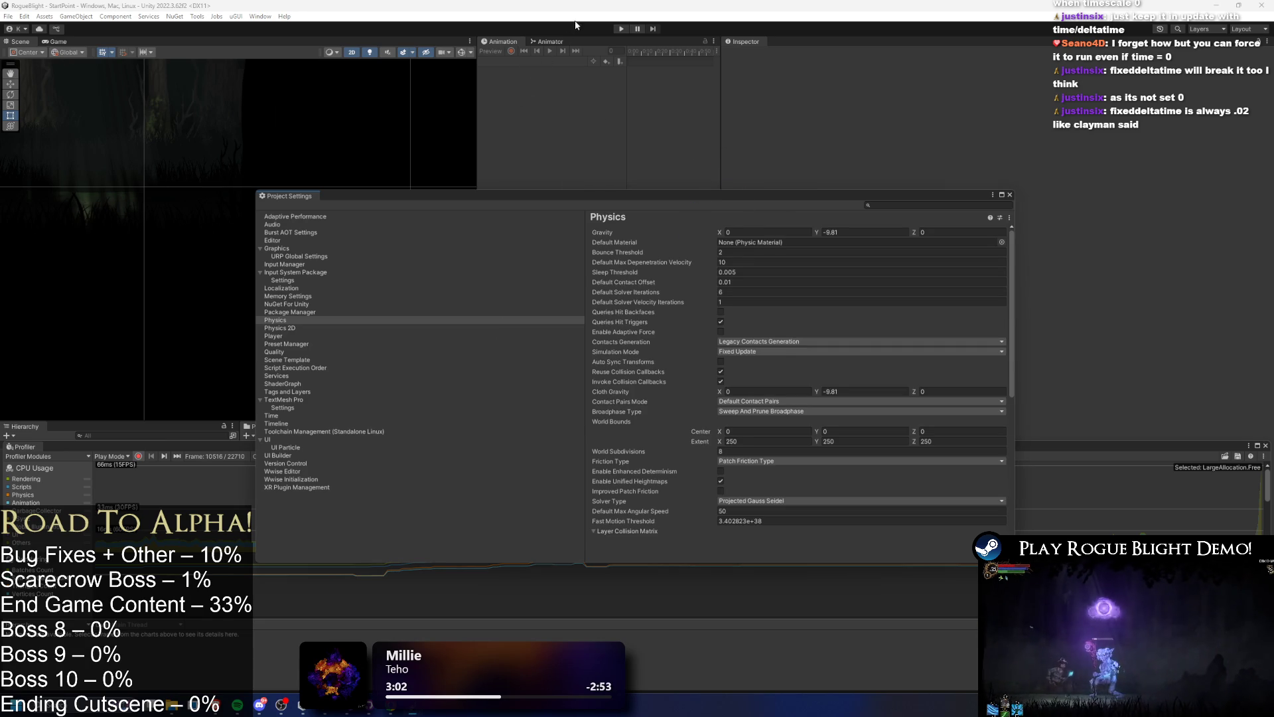
- Start play mode, close Project Settings, load a save into CombatScene1 and pause with Escape
{"action": "left_click", "coordinate": [621, 29]}
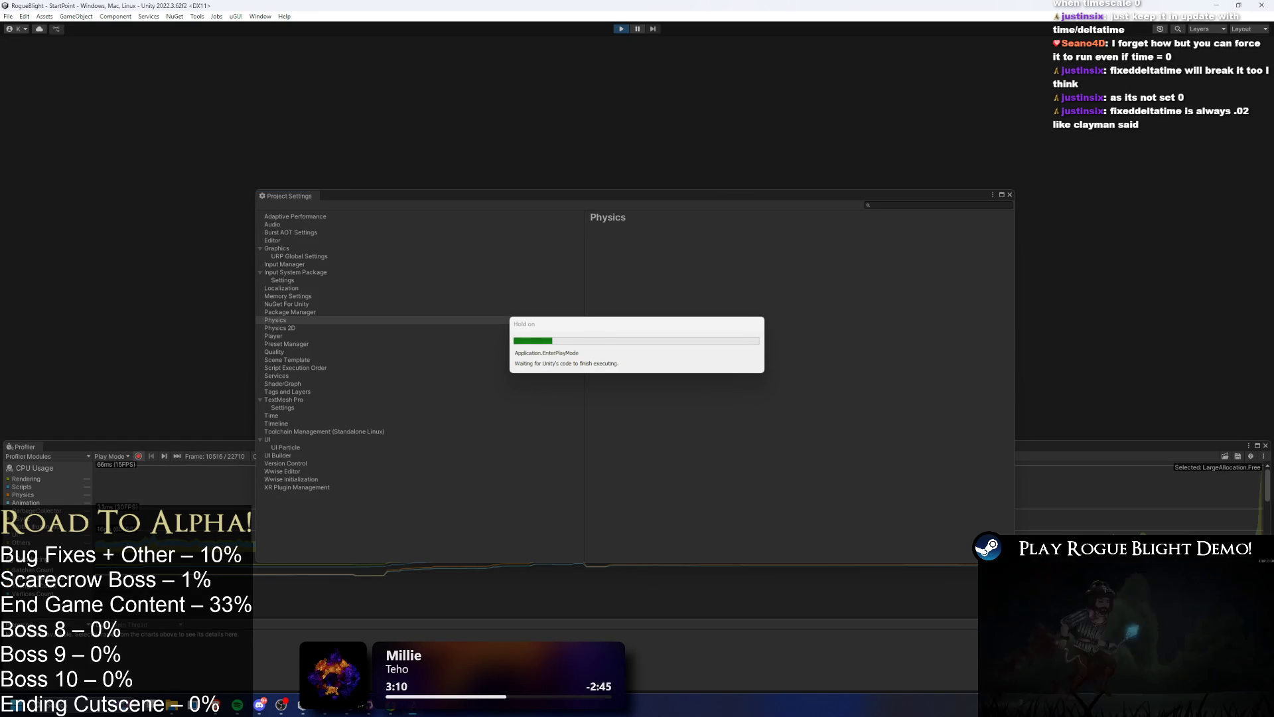
{"action": "key", "text": "alt+Tab"}
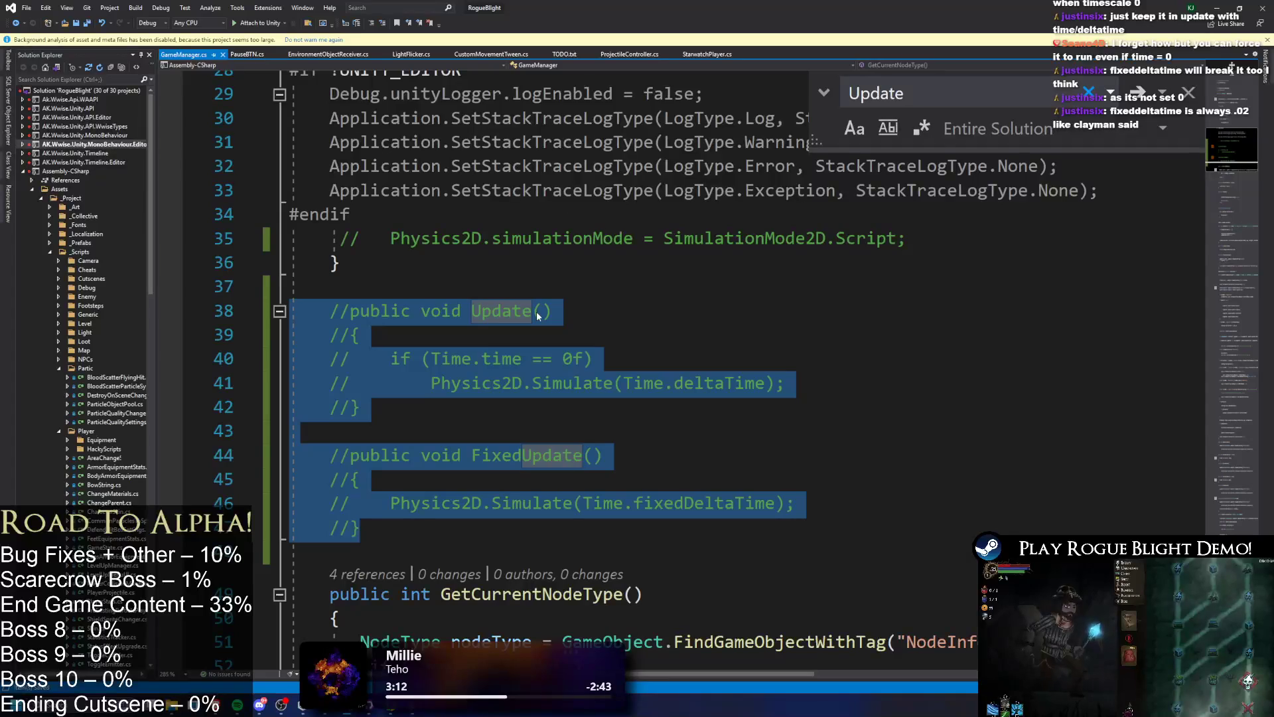
{"action": "left_click", "coordinate": [1216, 8]}
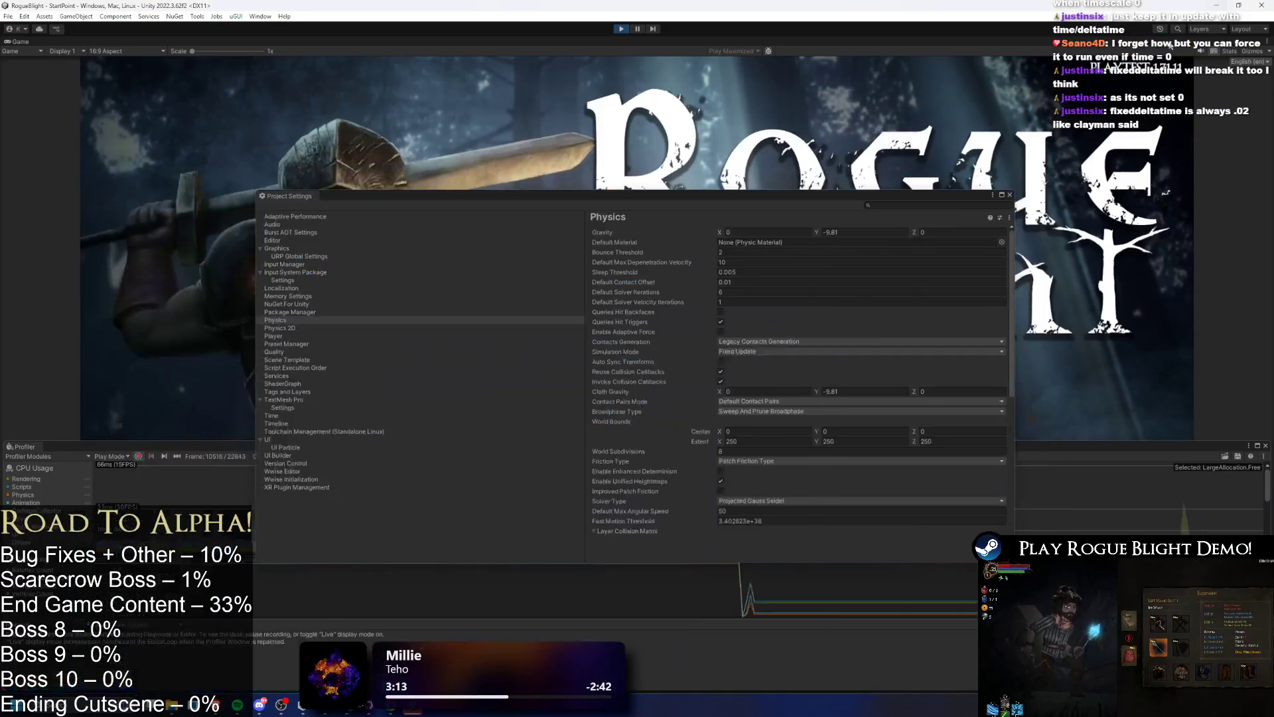
{"action": "left_click", "coordinate": [1006, 192]}
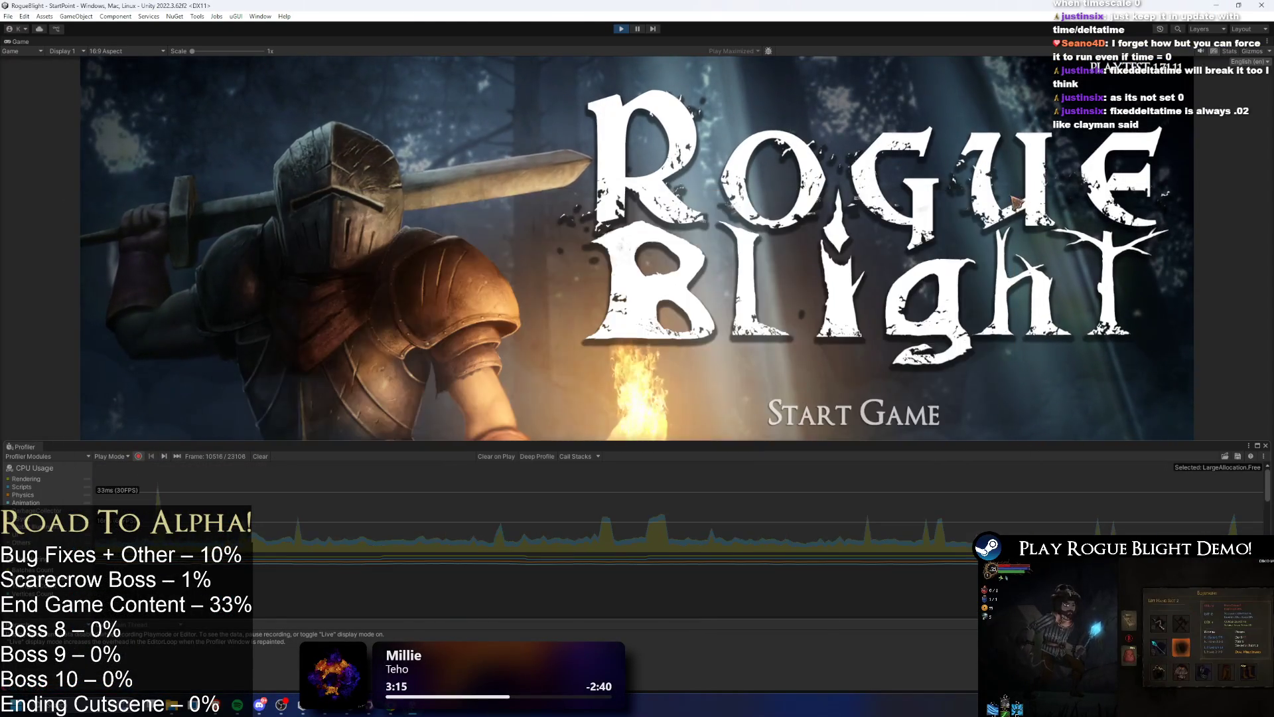
{"action": "left_click", "coordinate": [888, 339]}
{"action": "left_click", "coordinate": [887, 344]}
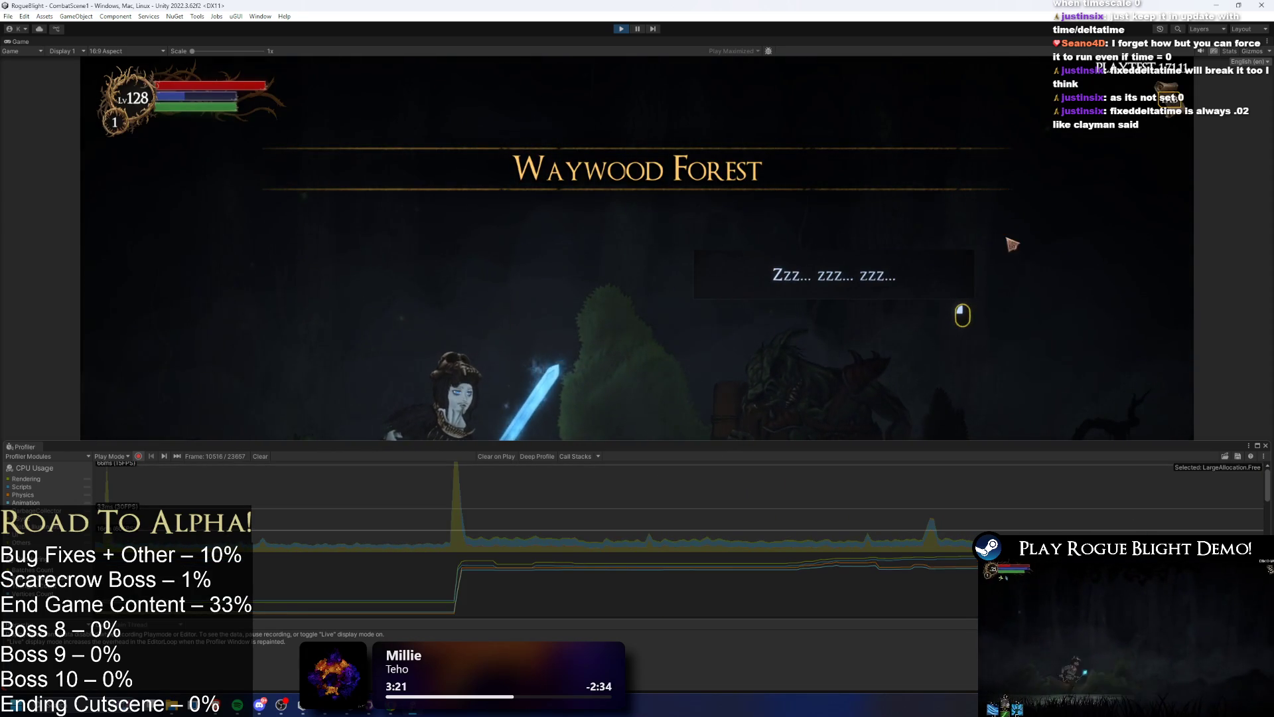
{"action": "key", "text": "Escape"}
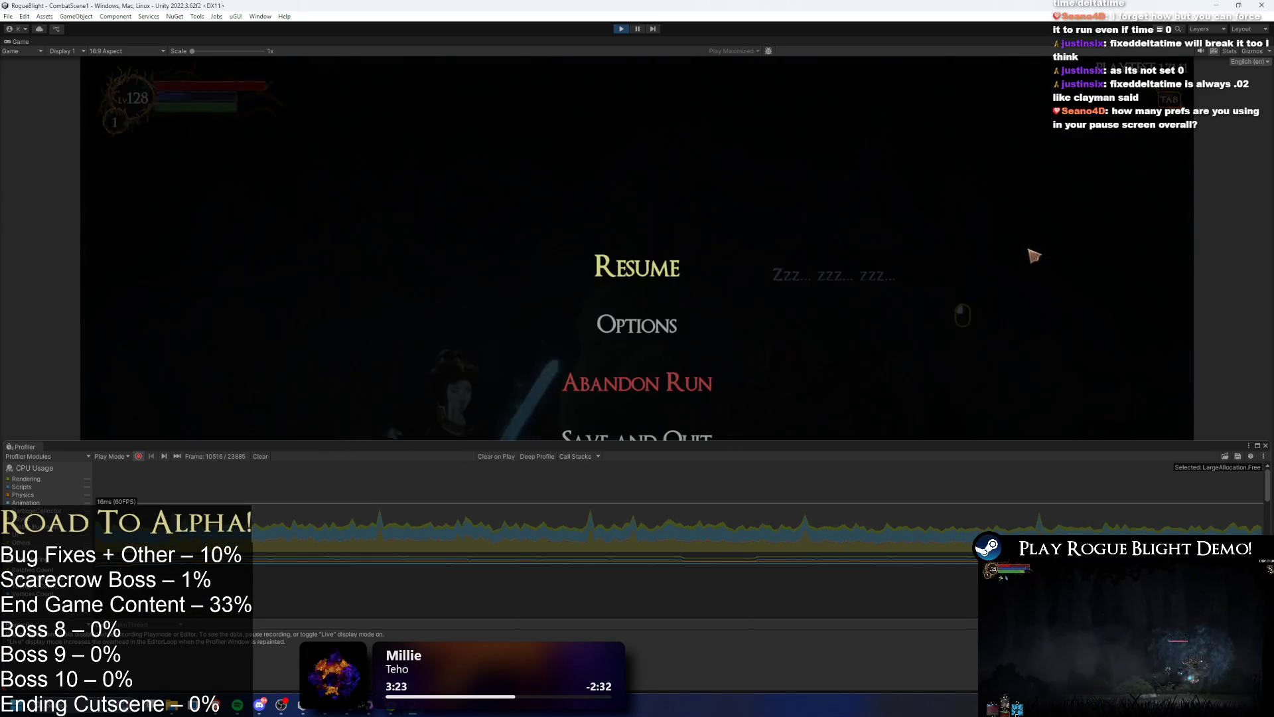
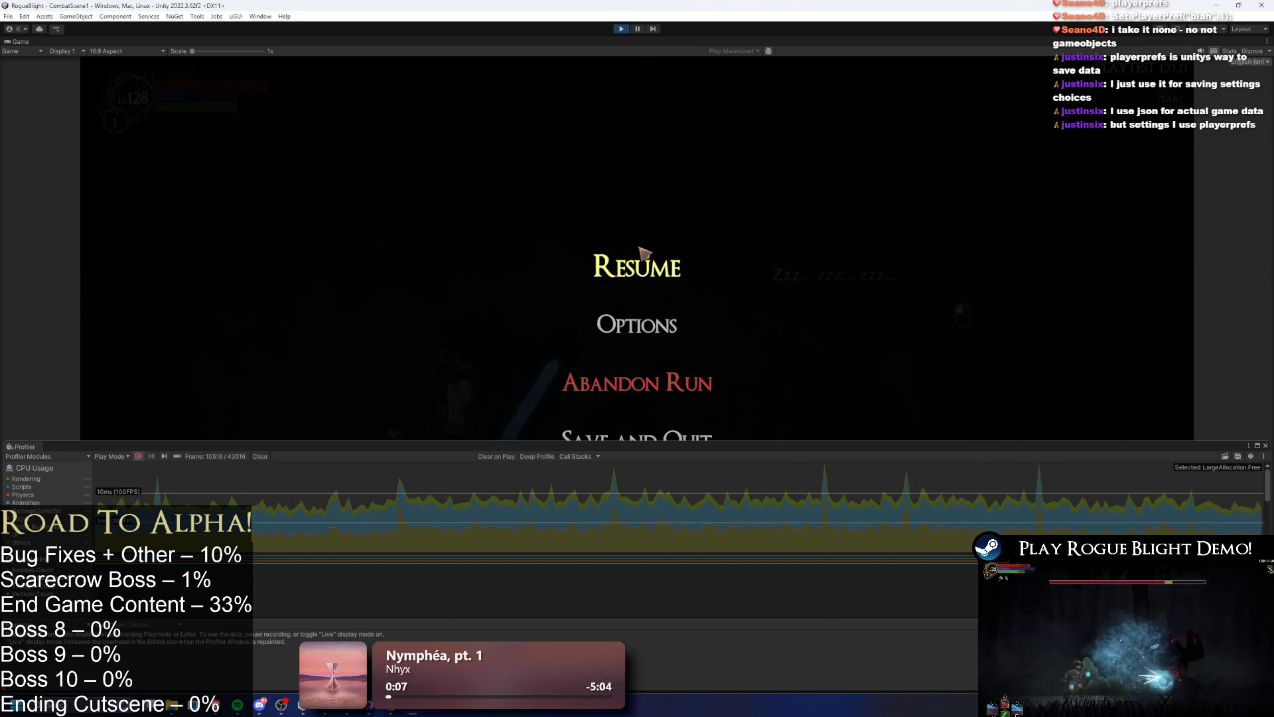
- Stop the play-test and set Physics Contacts Generation to Persistent Contact Manifold in Project Settings
{"action": "left_click", "coordinate": [644, 256]}
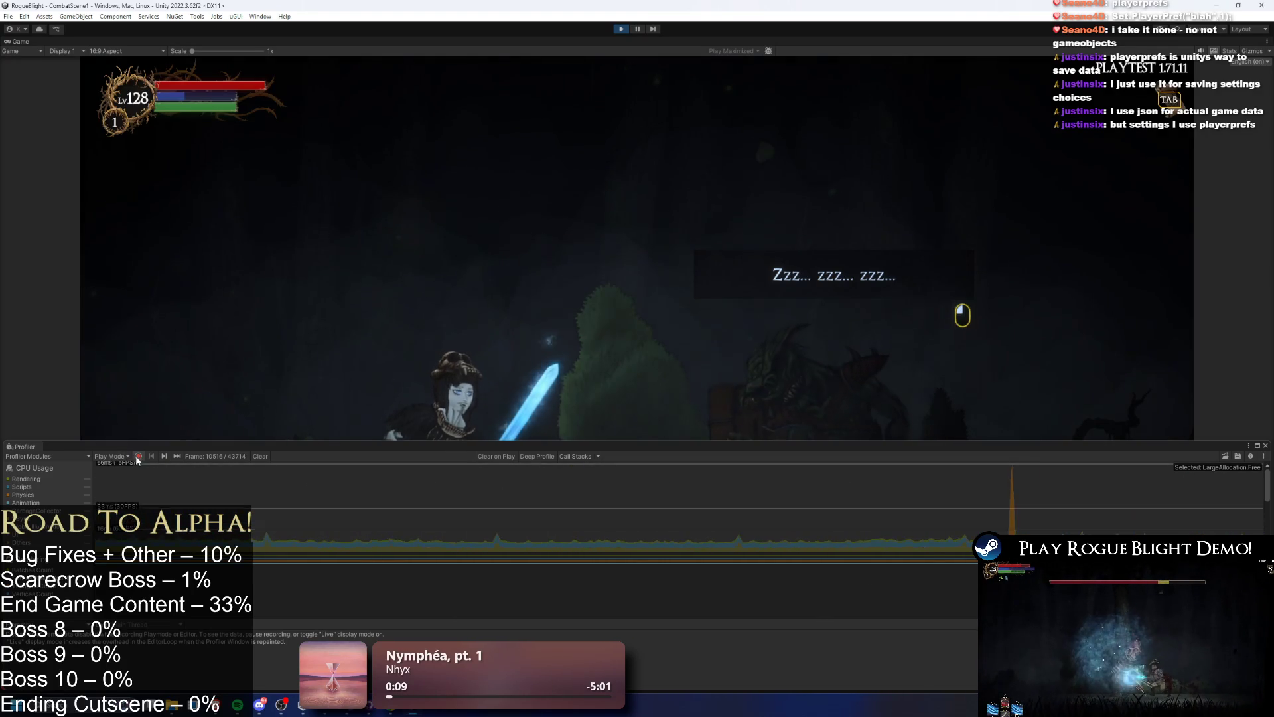
{"action": "left_click", "coordinate": [622, 29]}
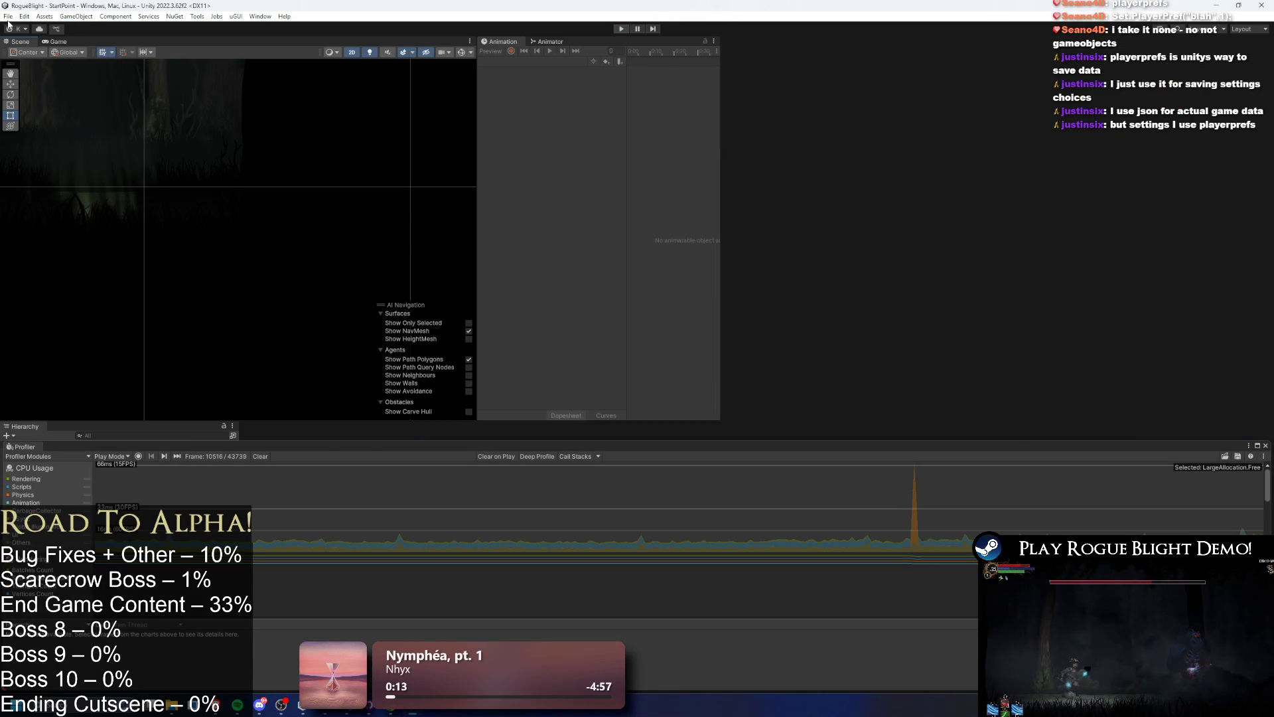
{"action": "left_click", "coordinate": [8, 16]}
{"action": "left_click", "coordinate": [40, 139]}
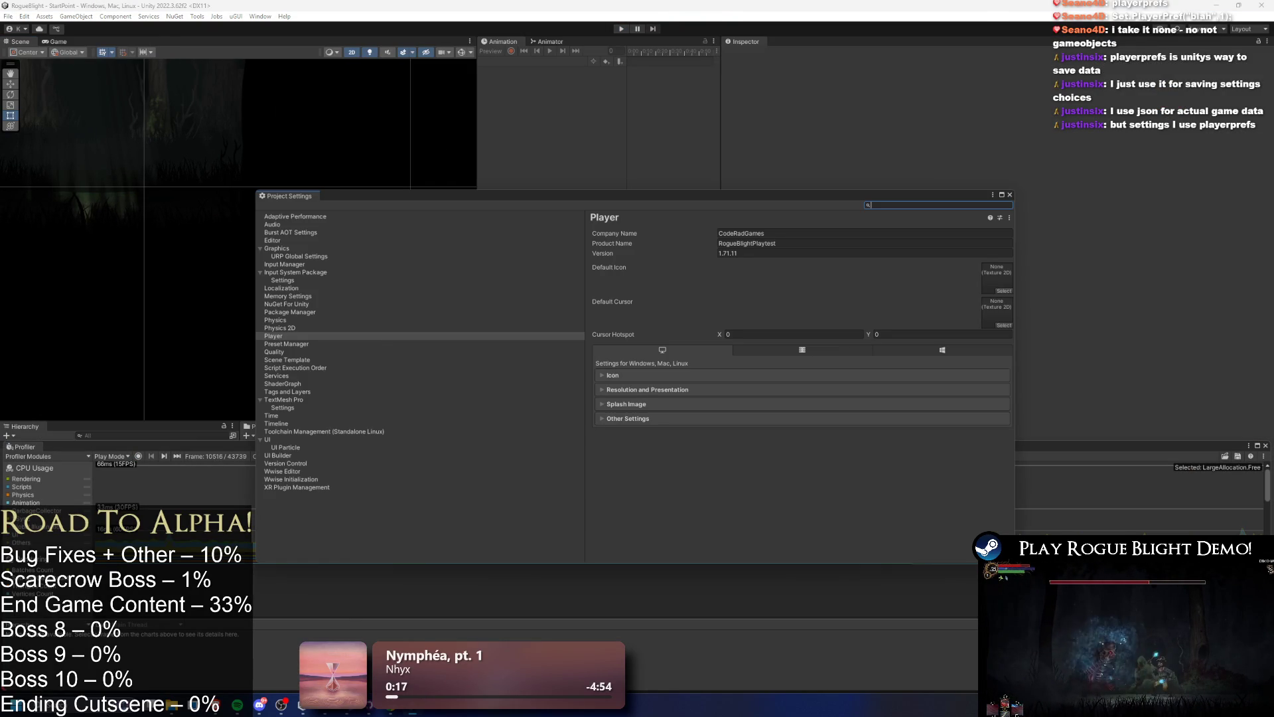
{"action": "left_click", "coordinate": [280, 328]}
{"action": "left_click", "coordinate": [280, 320]}
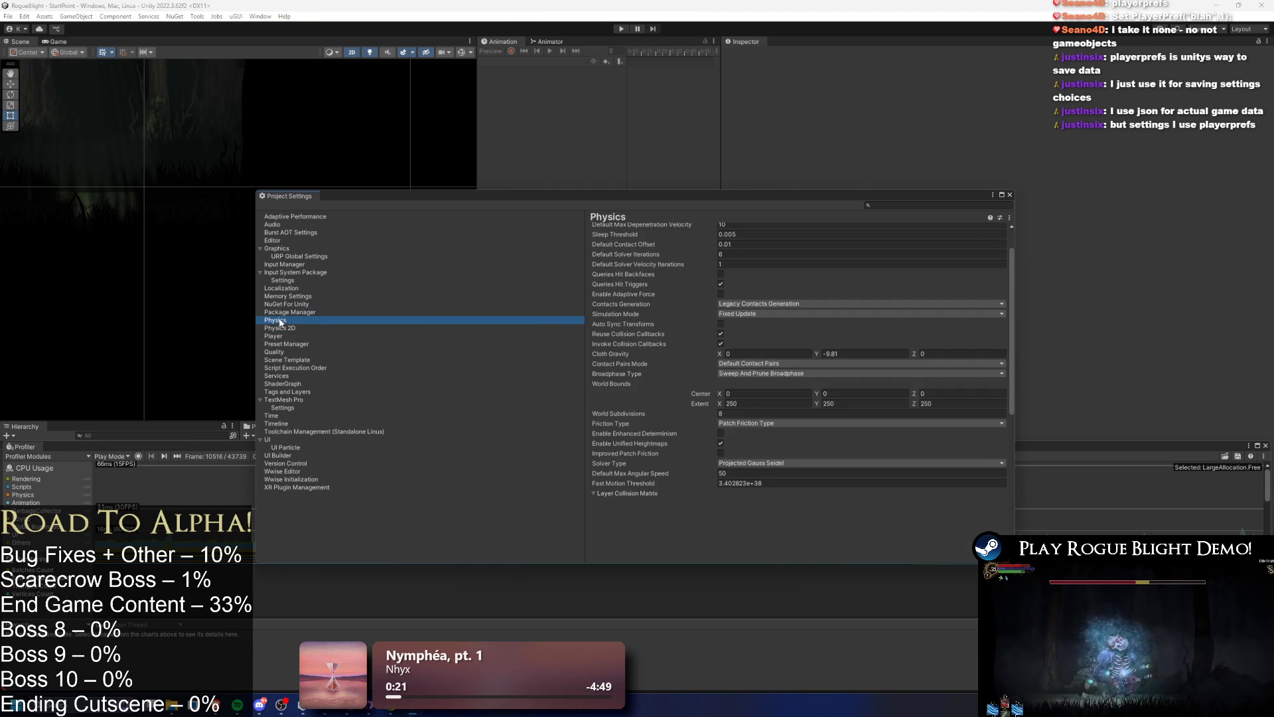
{"action": "left_click", "coordinate": [760, 305]}
{"action": "left_click", "coordinate": [759, 327]}
{"action": "left_click", "coordinate": [1010, 195]}
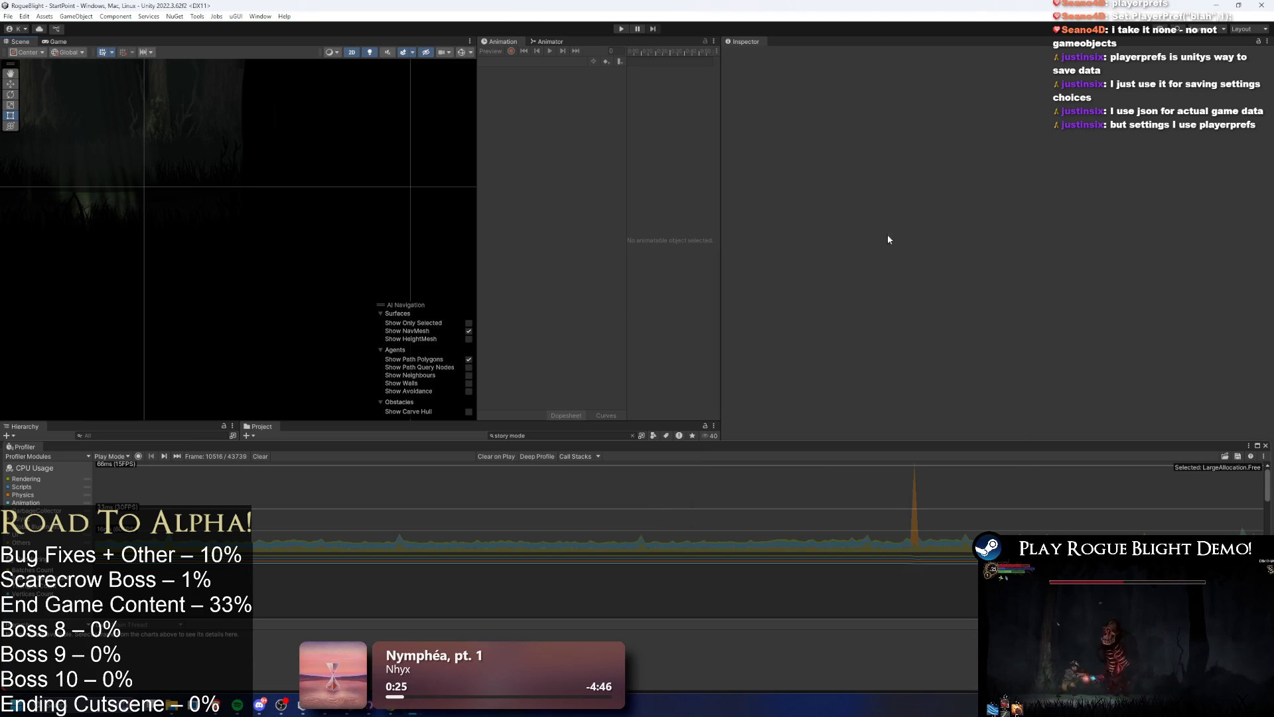
{"action": "key", "text": "alt+Tab"}
- Uncomment the Physics2D.simulationMode = SimulationMode2D.Script line on line 35 and restore its indentation
{"action": "left_click_drag", "start_coordinate": [290, 214], "coordinate": [384, 229]}
{"action": "left_click", "coordinate": [384, 228]}
{"action": "key", "text": "BackSpace"}
{"action": "key", "text": "BackSpace"}
{"action": "key", "text": "BackSpace"}
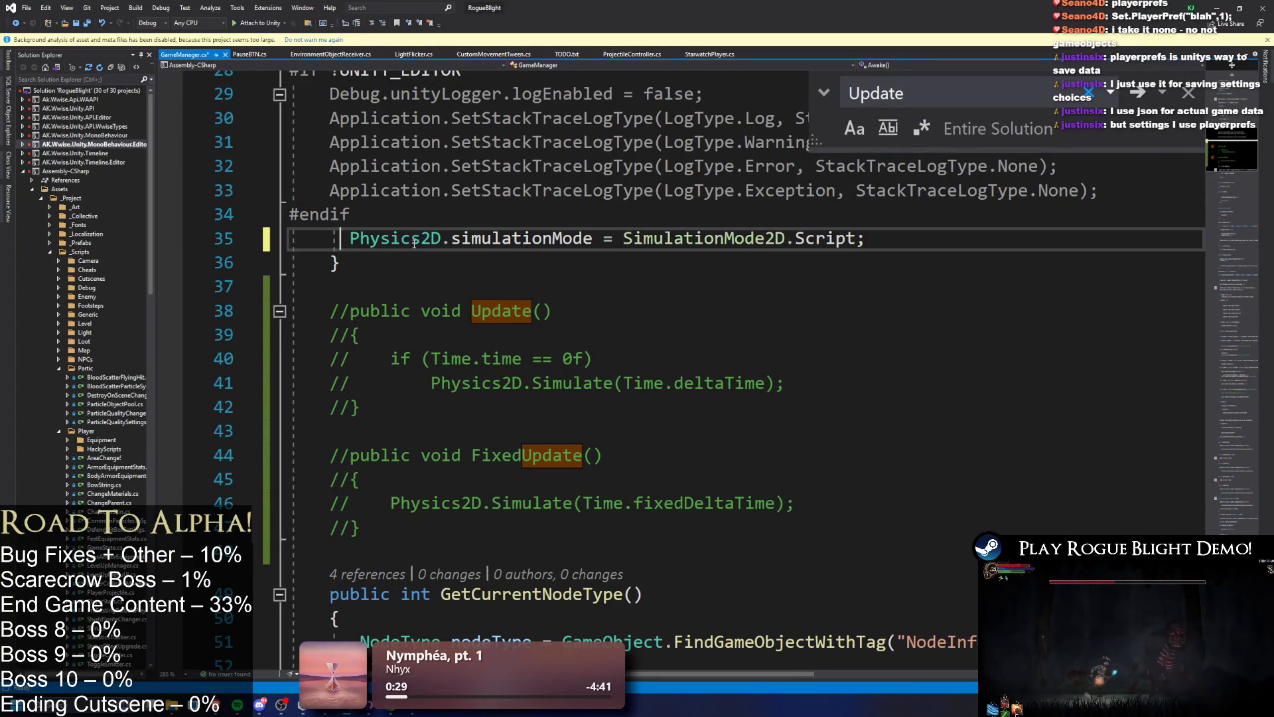
{"action": "key", "text": "BackSpace"}
{"action": "key", "text": "BackSpace"}
{"action": "key", "text": "Tab"}
{"action": "key", "text": "Tab"}
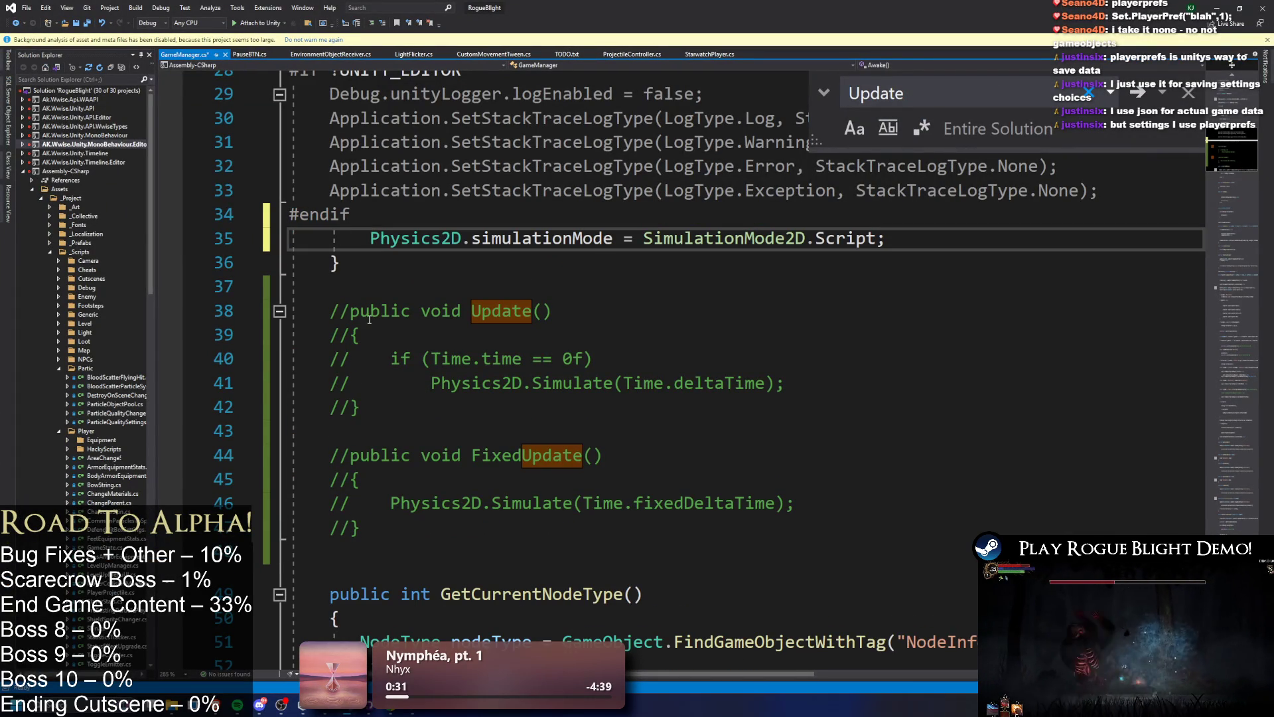
- Uncomment the Update and FixedUpdate simulate methods with Ctrl+K, Ctrl+U
{"action": "left_click_drag", "start_coordinate": [330, 311], "coordinate": [483, 526]}
{"action": "key", "text": "ctrl+k"}
{"action": "key", "text": "ctrl+u"}
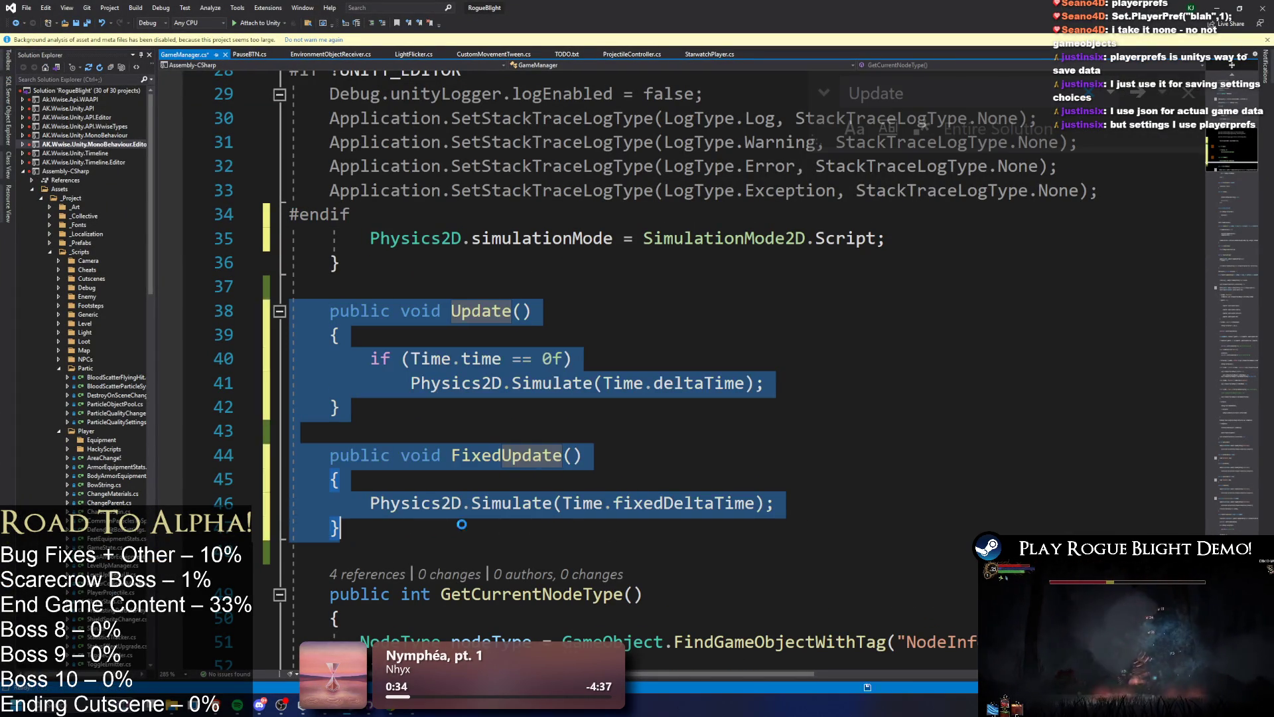
{"action": "left_click", "coordinate": [1064, 153]}
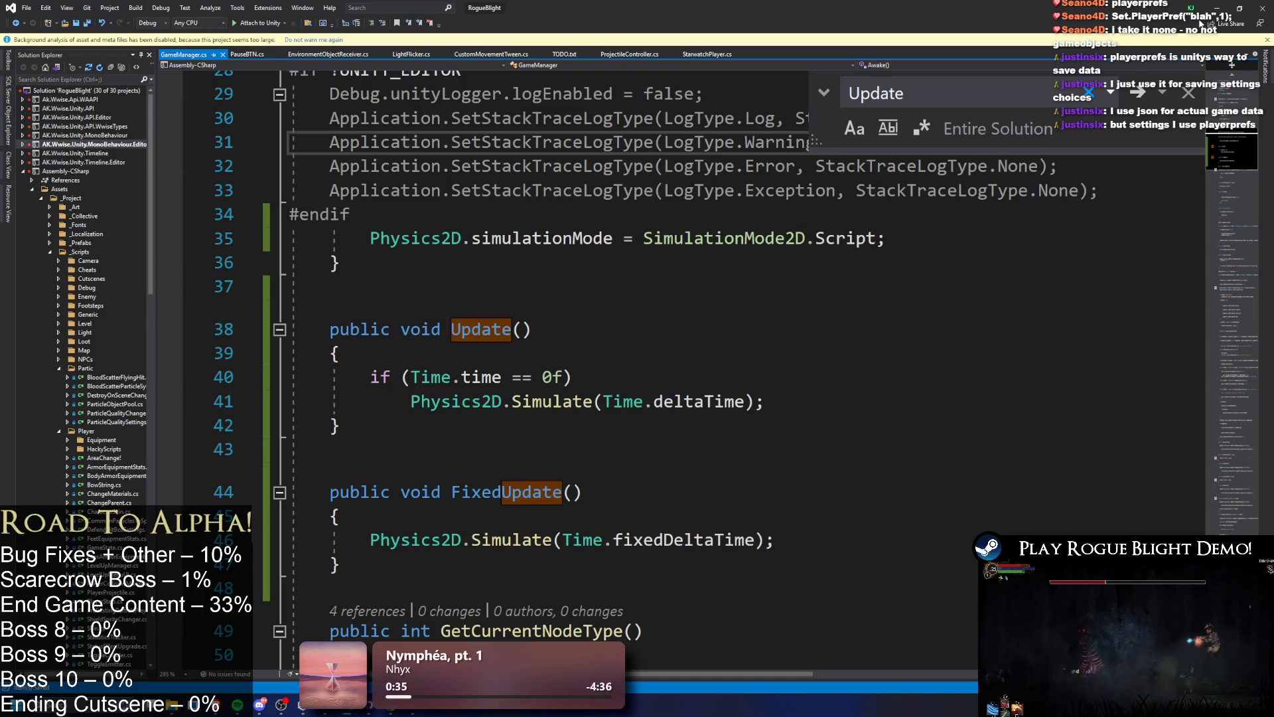
{"action": "left_click", "coordinate": [1217, 8]}
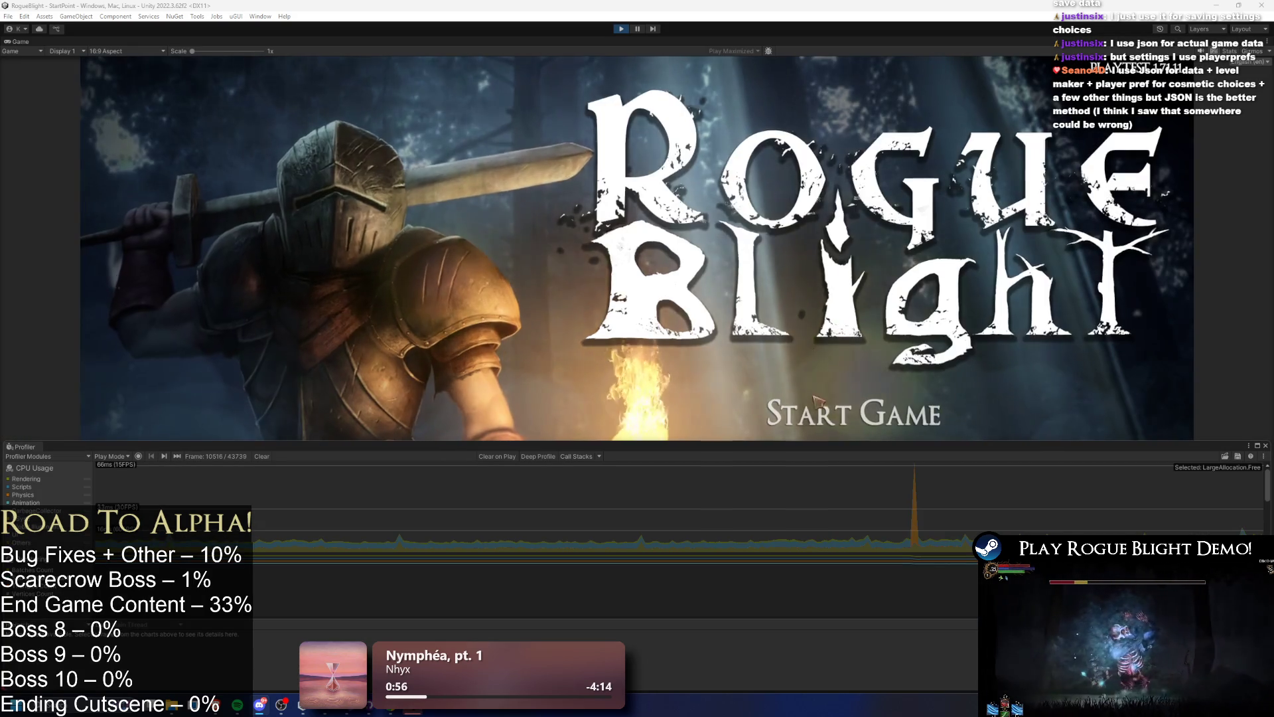
- Enter the game past the title screen, pause it, and clear the Profiler's recorded frames
{"action": "left_click", "coordinate": [818, 400]}
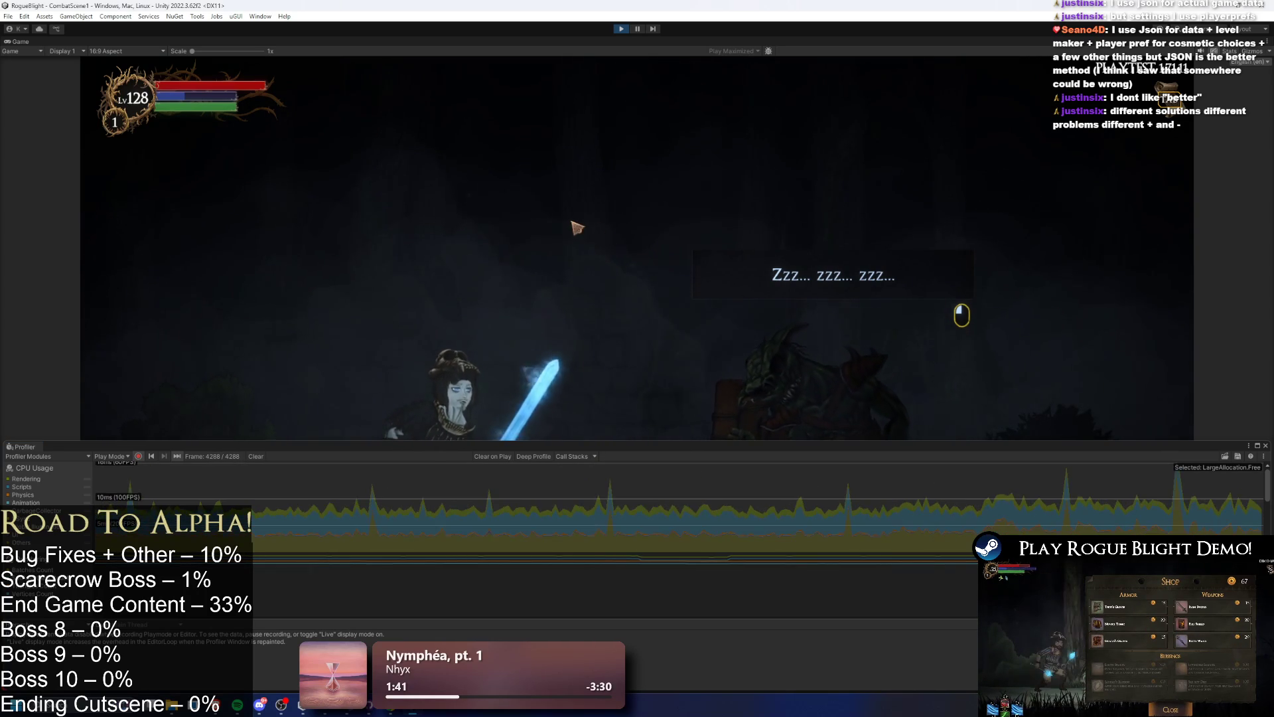
{"action": "key", "text": "Escape"}
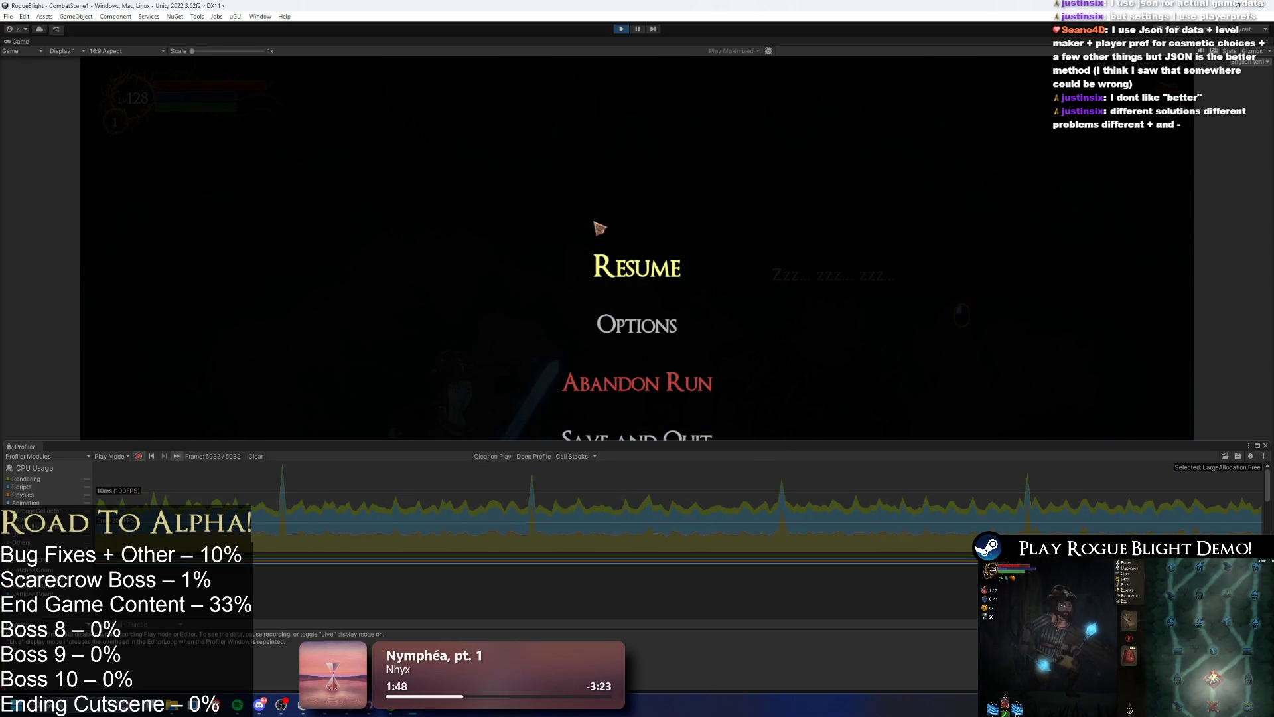
{"action": "key", "text": "Up"}
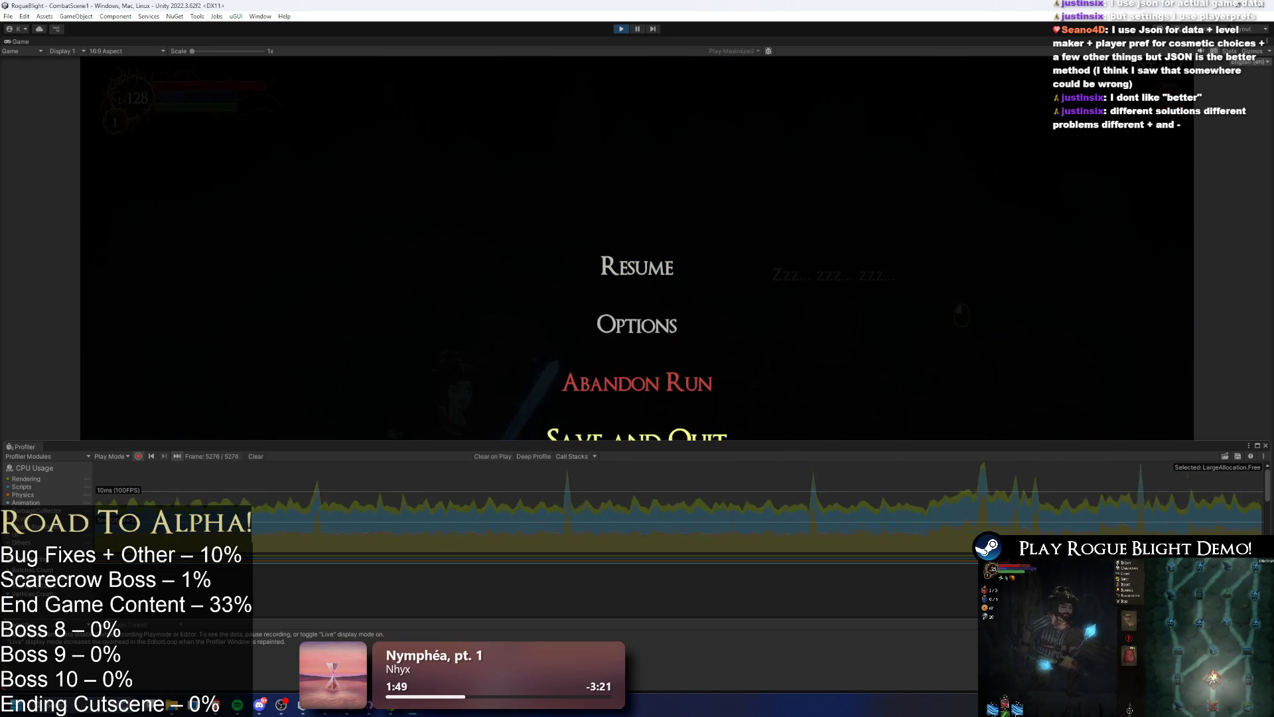
{"action": "left_click", "coordinate": [256, 456]}
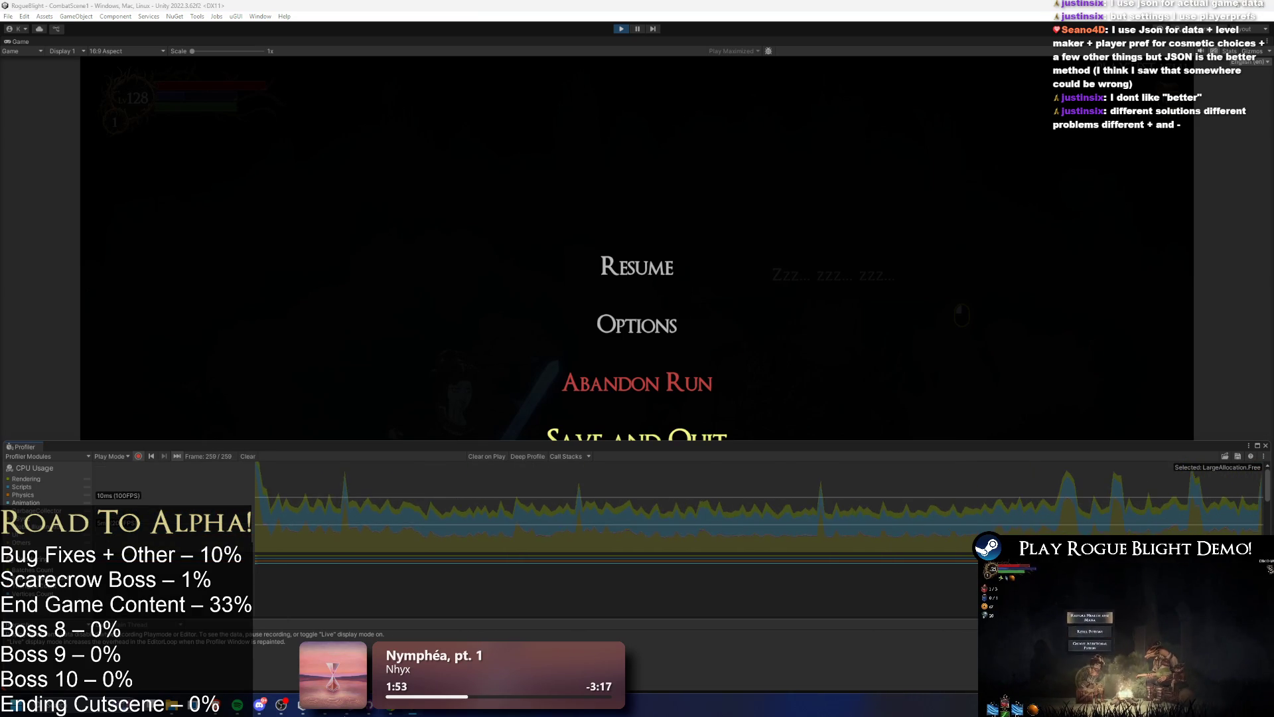
{"action": "key", "text": "alt+Tab"}
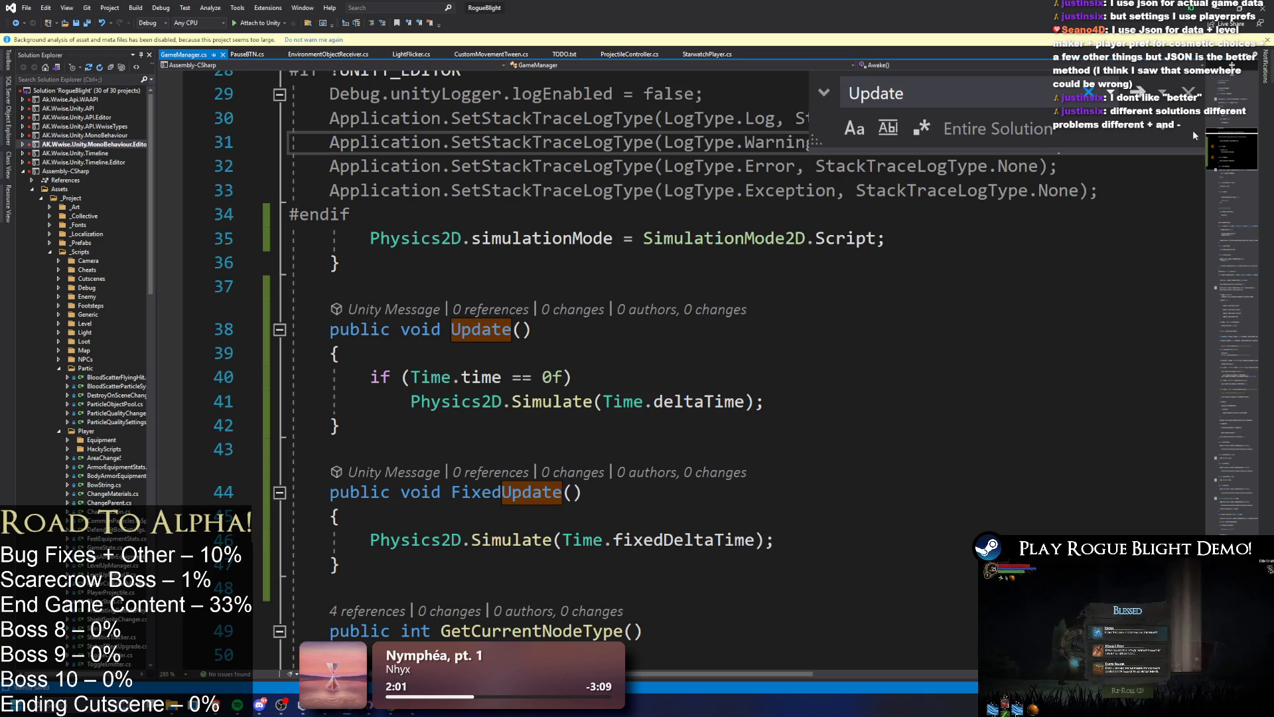
- Return to the paused game in Unity, leaving GameManager.cs unchanged
{"action": "left_click", "coordinate": [1221, 8]}
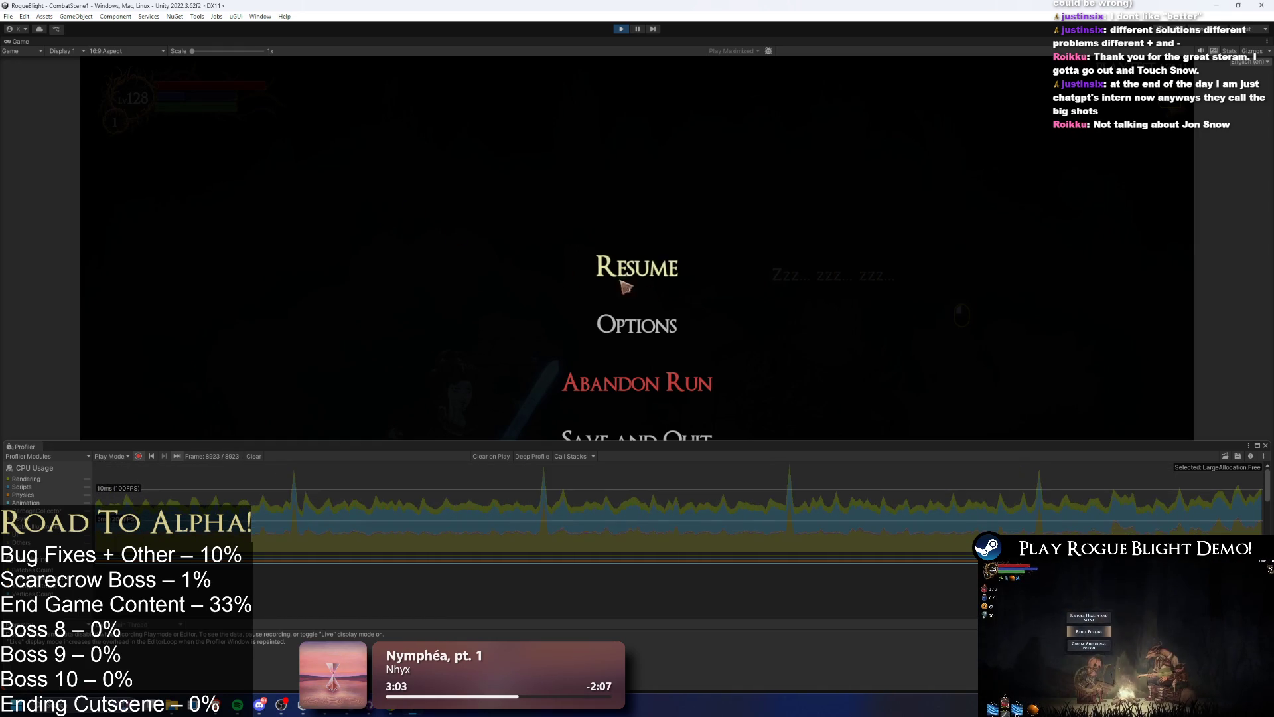
- Resume the game, turn Profiler recording back on, and inspect the CPU Usage spike frame
{"action": "left_click", "coordinate": [669, 273]}
{"action": "left_click", "coordinate": [138, 456]}
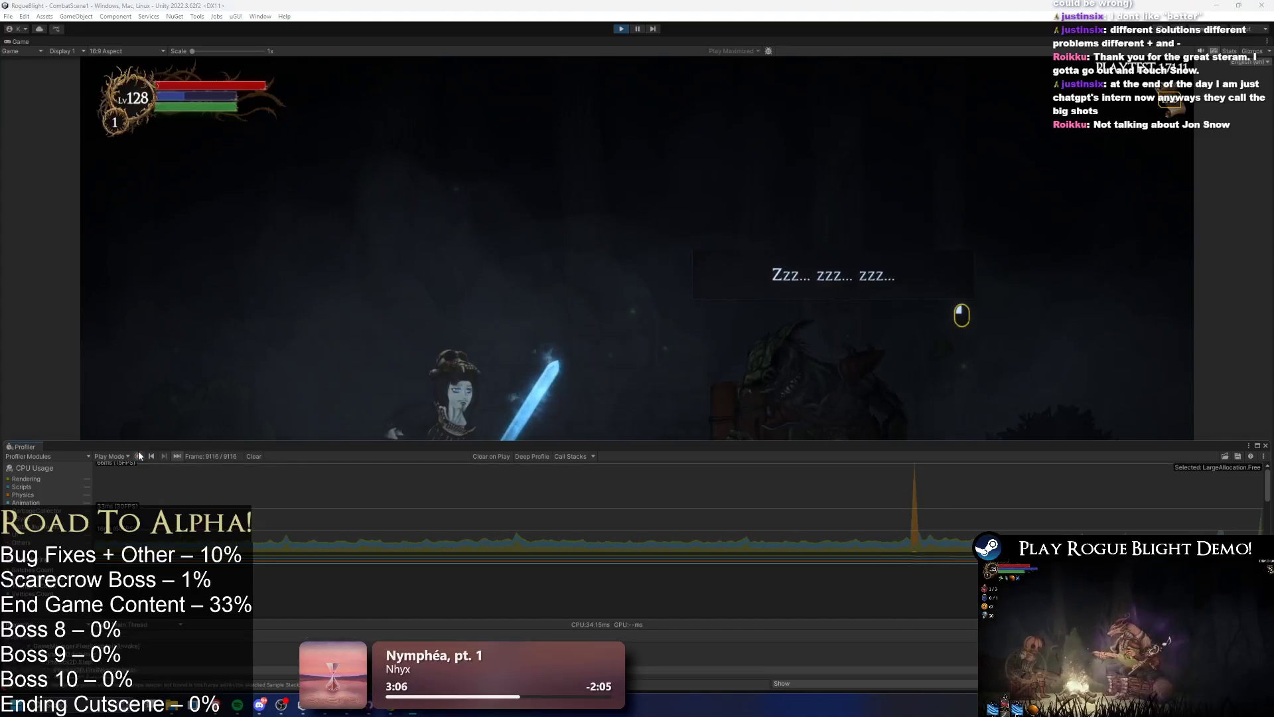
{"action": "left_click", "coordinate": [914, 524]}
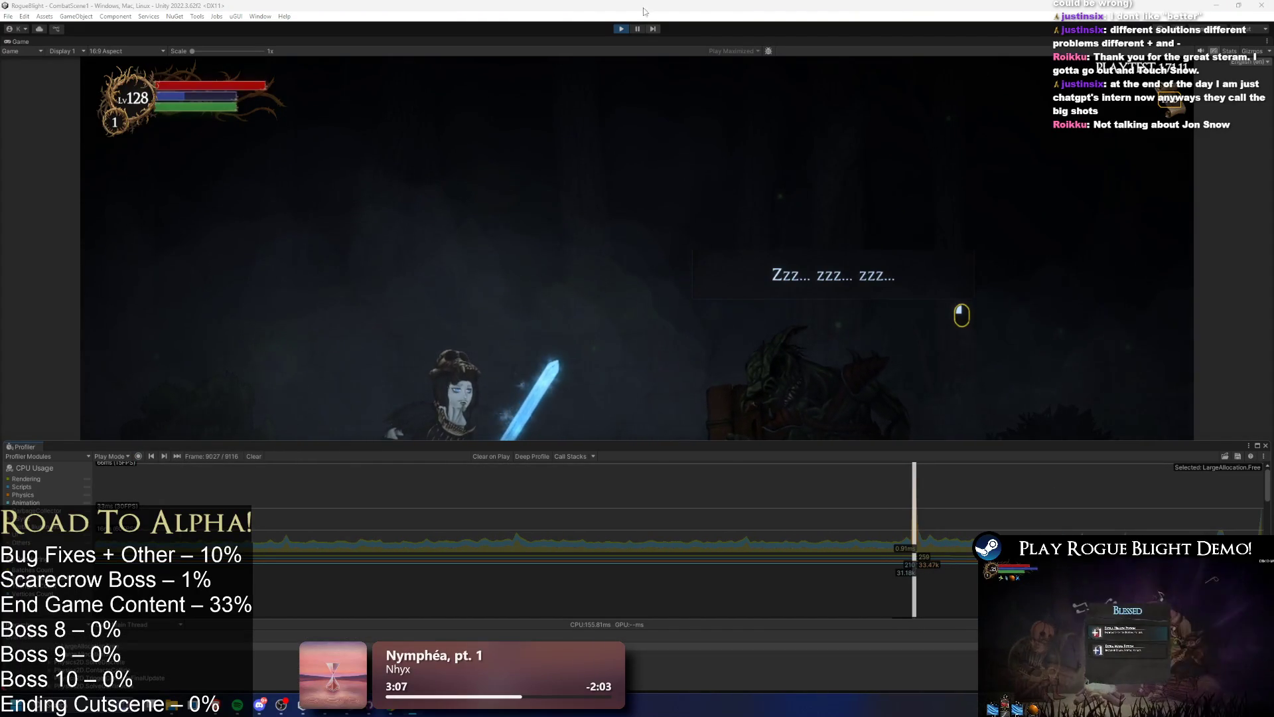
{"action": "key", "text": "alt+Tab"}
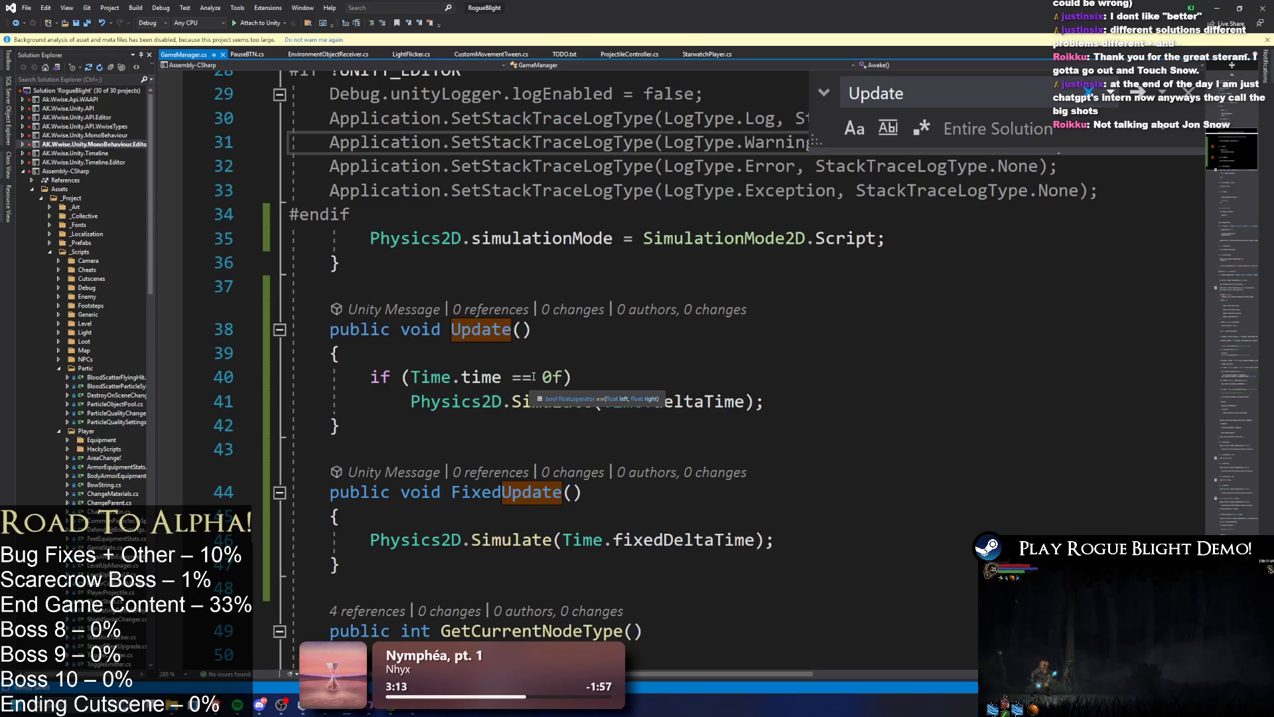
- Comment out Update's Time.time check on line 40 and the whole FixedUpdate method
{"action": "double_click", "coordinate": [481, 377]}
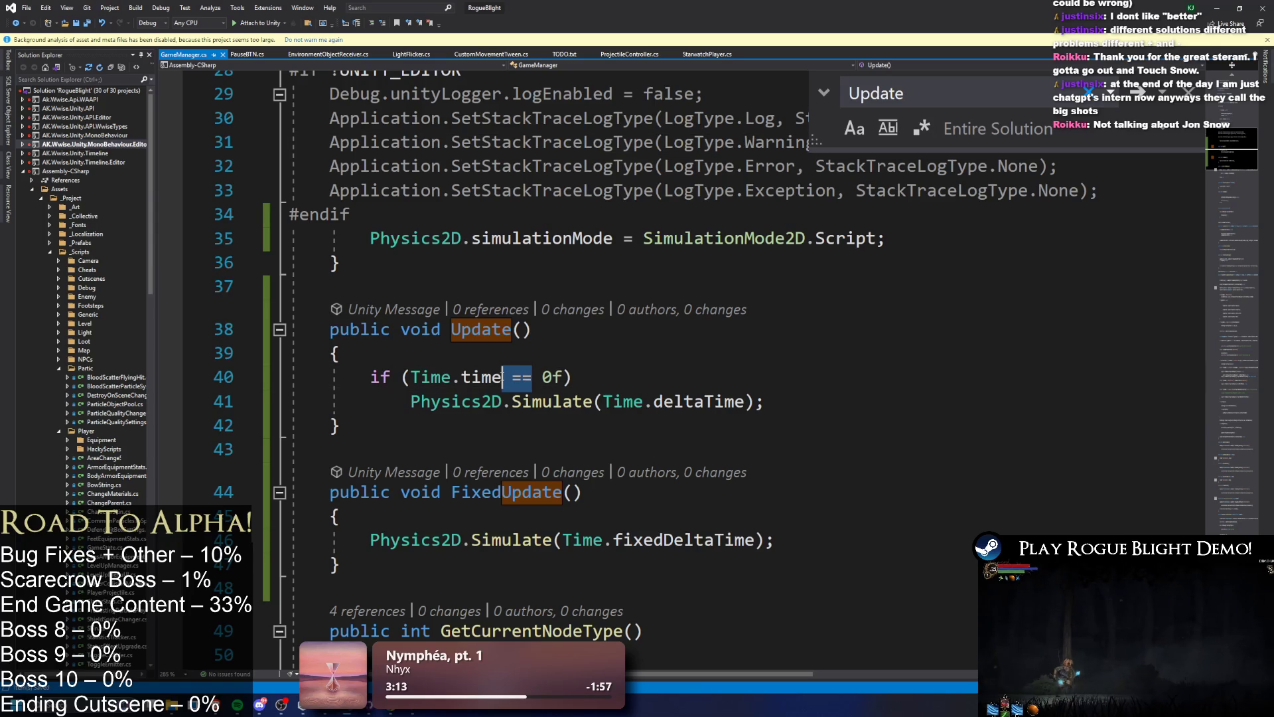
{"action": "left_click", "coordinate": [370, 377]}
{"action": "type", "text": "//"}
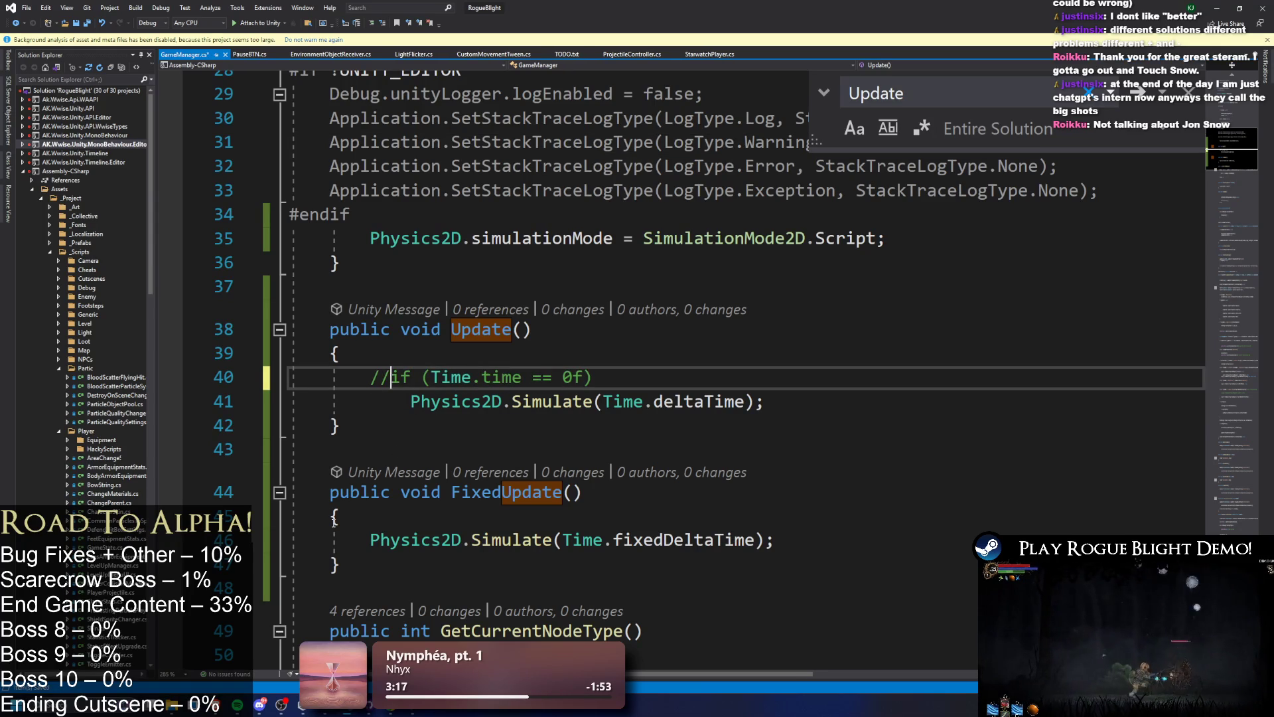
{"action": "left_click_drag", "start_coordinate": [330, 587], "coordinate": [316, 492]}
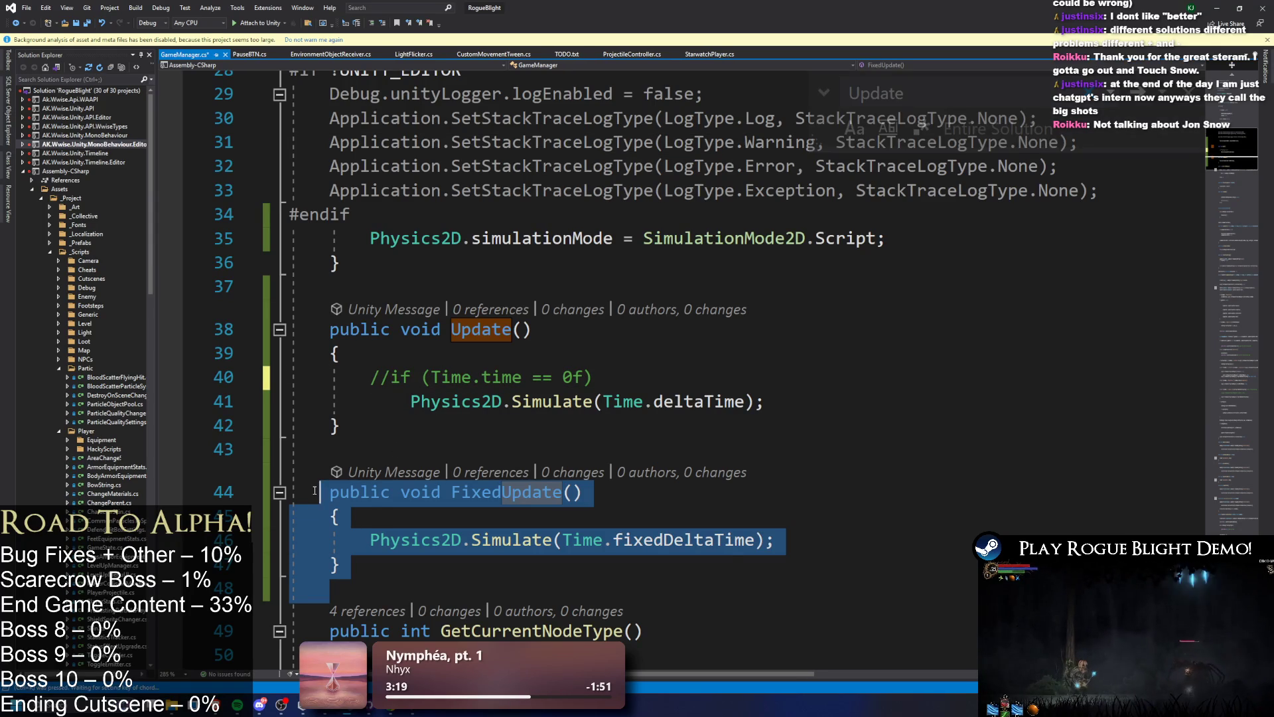
{"action": "key", "text": "ctrl+k"}
{"action": "key", "text": "ctrl+c"}
{"action": "left_click", "coordinate": [961, 227]}
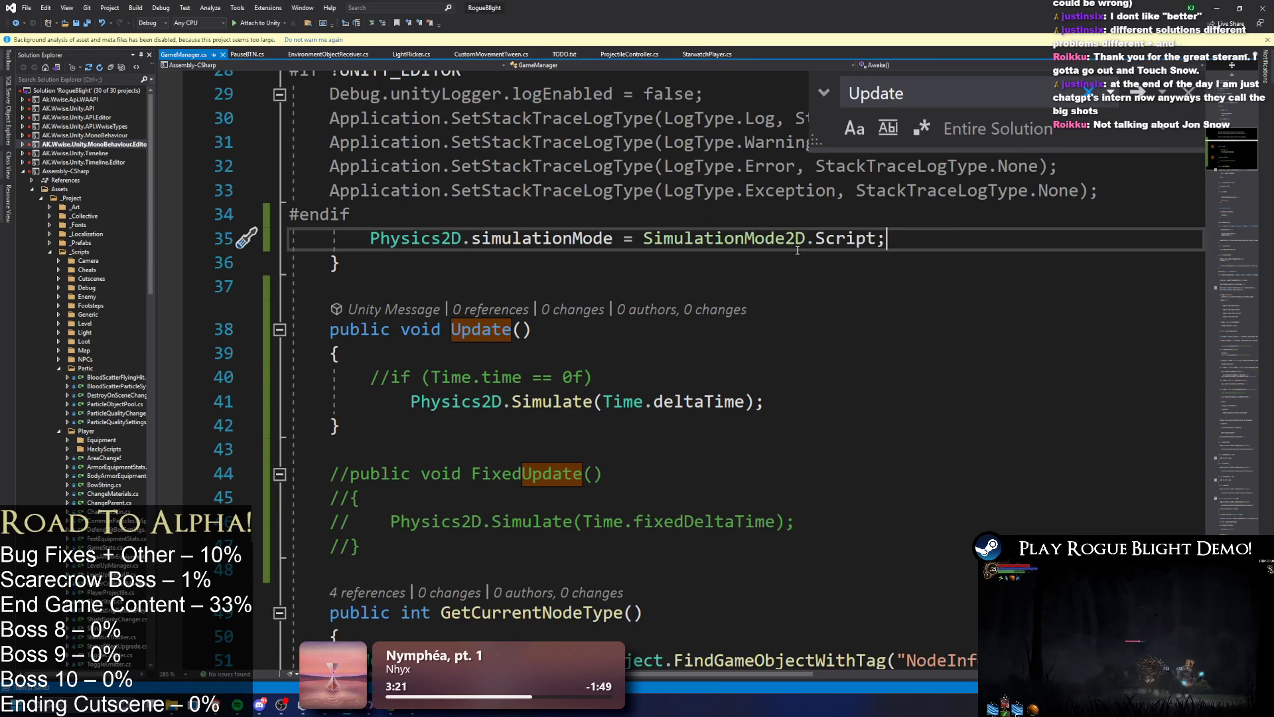
{"action": "left_click", "coordinate": [1216, 8]}
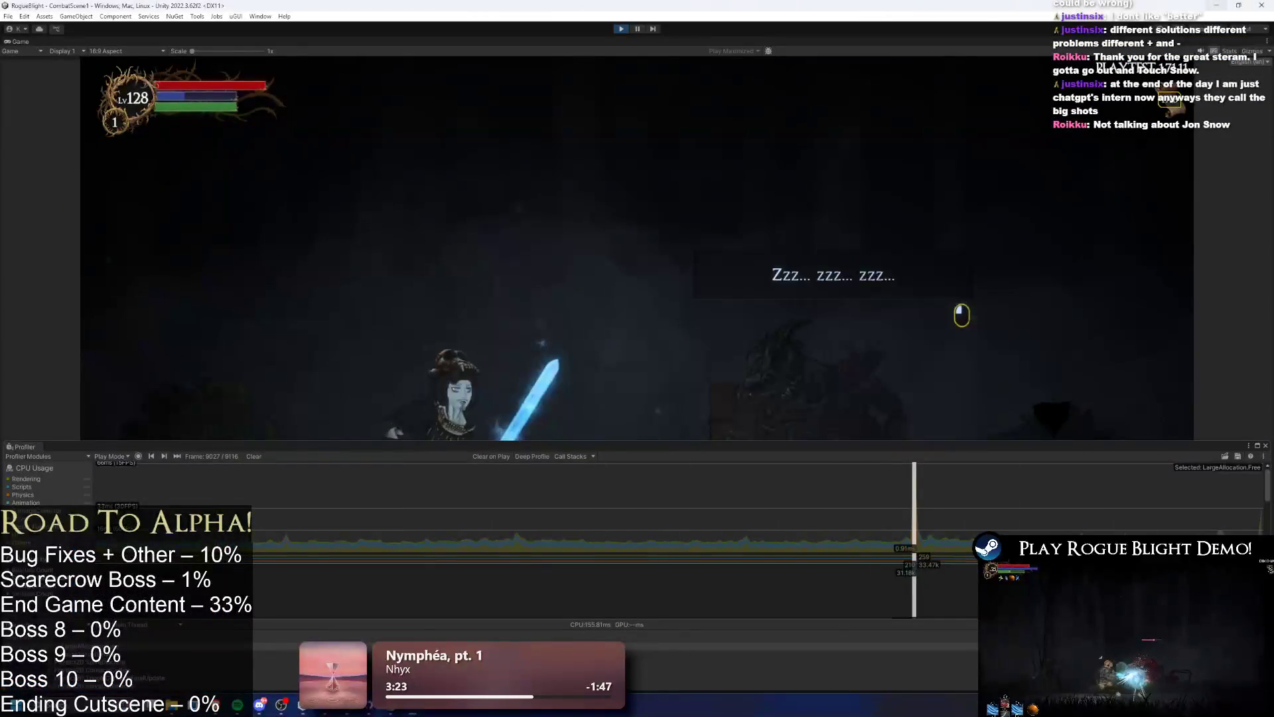
- Review Update's body and FixedUpdate's fixedDeltaTime simulate line, then bring up Unity running the game
{"action": "key", "text": "alt+Tab"}
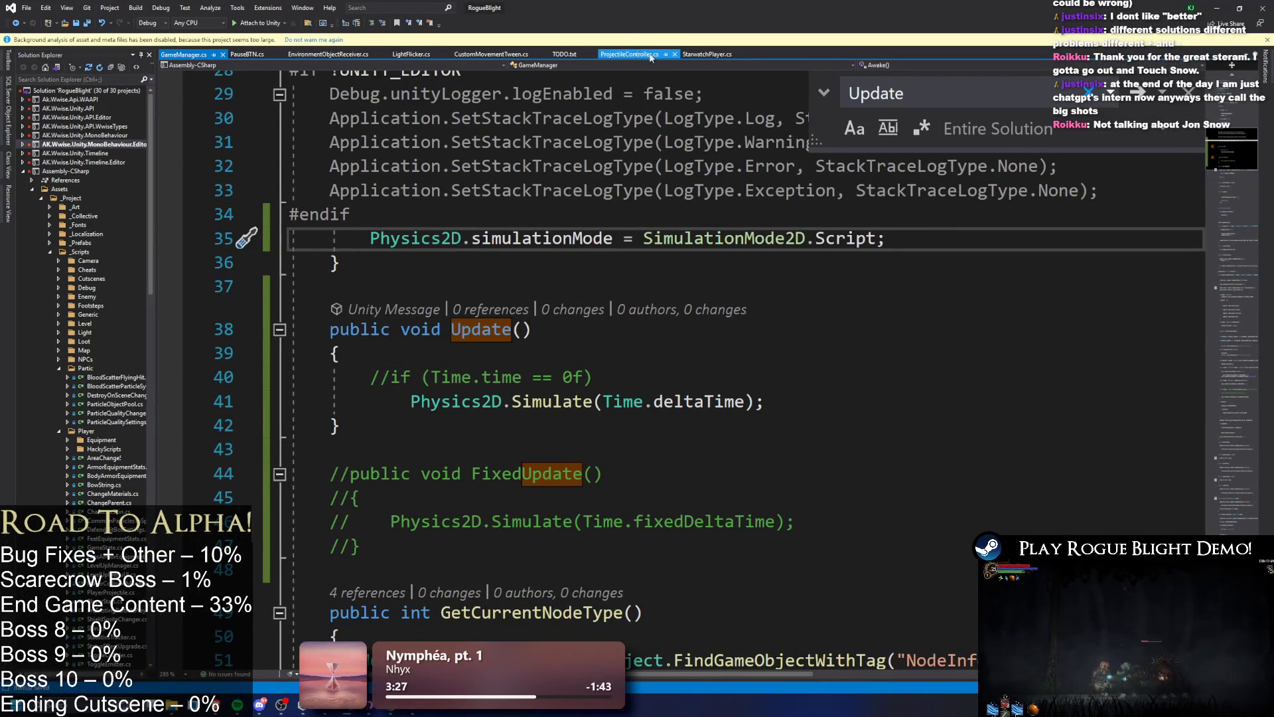
{"action": "left_click_drag", "start_coordinate": [657, 354], "coordinate": [728, 418]}
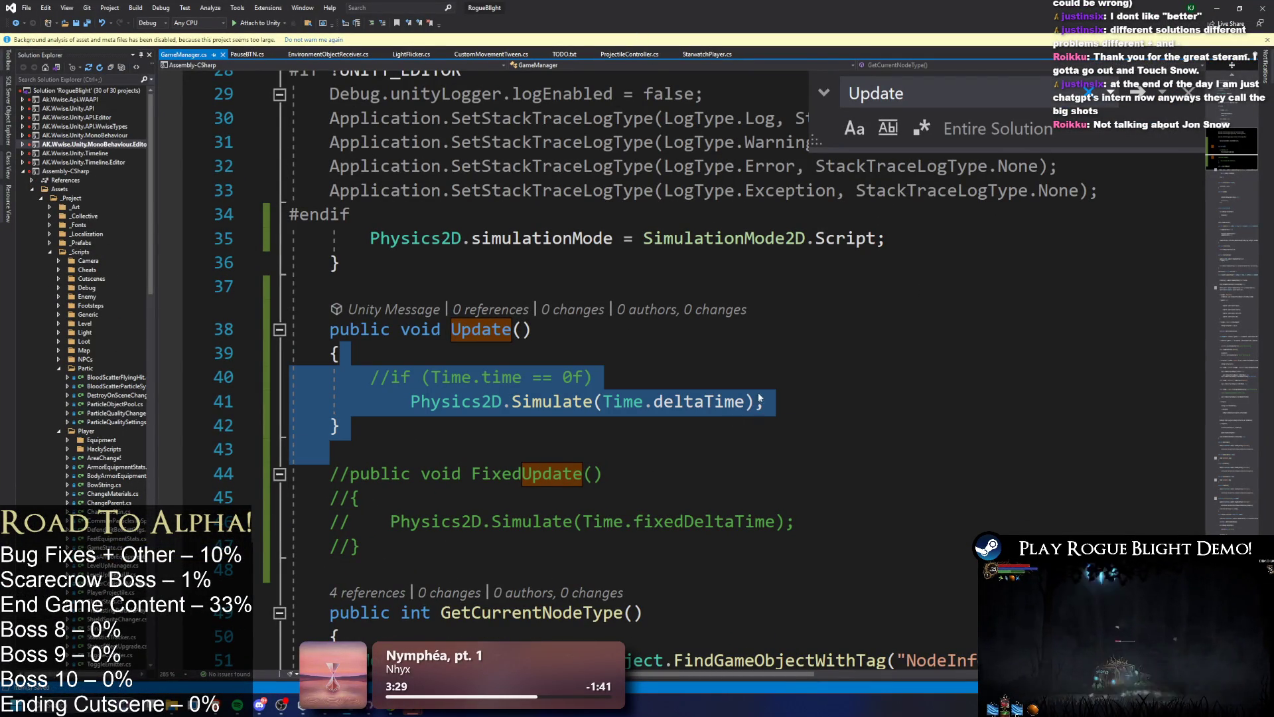
{"action": "left_click", "coordinate": [850, 364]}
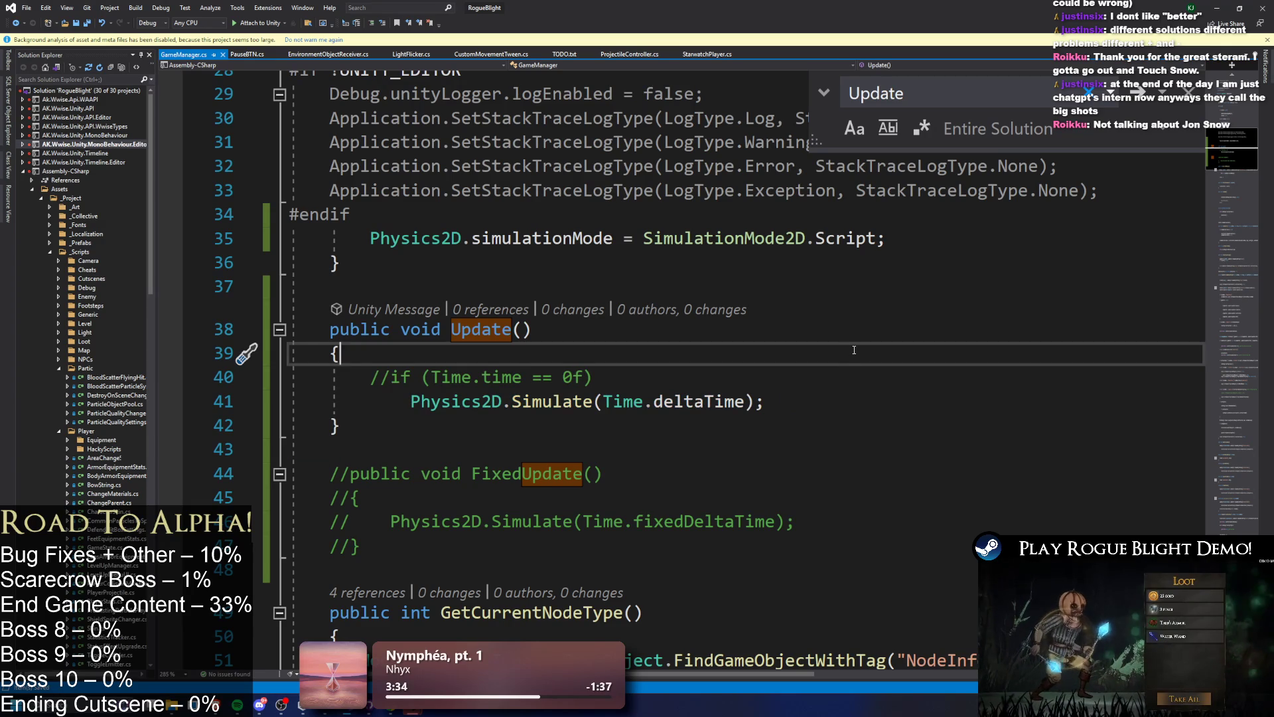
{"action": "key", "text": "alt+Tab"}
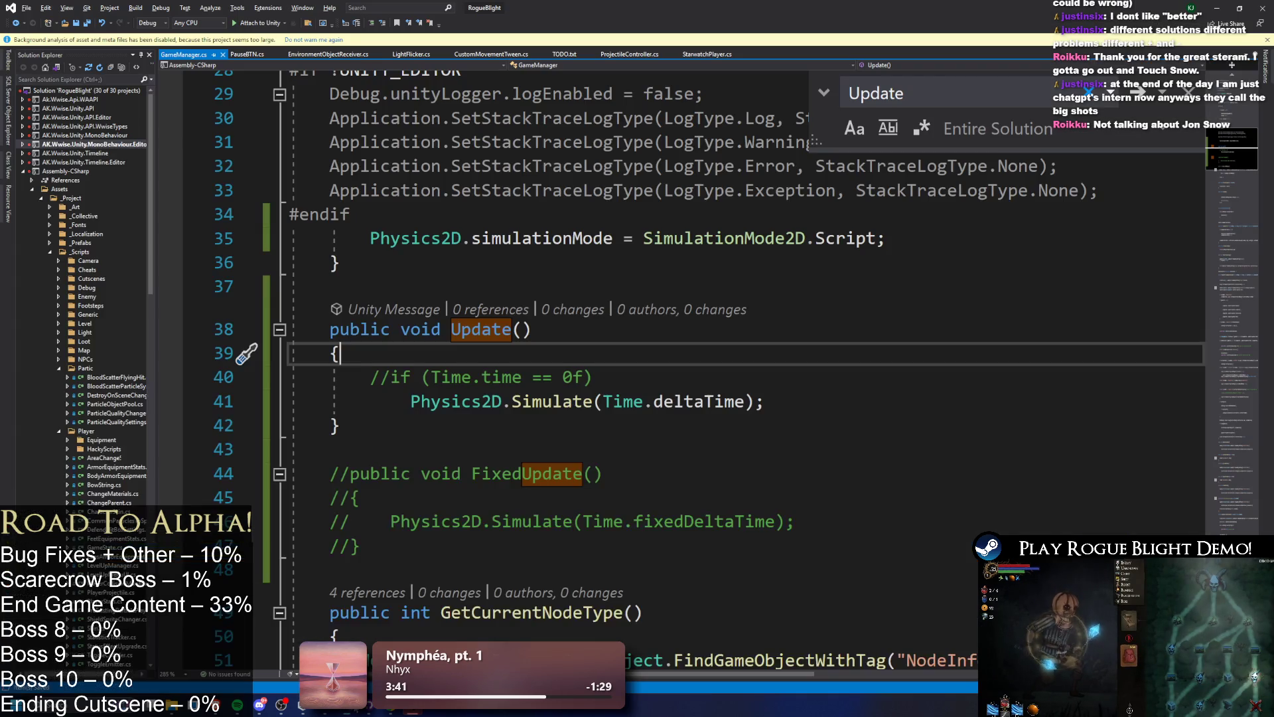
{"action": "key", "text": "alt+Tab"}
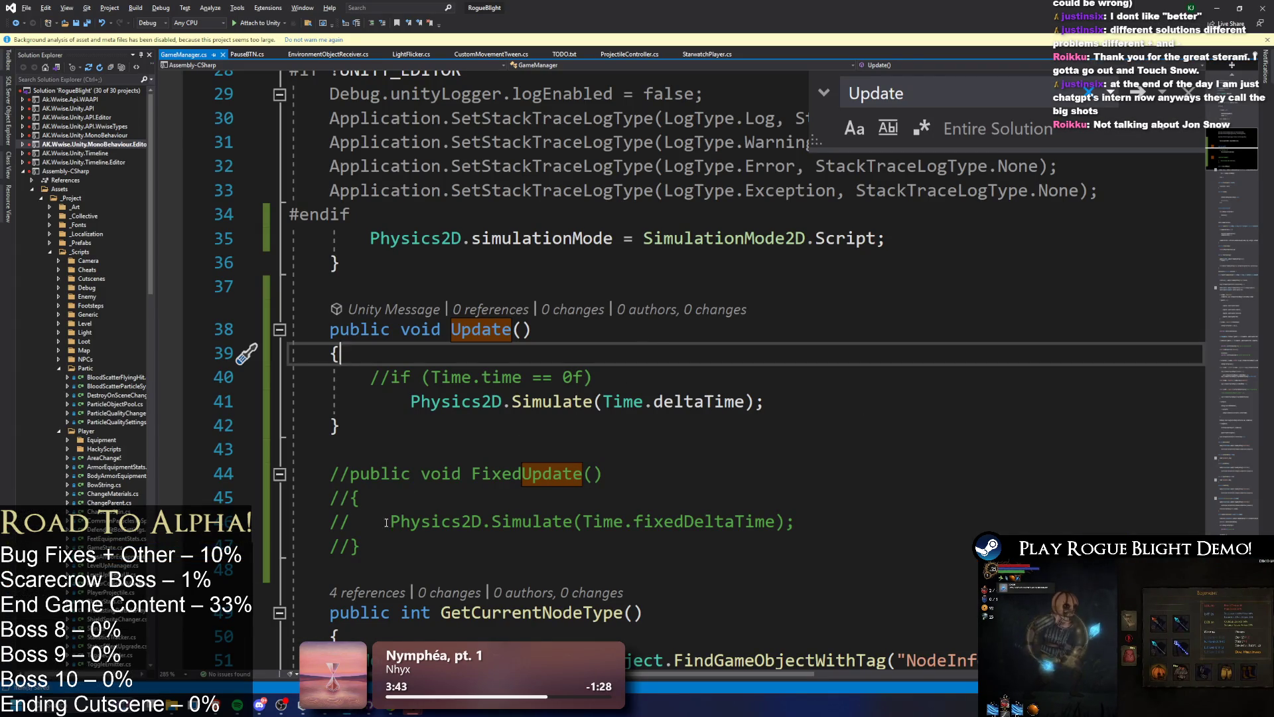
{"action": "left_click_drag", "start_coordinate": [382, 522], "coordinate": [842, 512]}
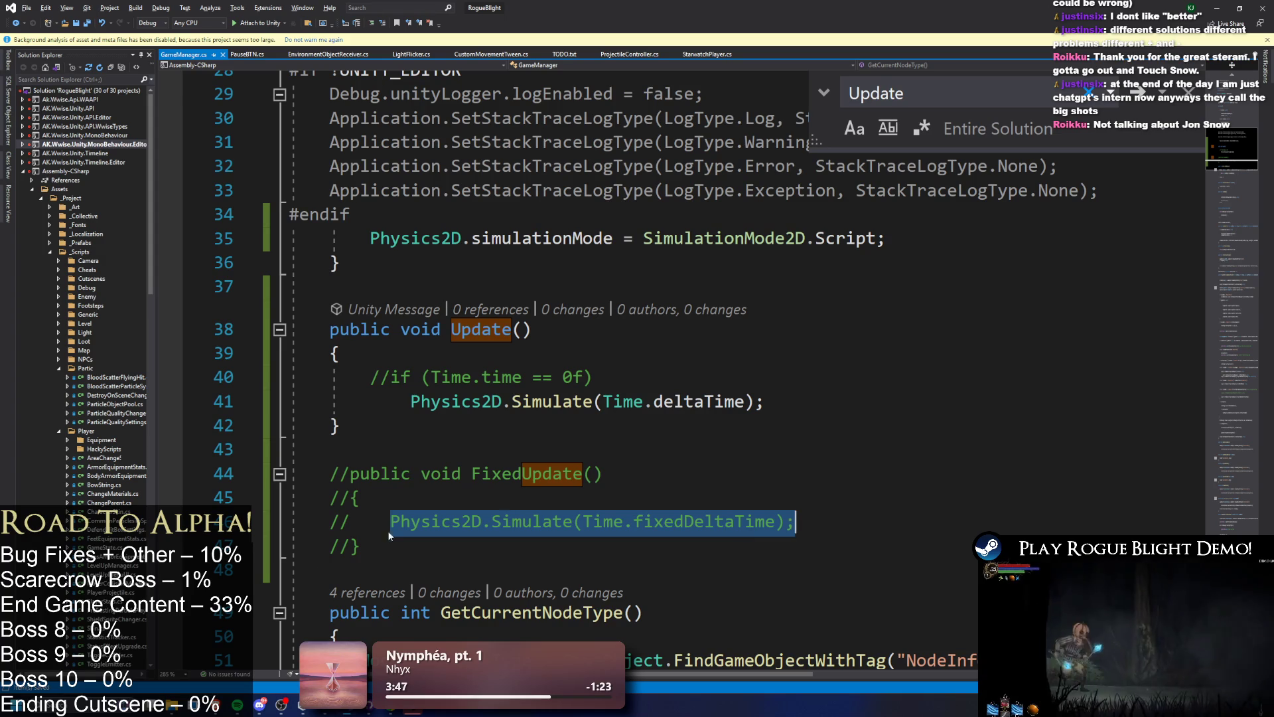
{"action": "key", "text": "alt+Tab"}
{"action": "key", "text": "alt+Tab"}
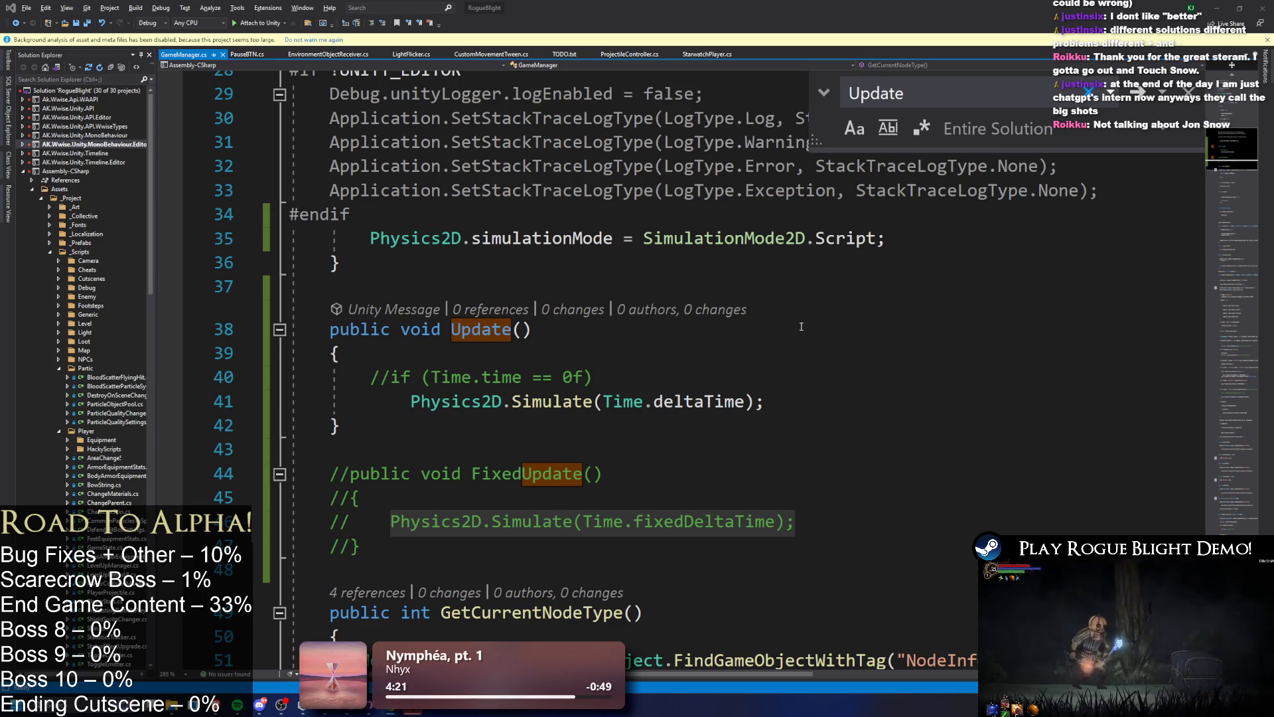
{"action": "left_click", "coordinate": [1217, 10]}
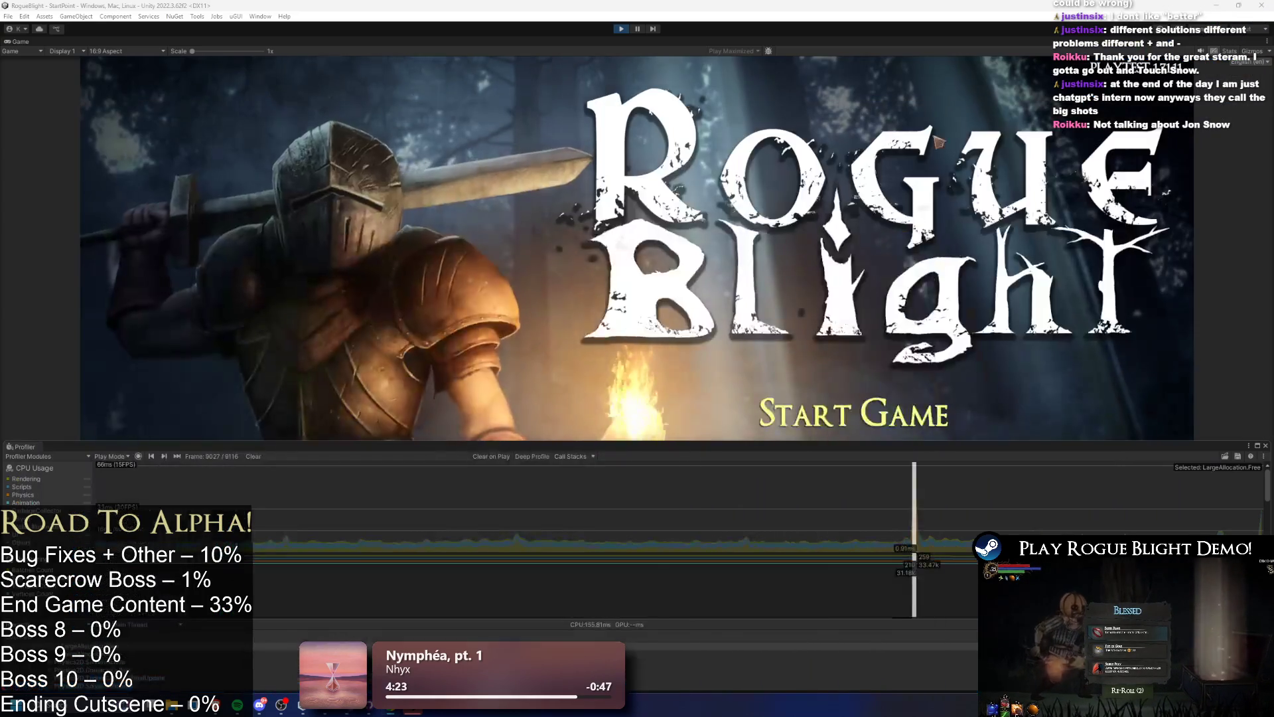
- Load into the game from a save slot with Profiler recording on, then pause it
{"action": "left_click", "coordinate": [864, 360]}
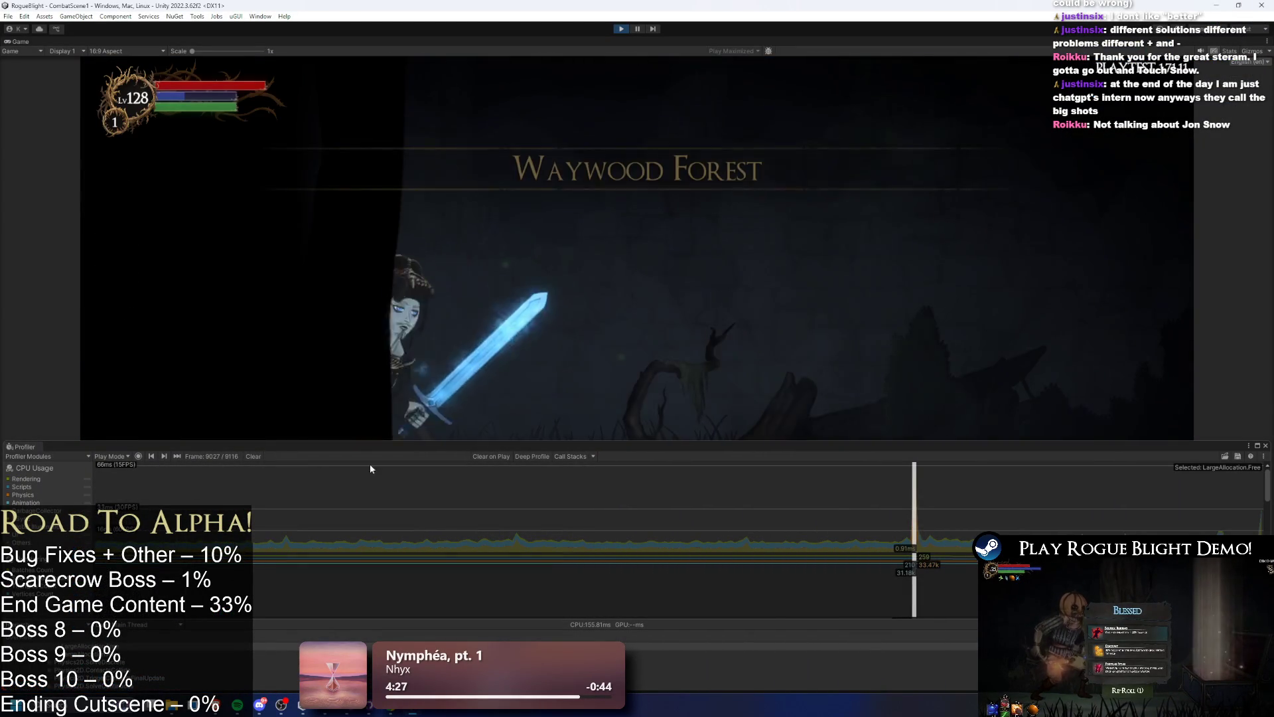
{"action": "left_click", "coordinate": [138, 456]}
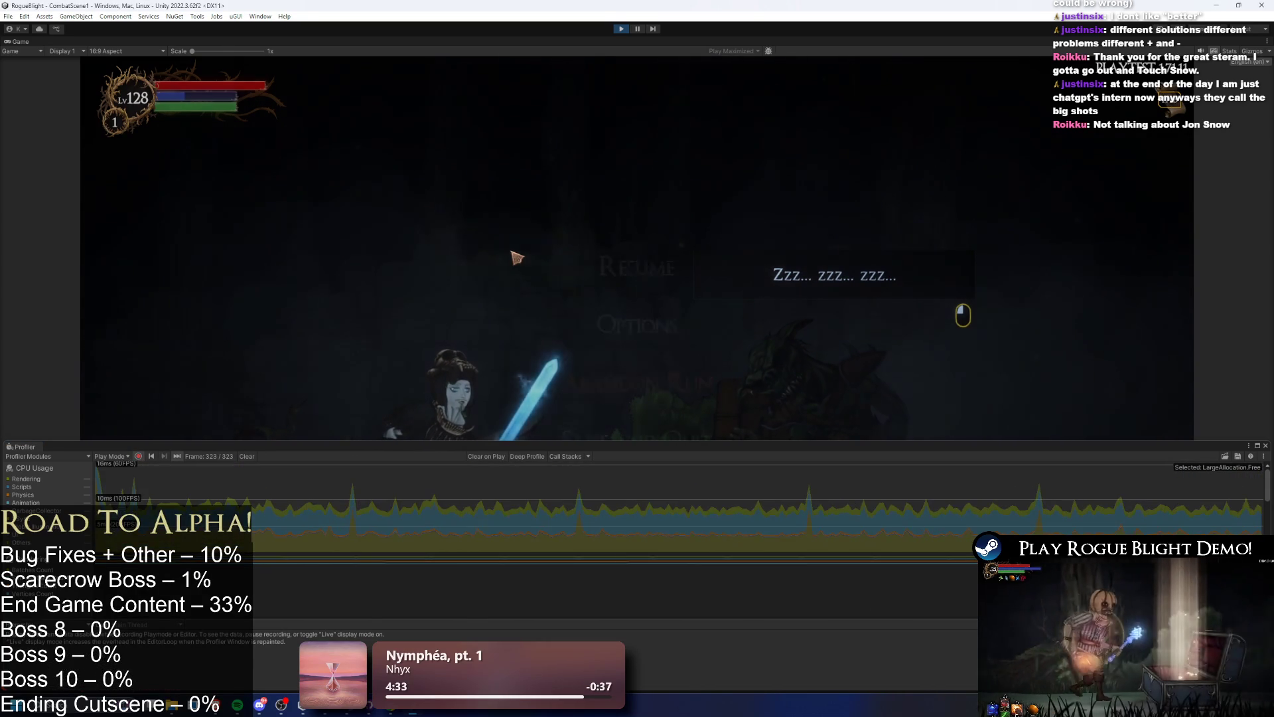
{"action": "key", "text": "Escape"}
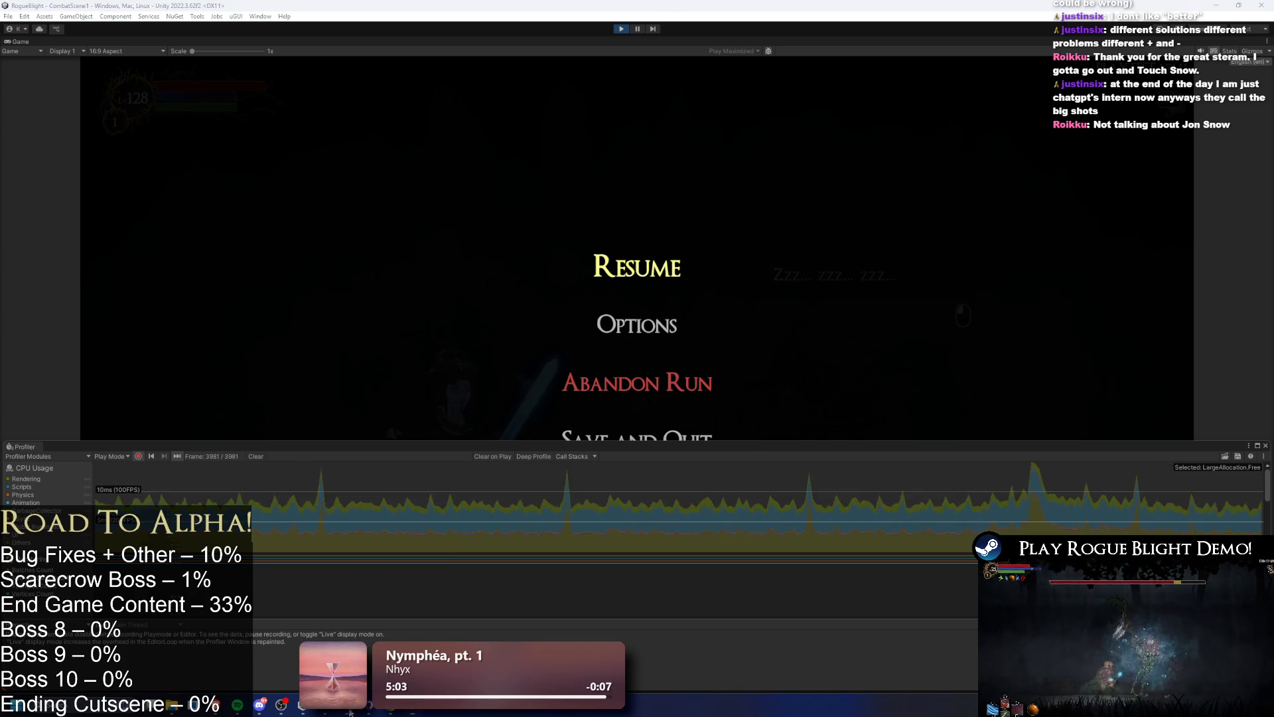
{"action": "key", "text": "alt+Tab"}
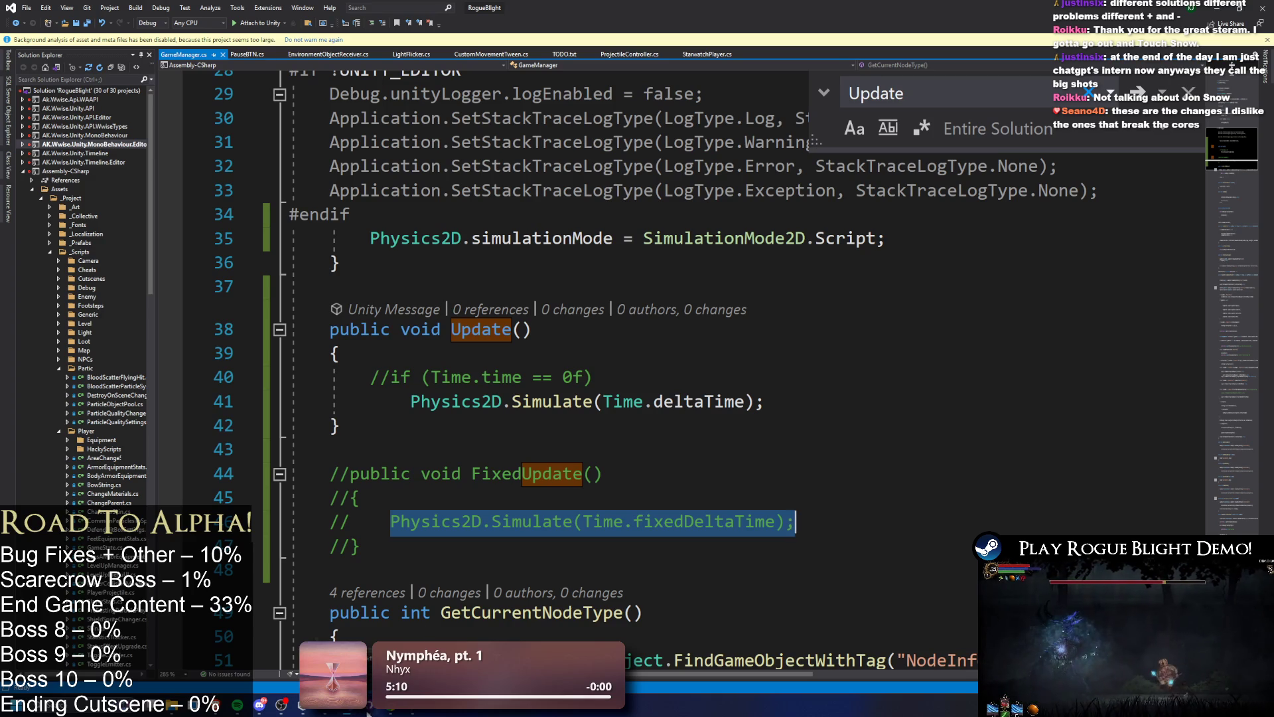
- Deselect the FixedUpdate line and go back to the Unity editor
{"action": "left_click", "coordinate": [551, 443]}
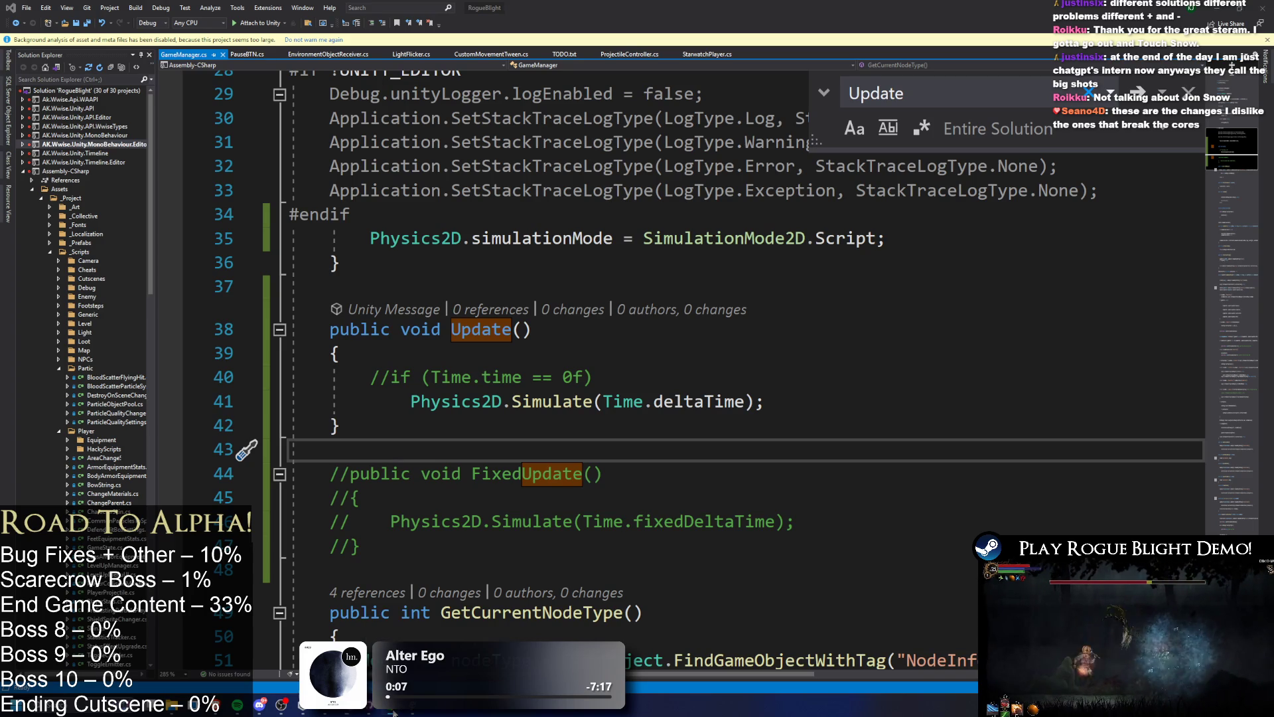
{"action": "mouse_move", "coordinate": [408, 711]}
{"action": "left_click", "coordinate": [418, 623]}
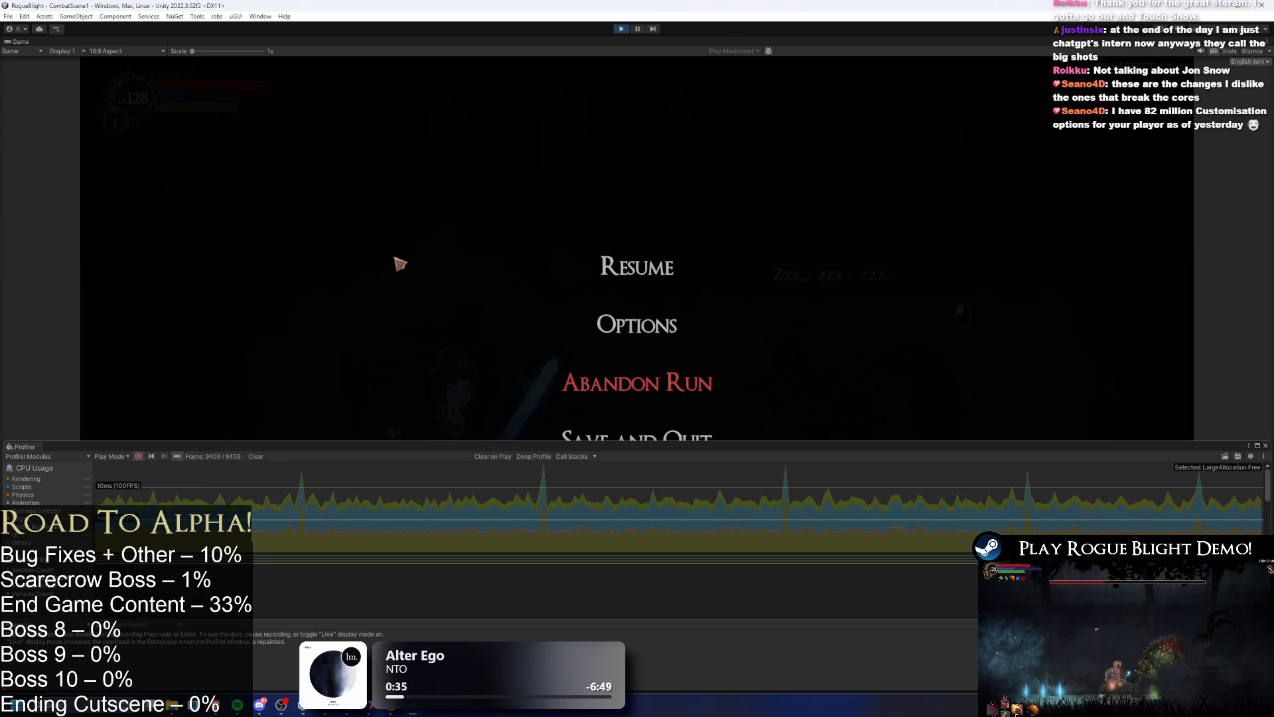
- Resume the game, stop Profiler recording, and exit Play mode
{"action": "left_click", "coordinate": [667, 264]}
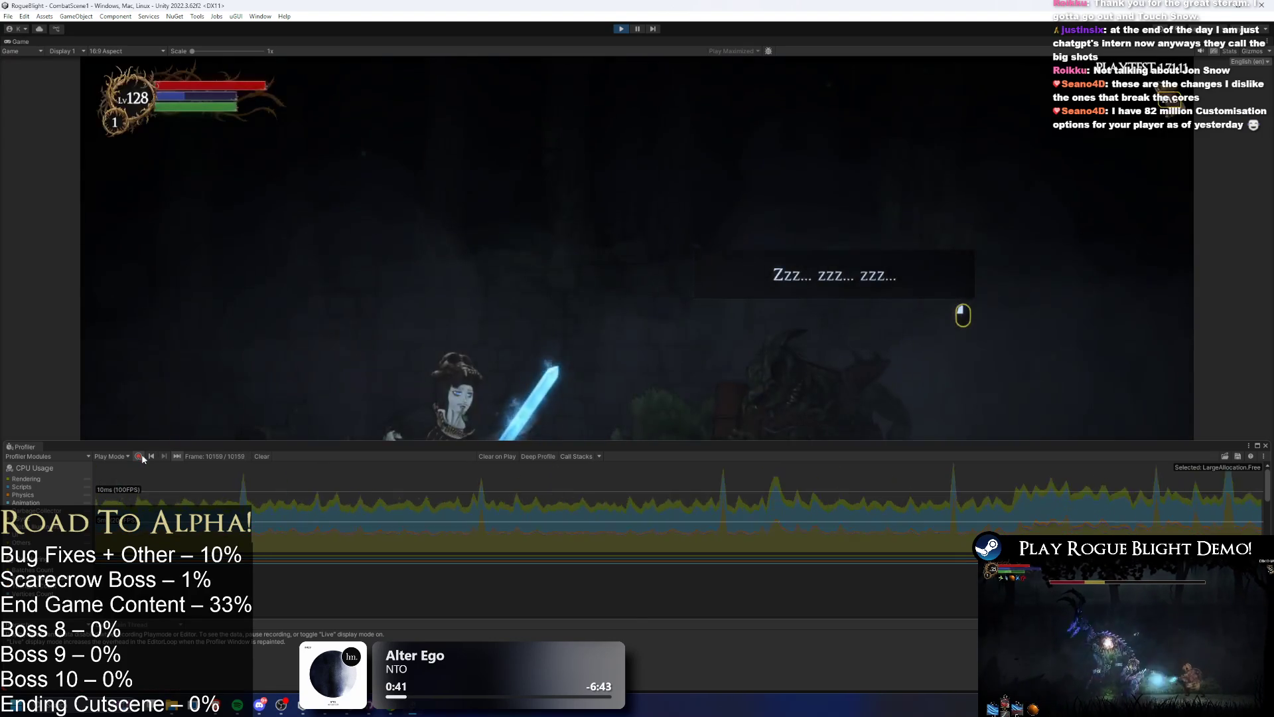
{"action": "left_click", "coordinate": [139, 456]}
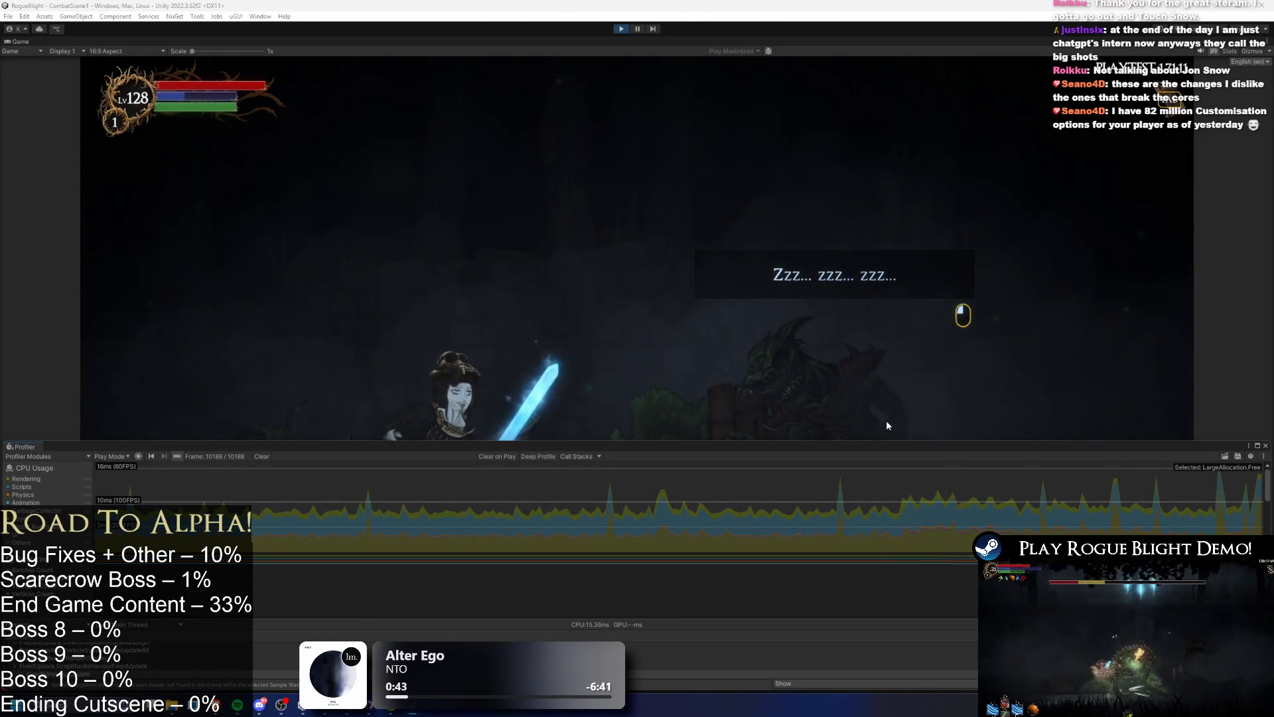
{"action": "left_click", "coordinate": [621, 29]}
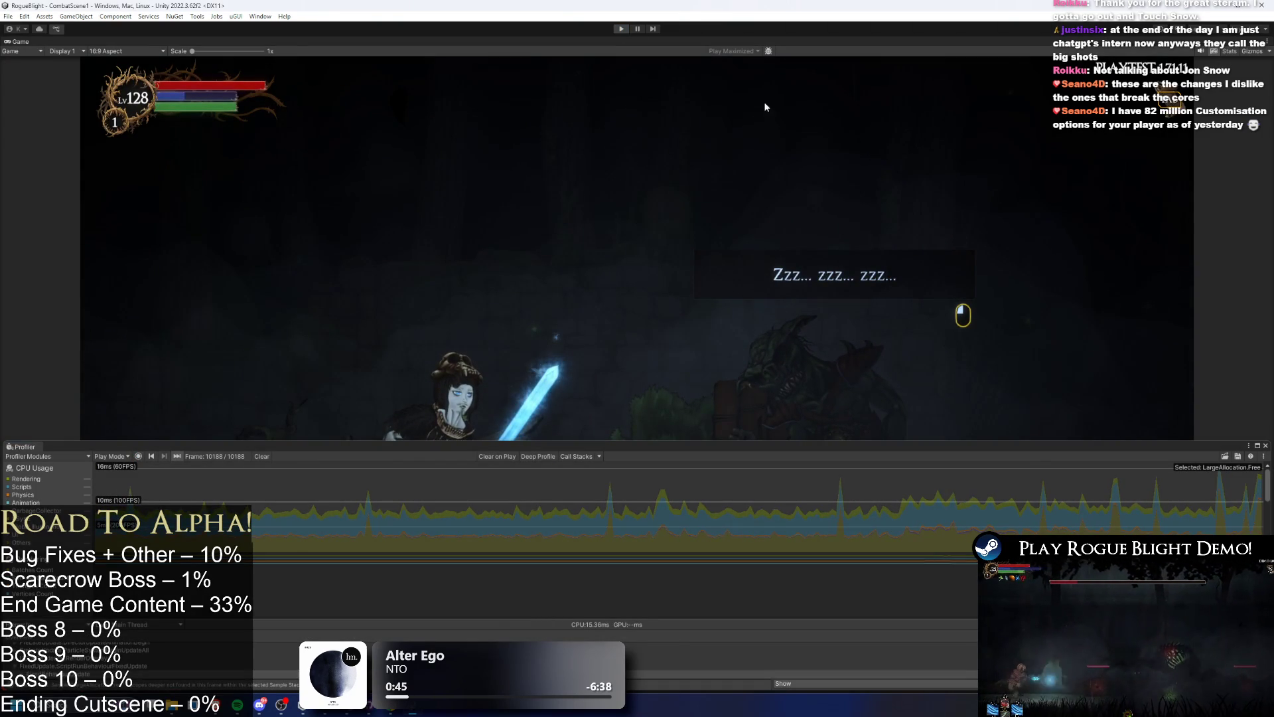
{"action": "key", "text": "alt+Tab"}
{"action": "key", "text": "Tab"}
- Undo the comments on Update's if line and FixedUpdate, then copy the Time.time == 0f condition
{"action": "left_click", "coordinate": [395, 381]}
{"action": "key", "text": "ctrl+z"}
{"action": "key", "text": "ctrl+z"}
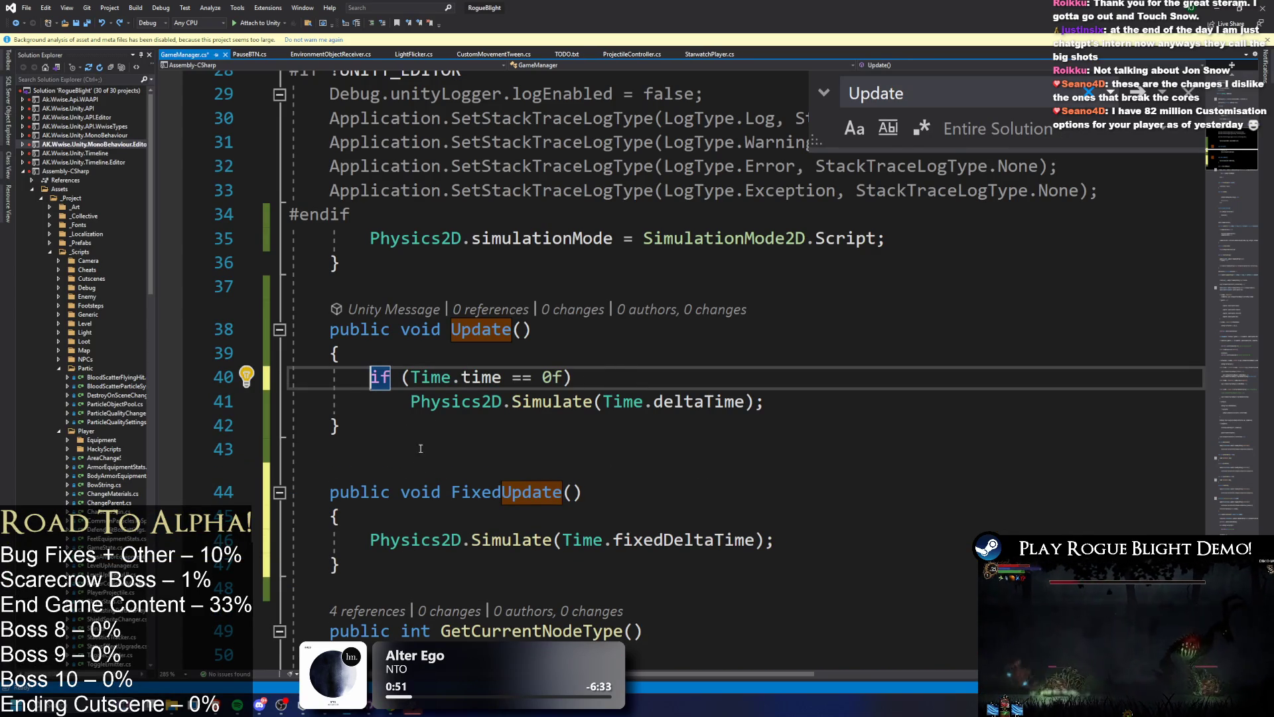
{"action": "key", "text": "shift+Up"}
{"action": "key", "text": "shift+Down"}
{"action": "key", "text": "shift+End"}
{"action": "key", "text": "ctrl+c"}
- Paste the condition into FixedUpdate as Time.time != 0f and save GameManager.cs
{"action": "left_click", "coordinate": [512, 548]}
{"action": "key", "text": "ctrl+v"}
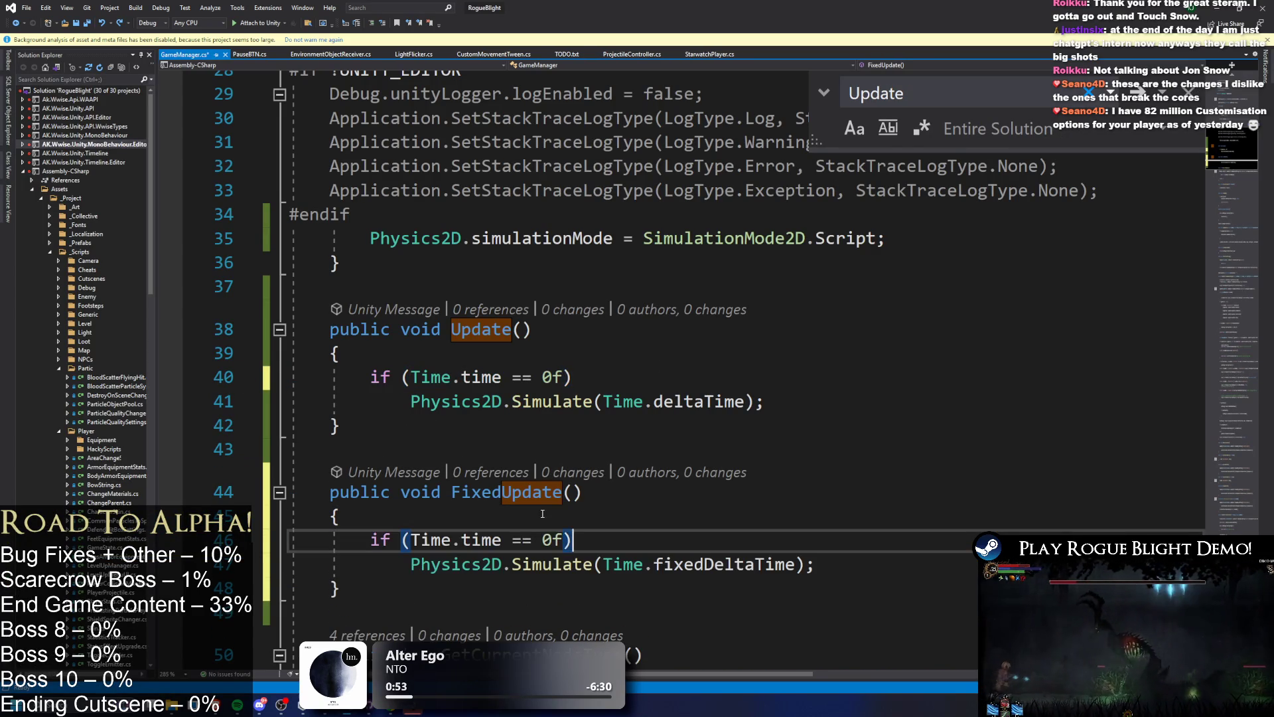
{"action": "double_click", "coordinate": [514, 541]}
{"action": "type", "text": "!="}
{"action": "key", "text": "ctrl+s"}
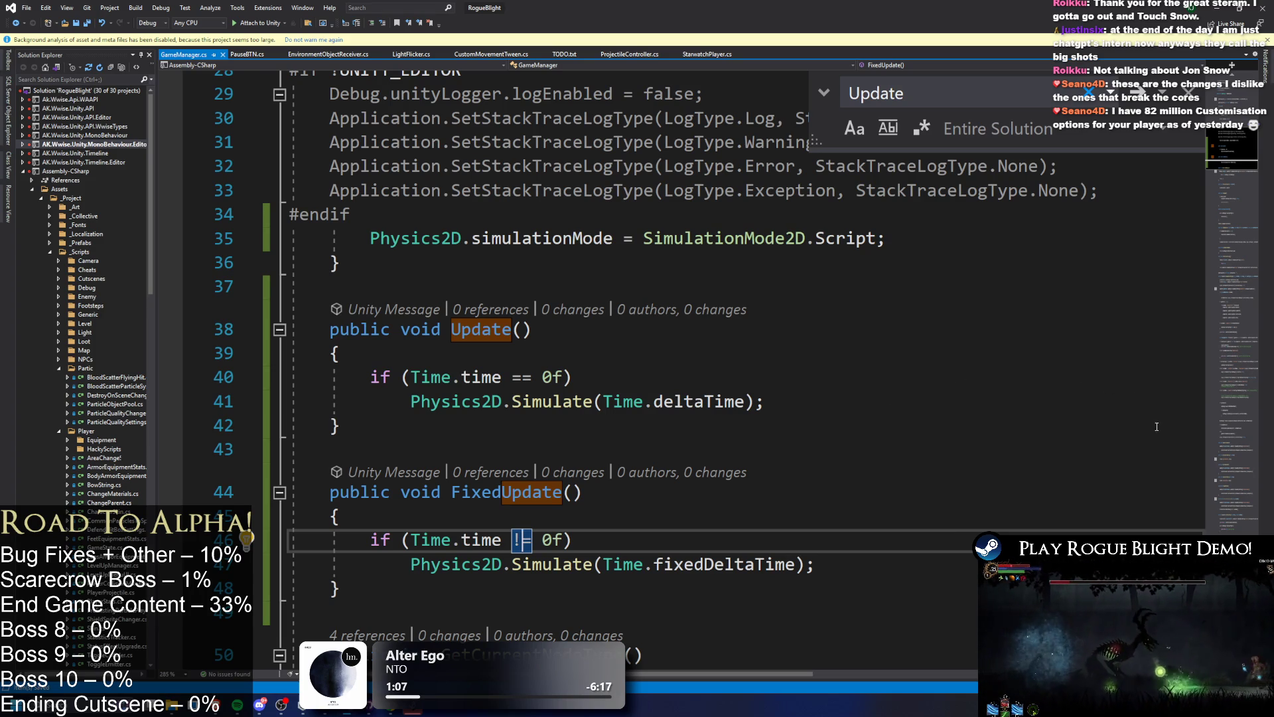
{"action": "left_click", "coordinate": [1095, 426]}
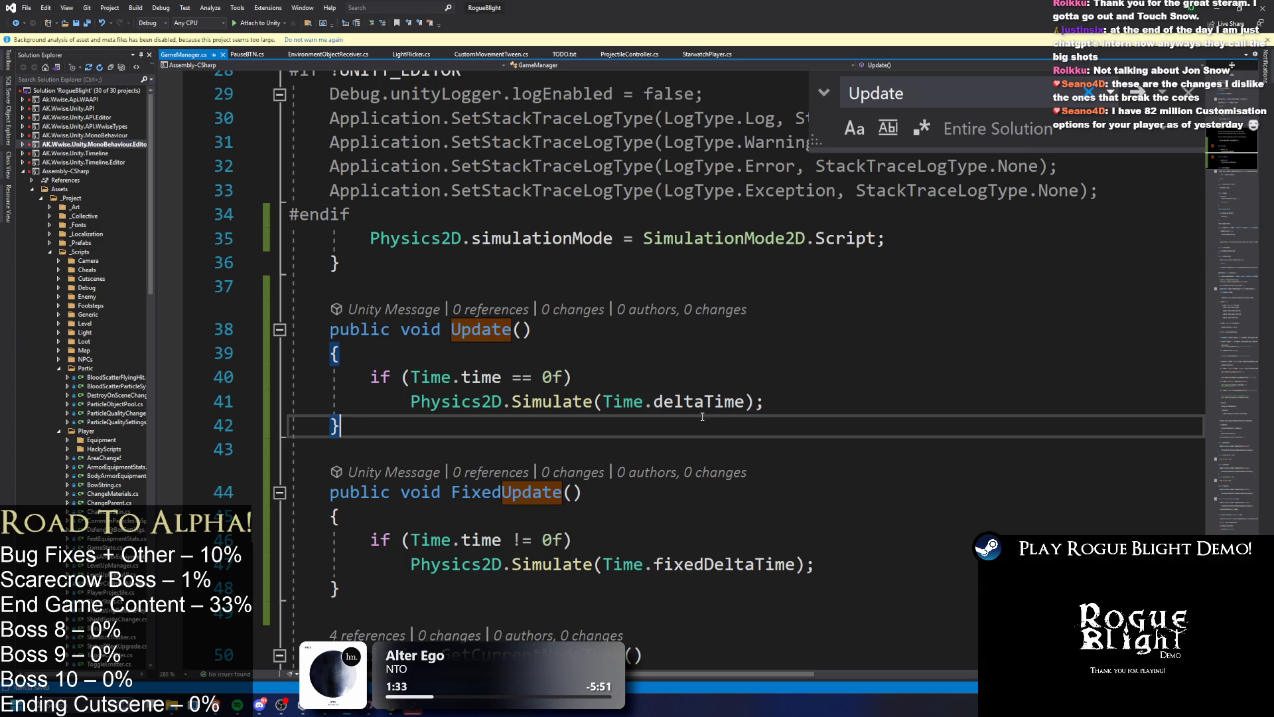
{"action": "mouse_move", "coordinate": [320, 339]}
{"action": "left_mouse_down"}
{"action": "mouse_move", "coordinate": [345, 435]}
{"action": "mouse_move", "coordinate": [515, 575]}
{"action": "left_mouse_up"}
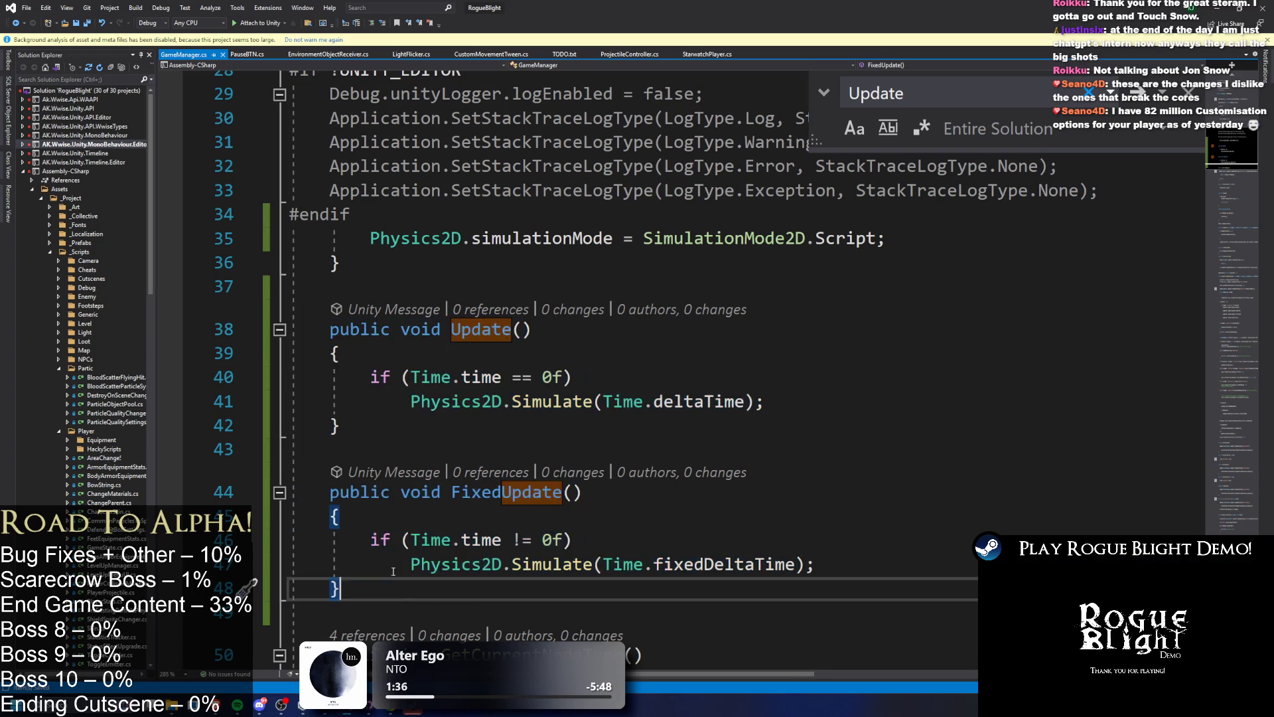
{"action": "left_click_drag", "start_coordinate": [342, 589], "coordinate": [246, 296]}
{"action": "key", "text": "ctrl+f"}
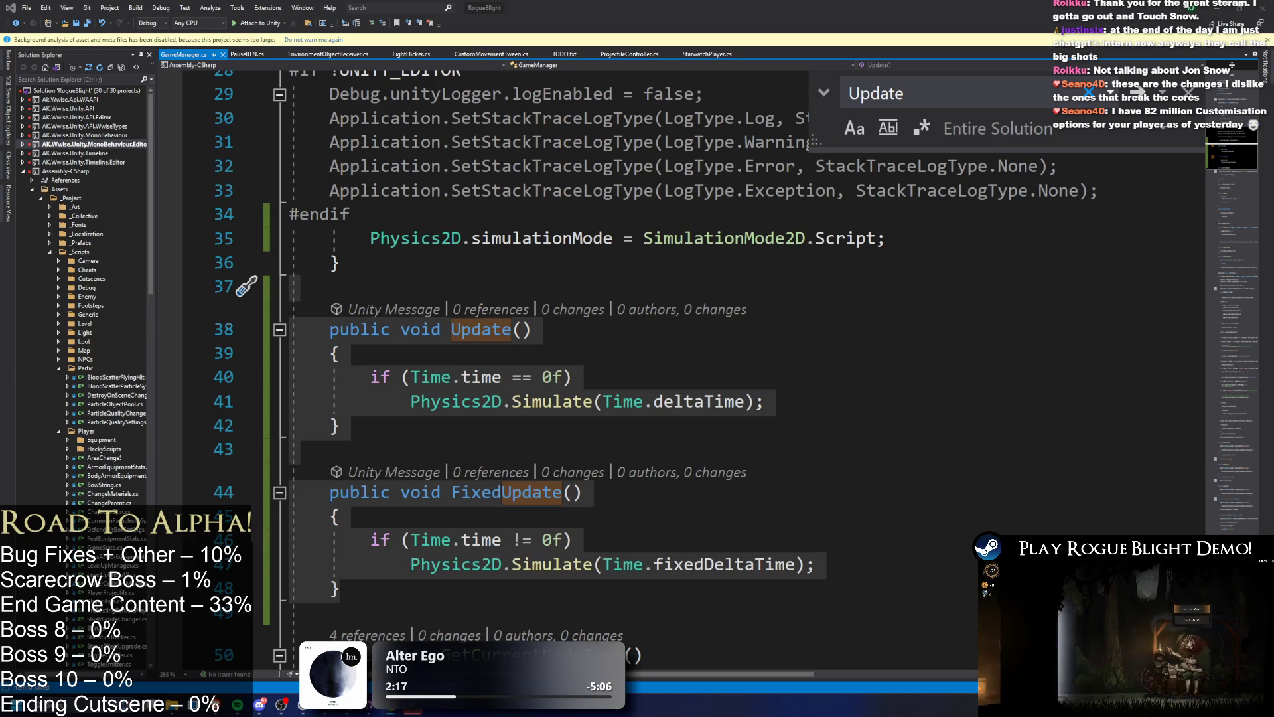
{"action": "mouse_move", "coordinate": [370, 239]}
{"action": "left_mouse_down"}
{"action": "mouse_move", "coordinate": [979, 248]}
{"action": "mouse_move", "coordinate": [246, 237]}
{"action": "left_mouse_up"}
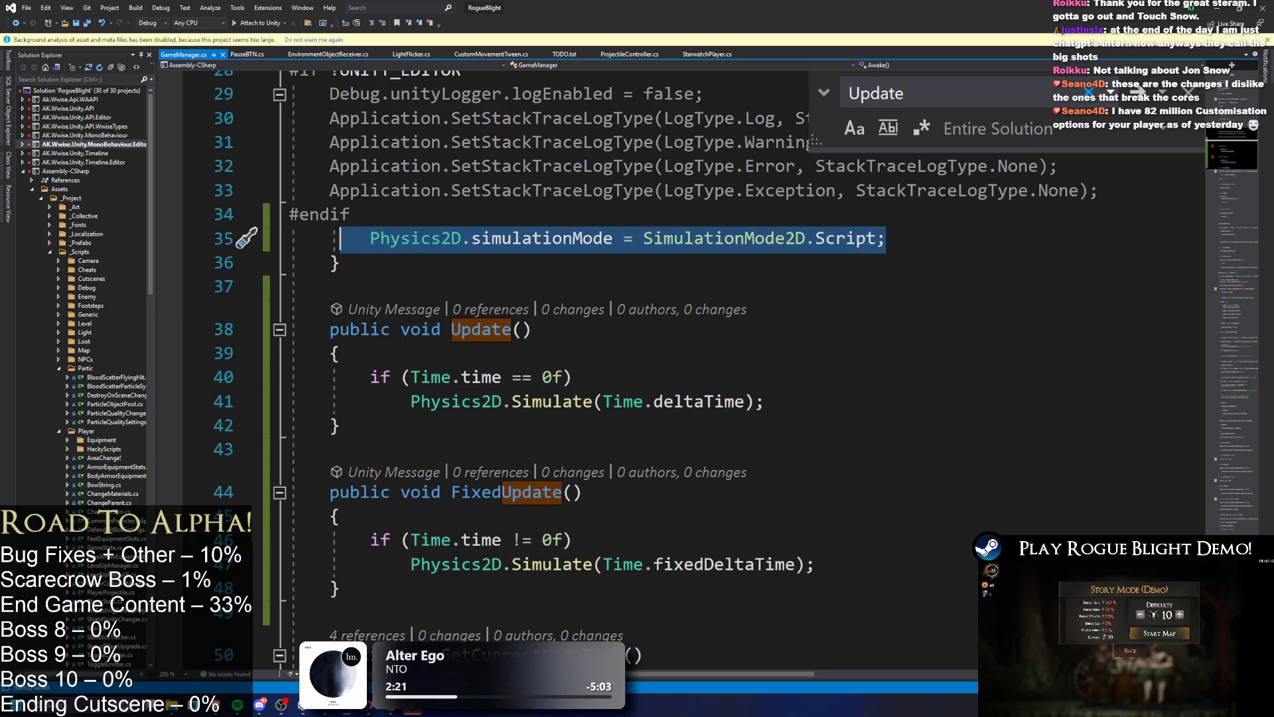
{"action": "key", "text": "Left"}
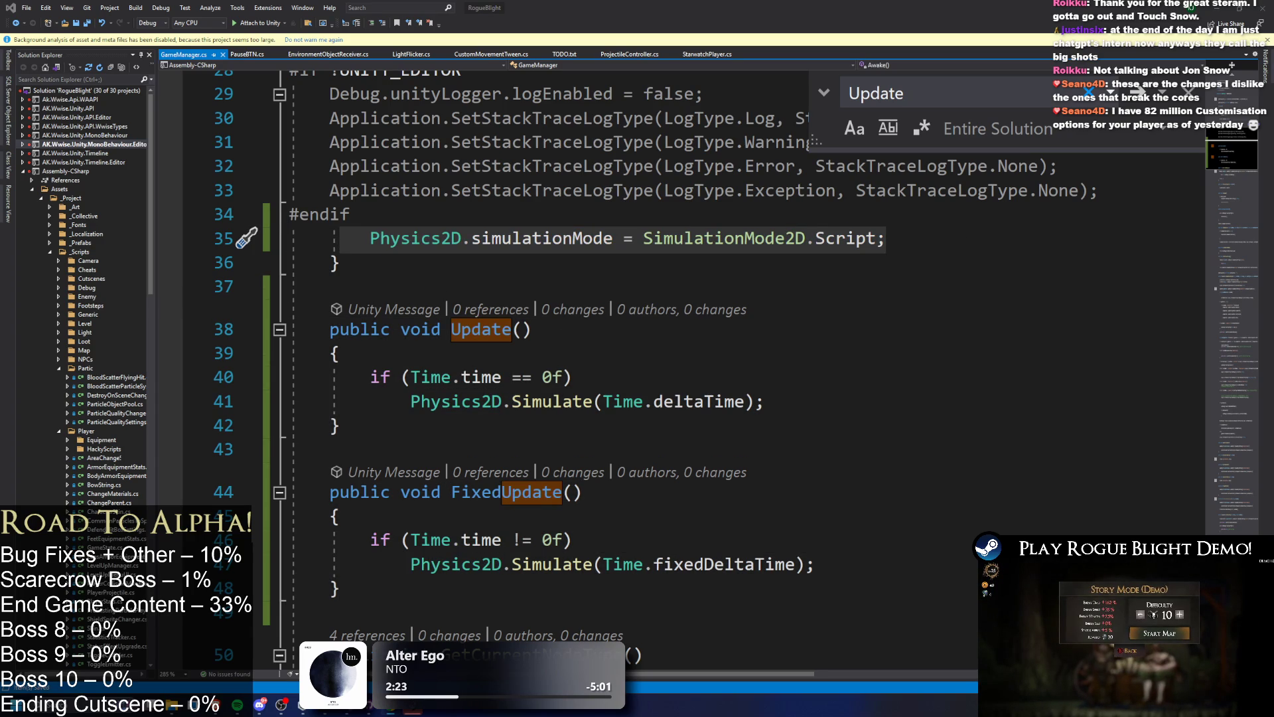